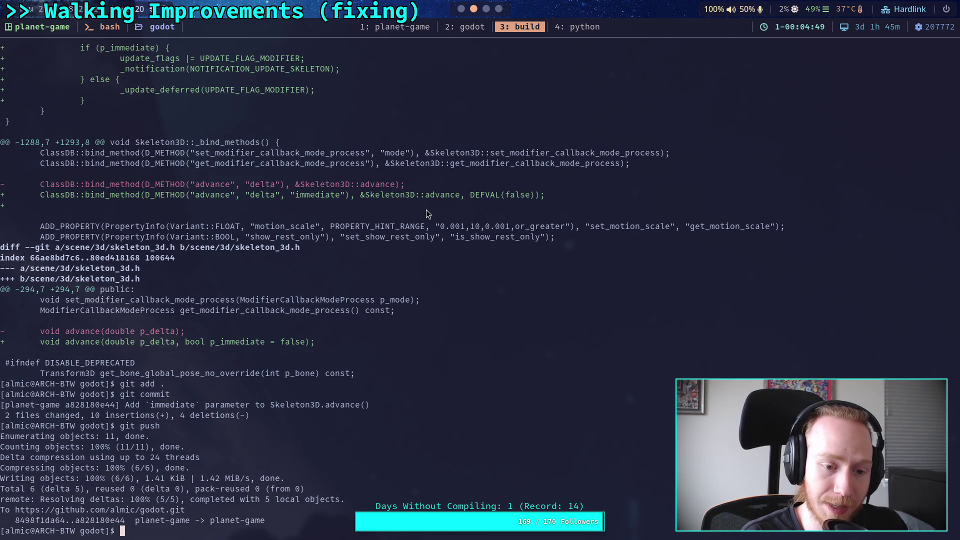
# Check git status in the godot repo, fold the IK modifier settings in Godot, and return to the terminal
pyautogui.write('git ')
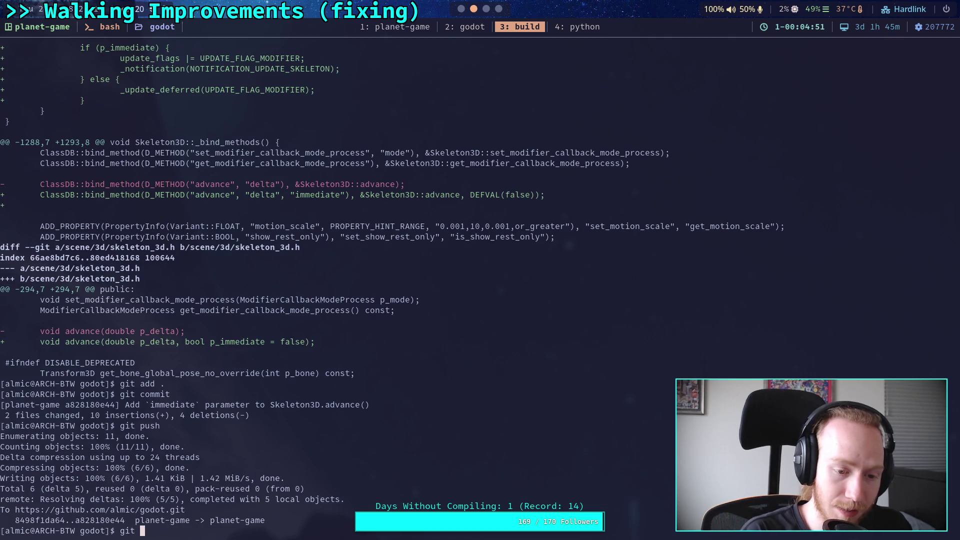
pyautogui.write('status')
pyautogui.press('Return')
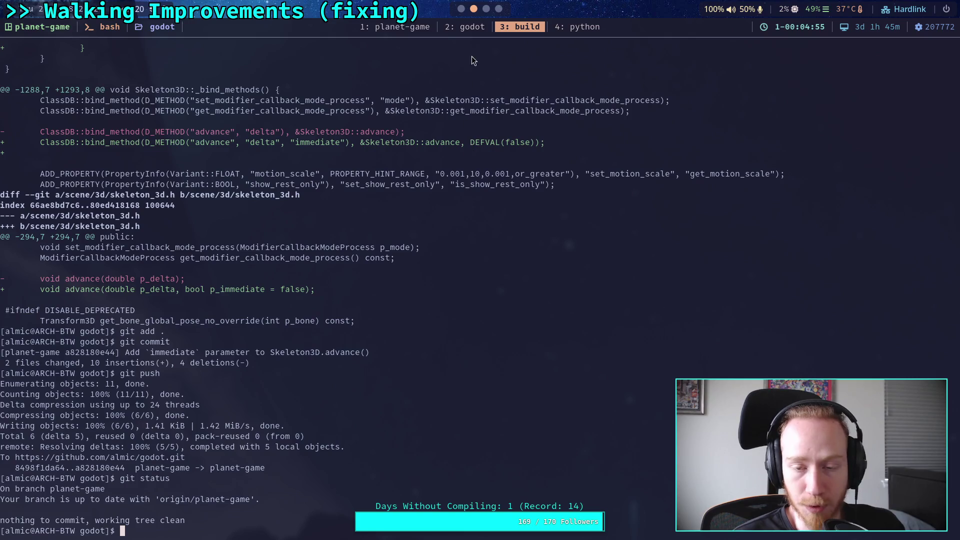
pyautogui.click(460, 9)
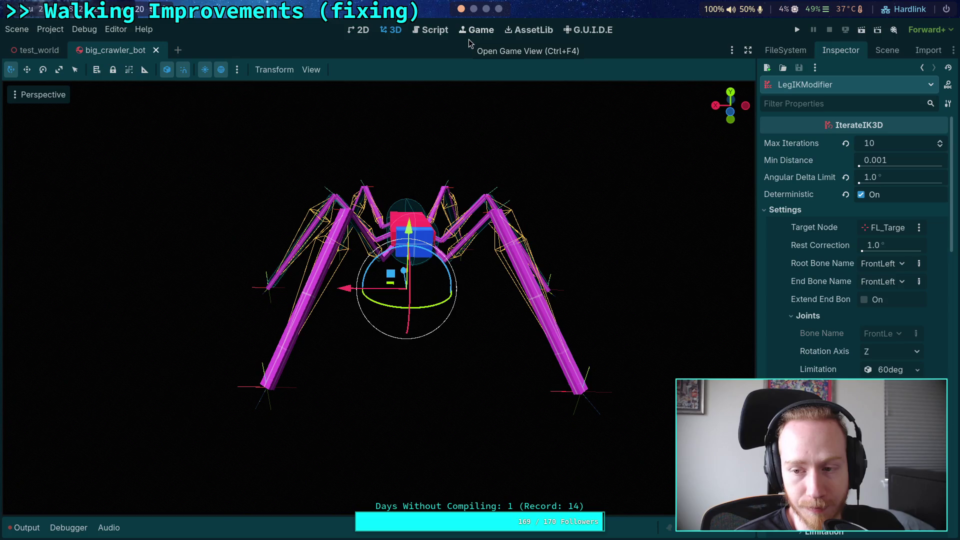
pyautogui.click(786, 209)
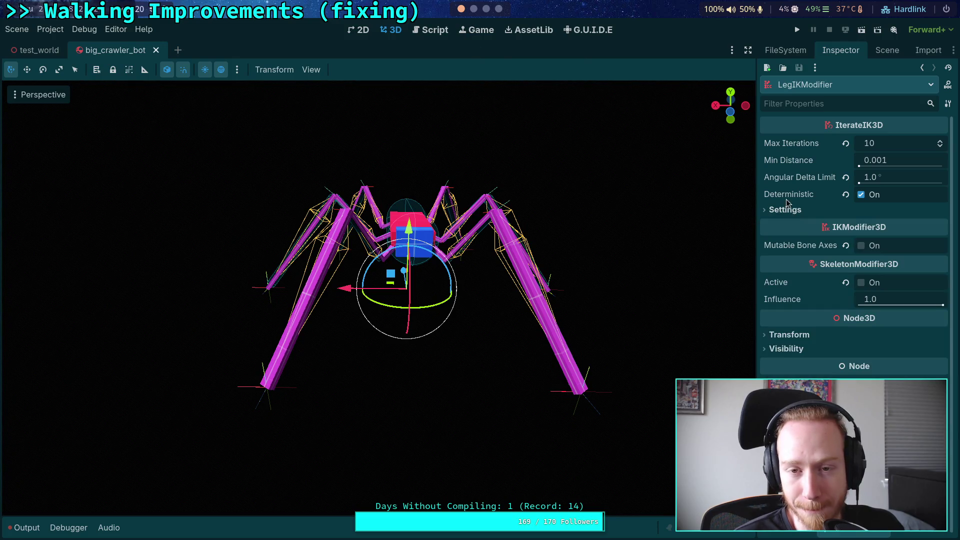
pyautogui.click(474, 9)
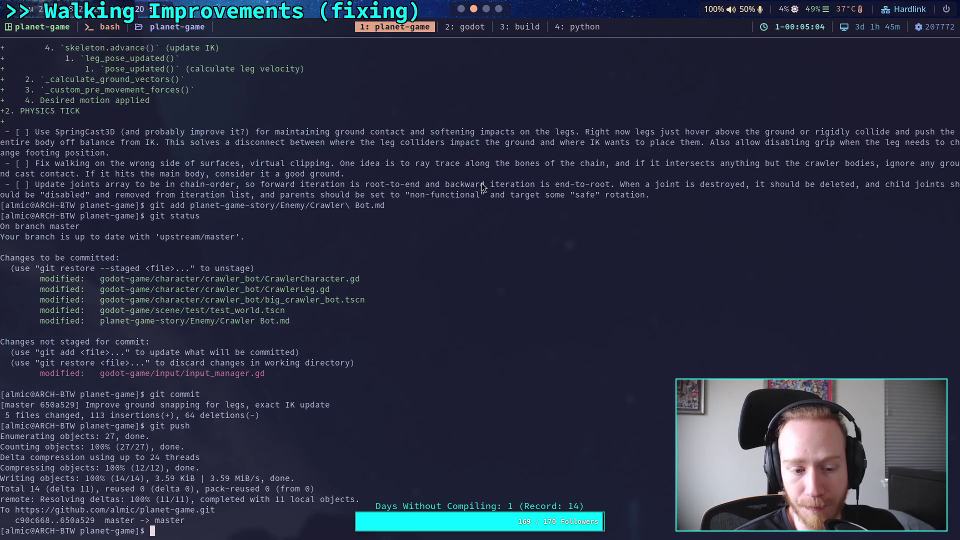
# Review the planet-game changes with git status and git diff
pyautogui.write('git status')
pyautogui.press('Return')
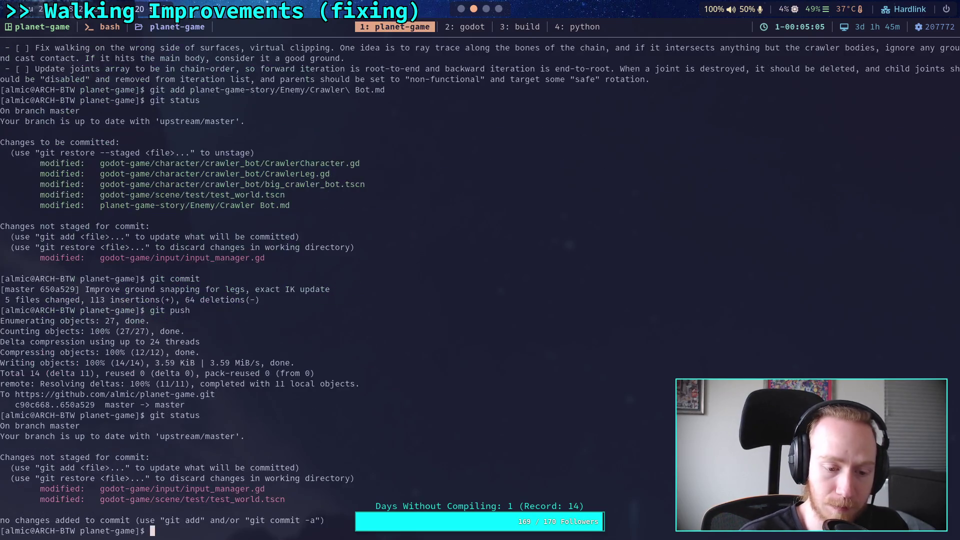
pyautogui.write('git diff')
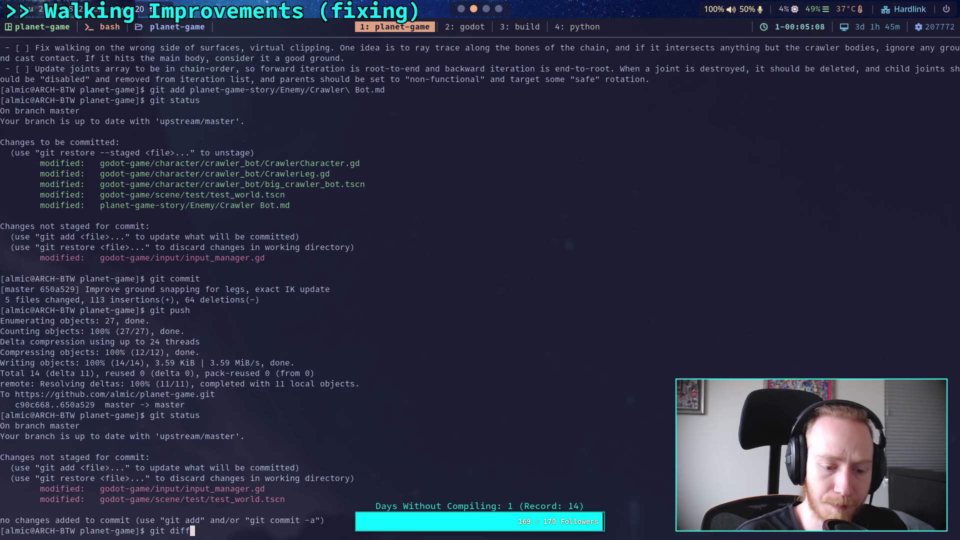
pyautogui.press('Return')
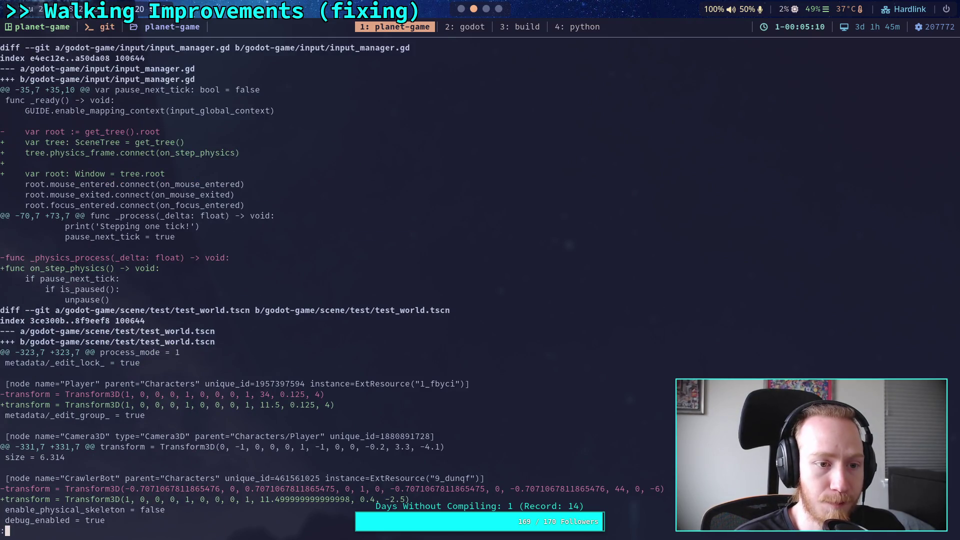
# Stage godot-game/input/input_manager.gd, run git commit, and begin the title 'Change physics tick pause to physics_frame'
pyautogui.write('qgit ad')
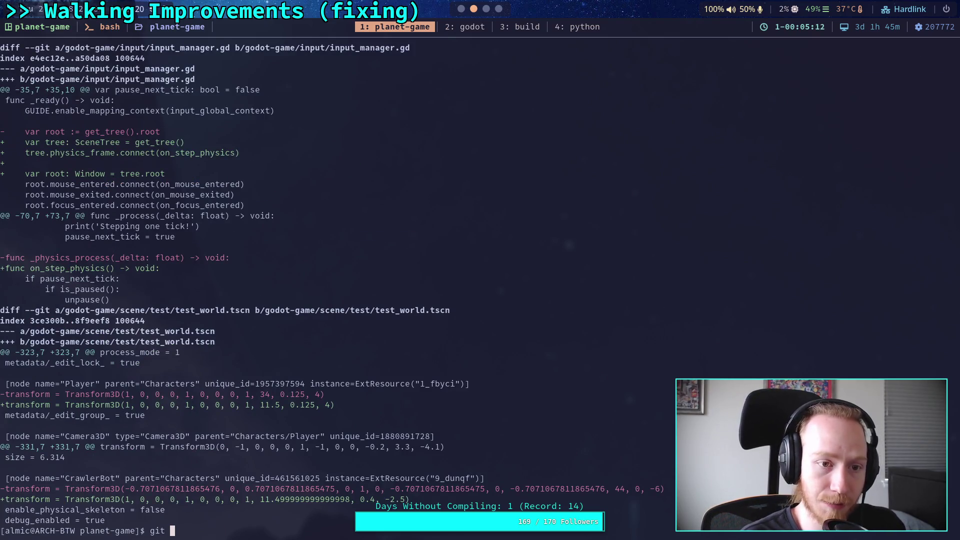
pyautogui.write('d godot-game/input/input_manager.gd')
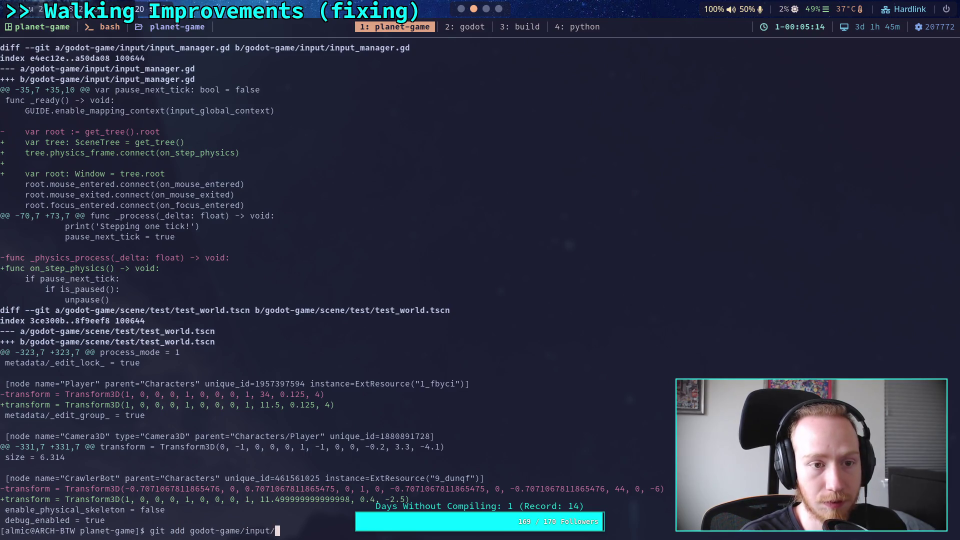
pyautogui.press('Return')
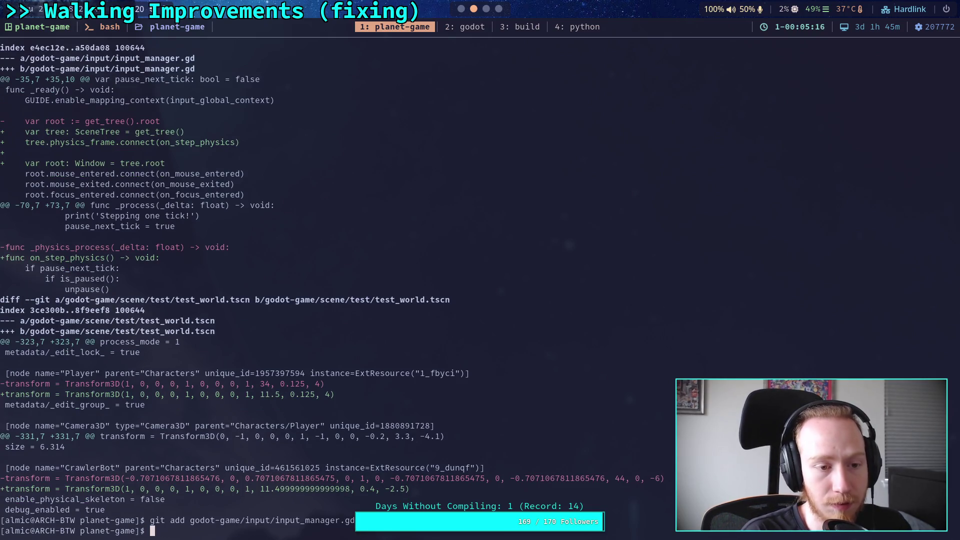
pyautogui.write('git commit')
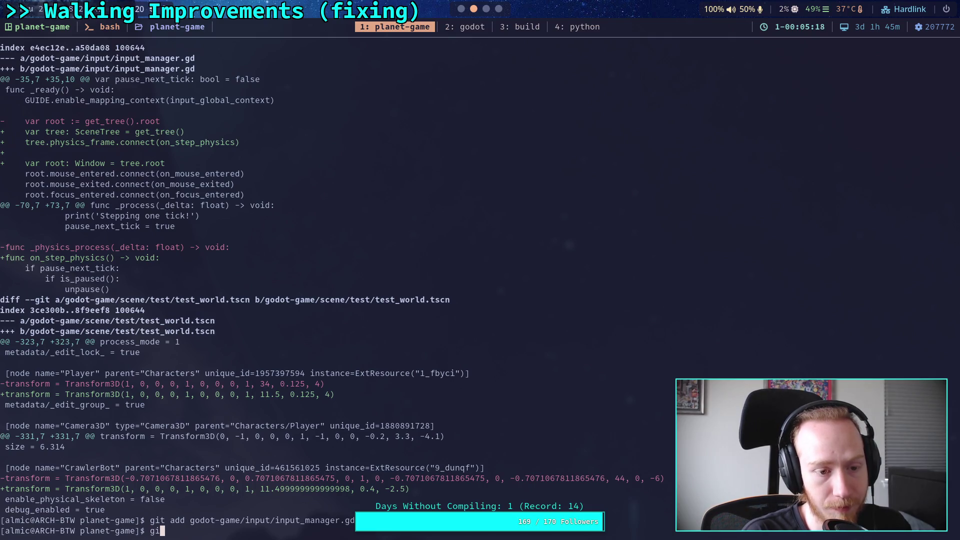
pyautogui.press('Return')
pyautogui.write('OChanc')
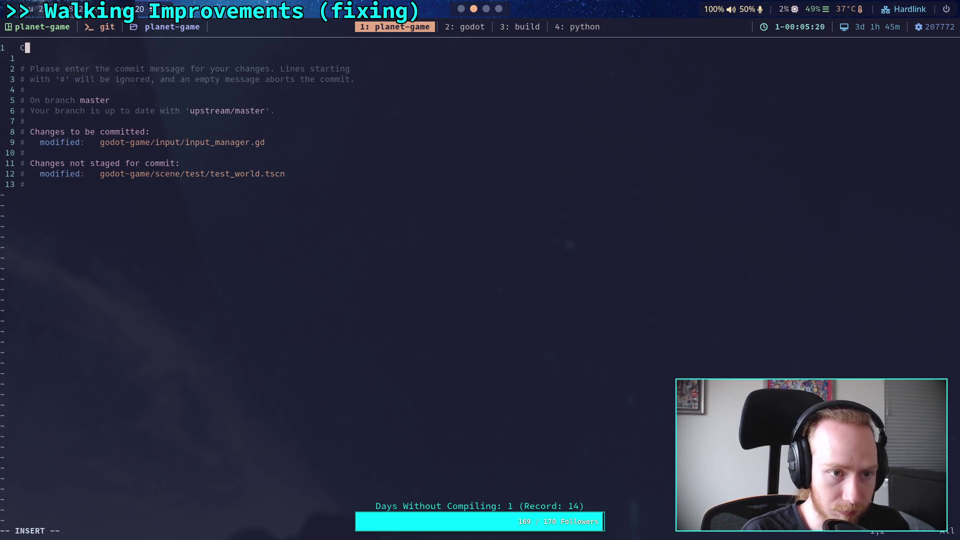
pyautogui.write('e ')
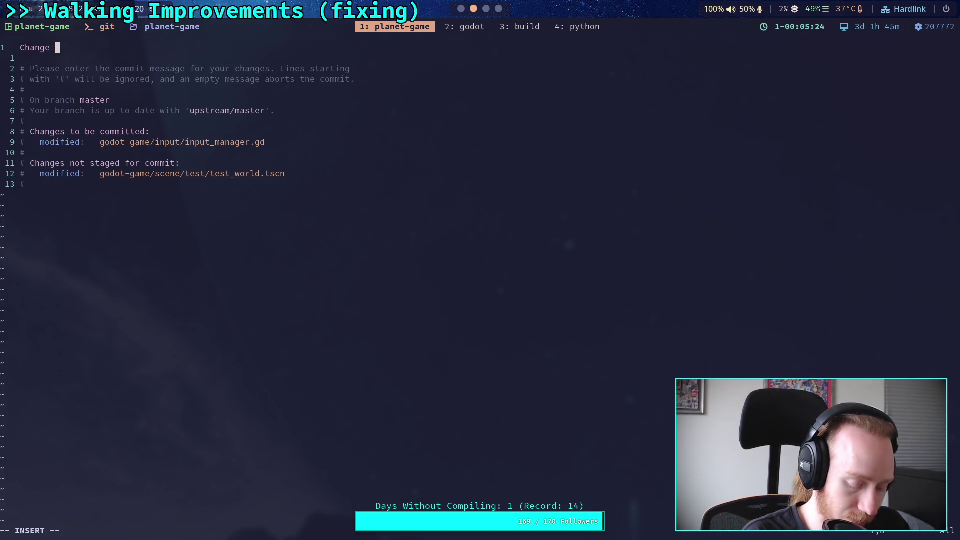
pyautogui.write('physi')
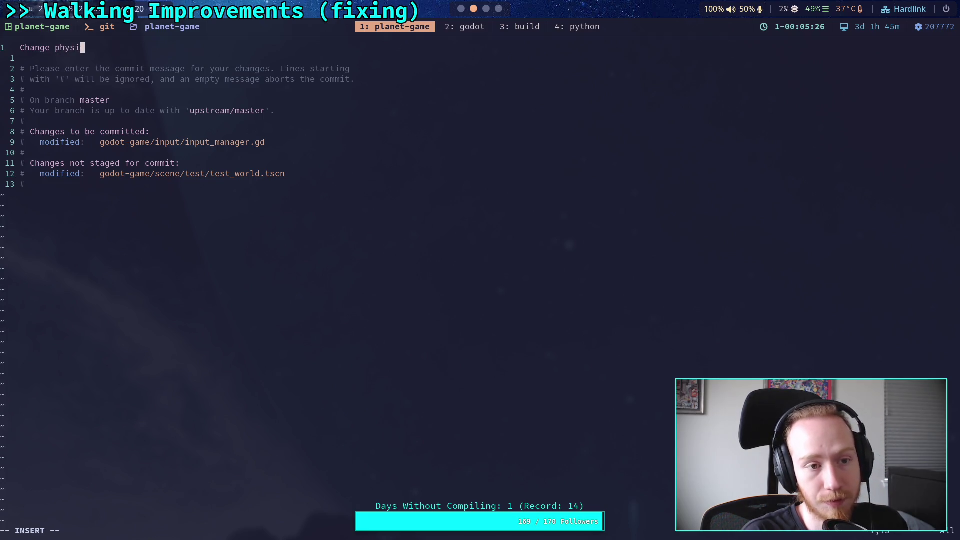
pyautogui.write('cs tick ')
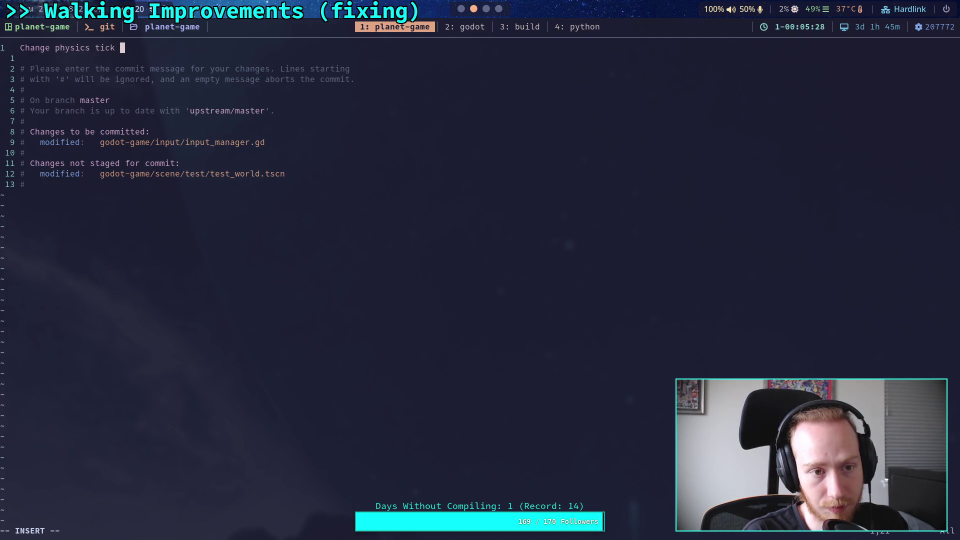
pyautogui.write('pause to ')
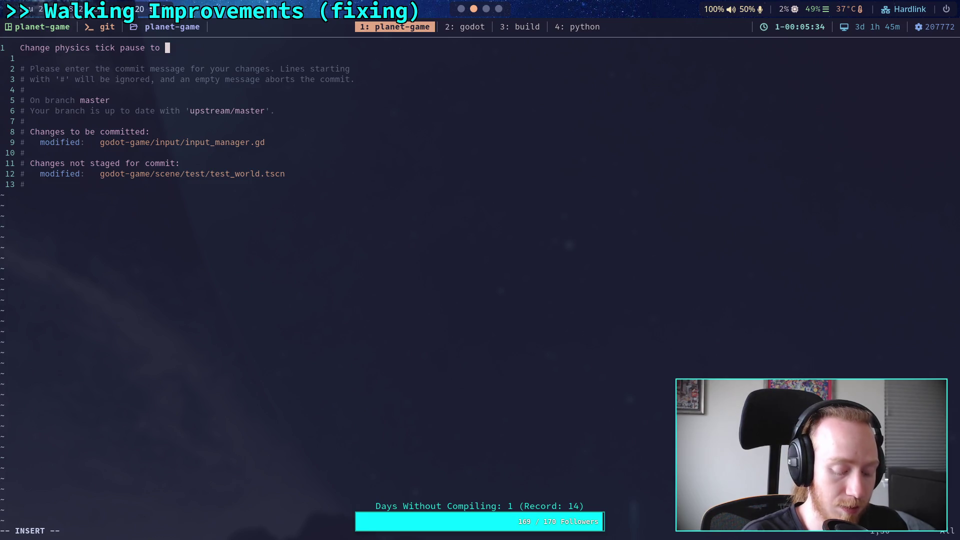
pyautogui.write('physics_frame')
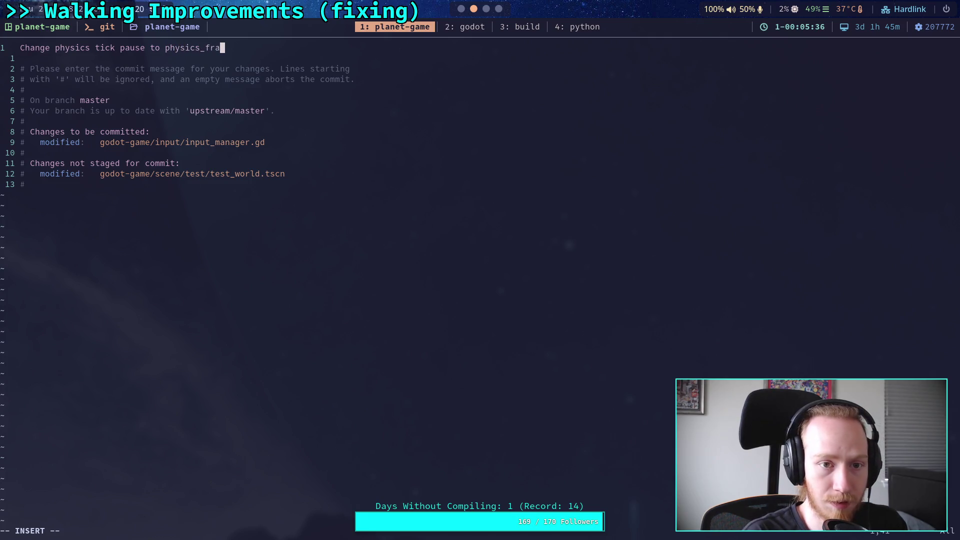
# Wrap physics_frame in backticks in the commit title and add a blank line below it
pyautogui.press('Left')
pyautogui.press('Left')
pyautogui.press('Left')
pyautogui.write('`')
pyautogui.press('End')
pyautogui.write('`')
pyautogui.press('Down')
pyautogui.press('Return')
pyautogui.press('Return')
# Add the bullet '- Use SceneTree signal `physics_frame` to pause the tree'
pyautogui.press('Up')
pyautogui.write('- ')
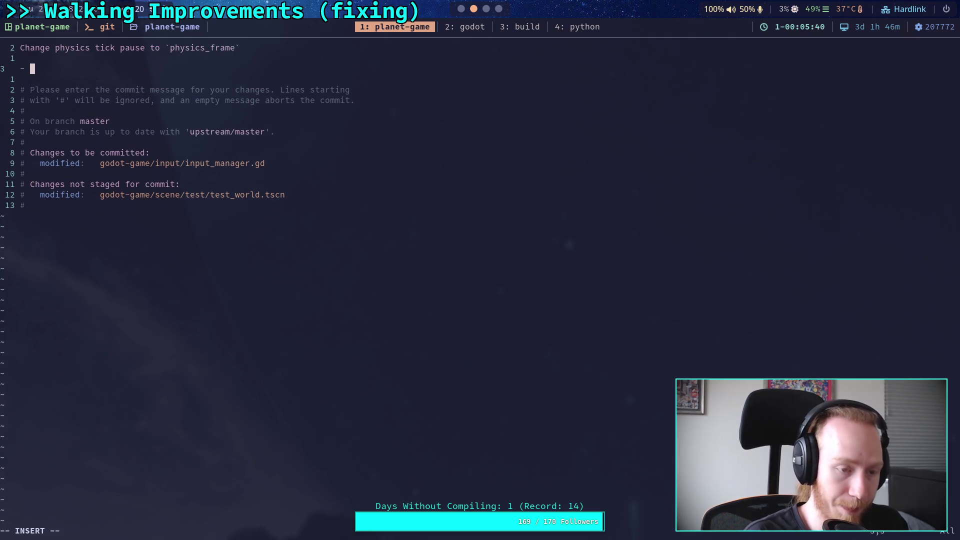
pyautogui.write('Use Scen')
pyautogui.press('BackSpace')
pyautogui.press('BackSpace')
pyautogui.press('BackSpace')
pyautogui.write('Sce')
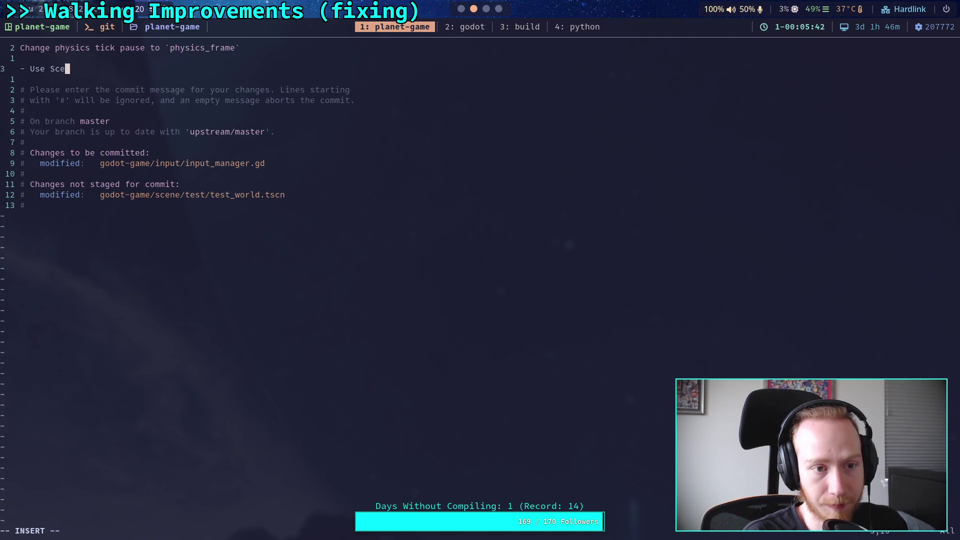
pyautogui.write('neTree ')
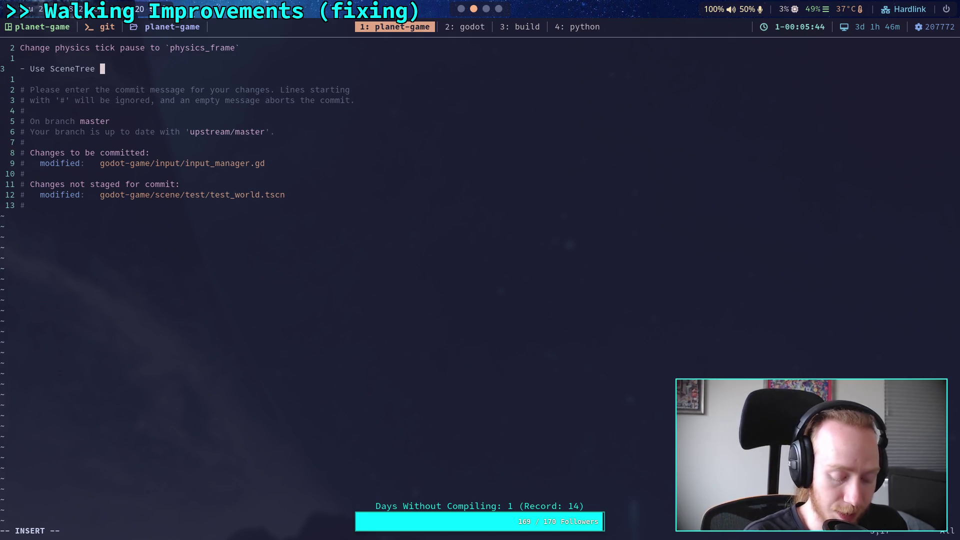
pyautogui.write('signal `phy')
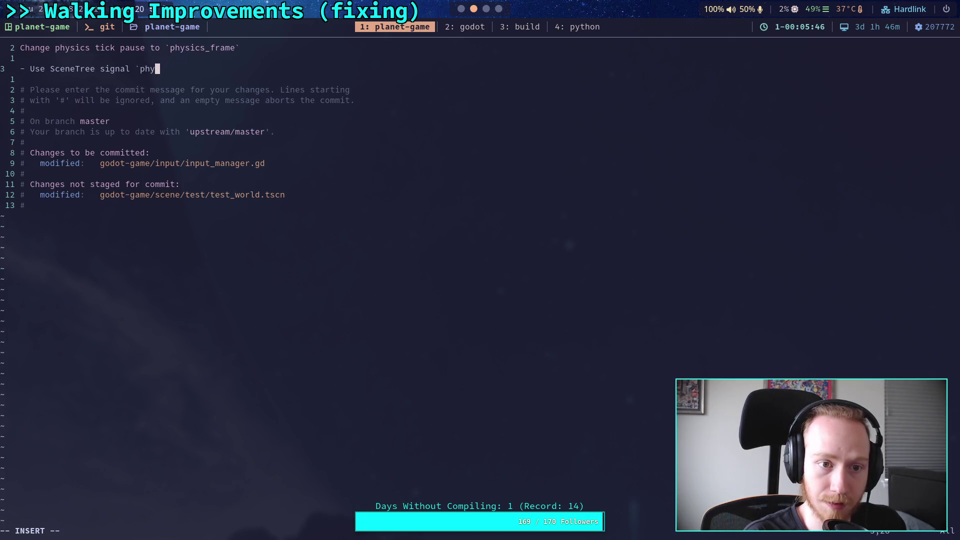
pyautogui.write('sics_frame` t')
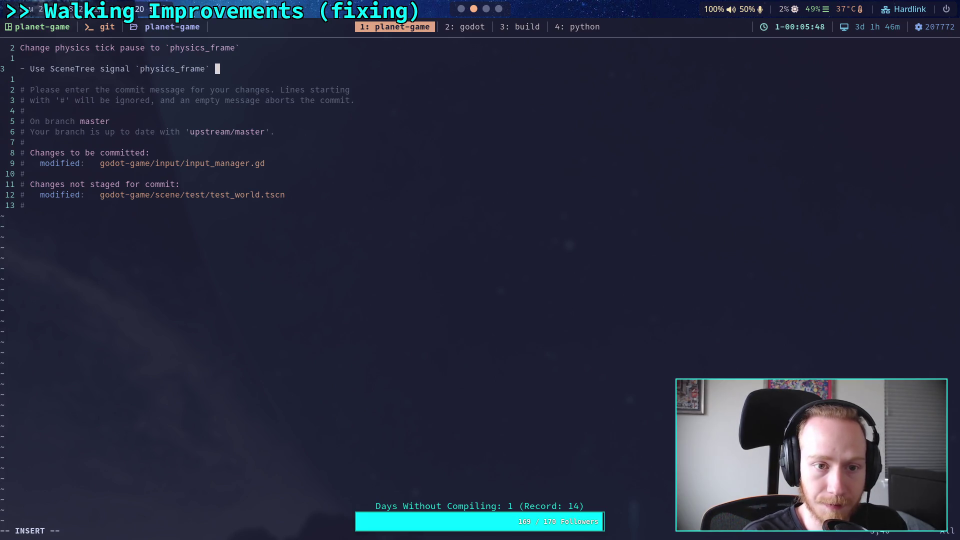
pyautogui.write('o ')
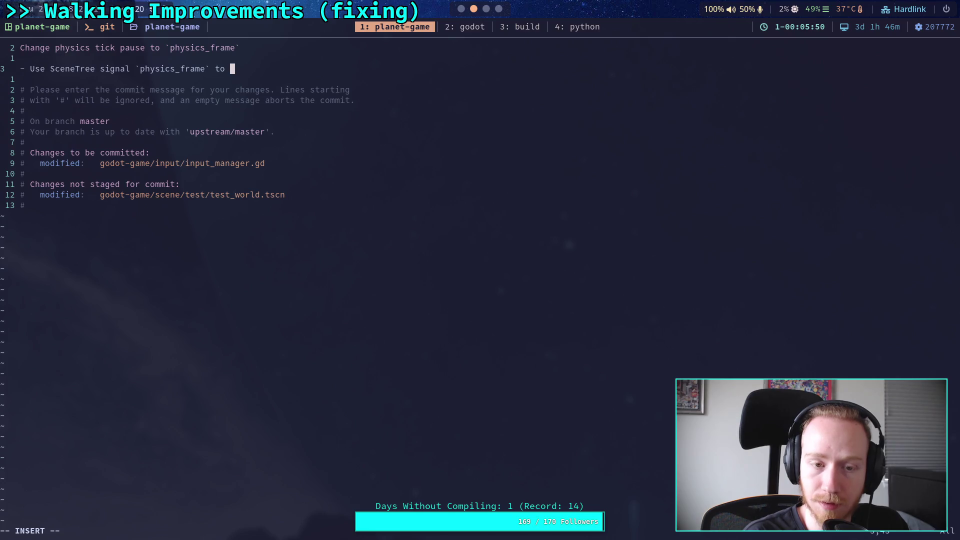
pyautogui.write('pause the')
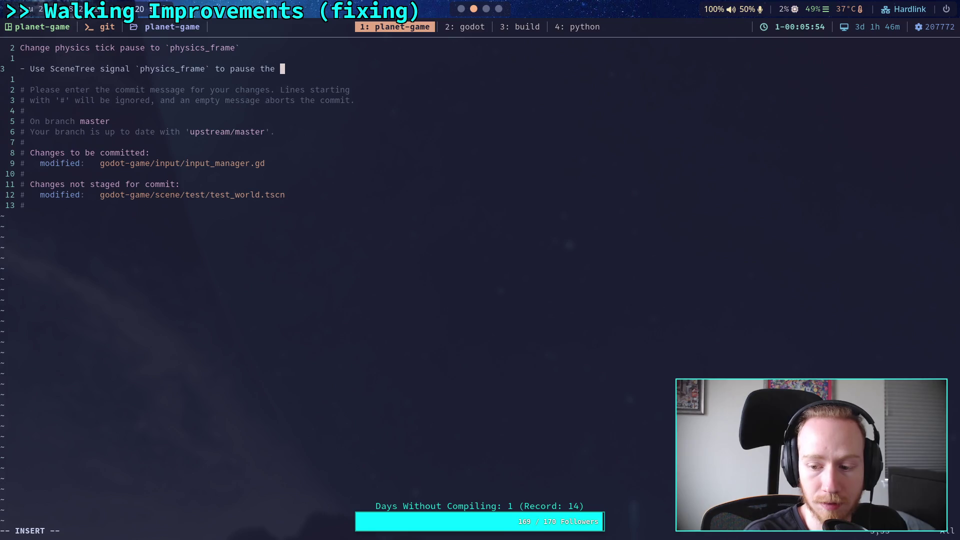
pyautogui.write(' tree')
pyautogui.press('Return')
pyautogui.write('ear')
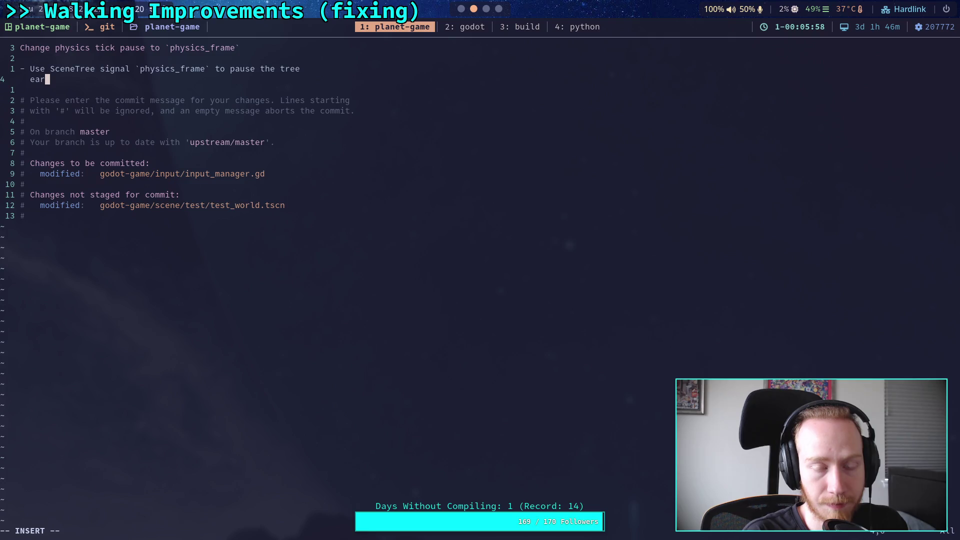
pyautogui.press('BackSpace')
pyautogui.press('BackSpace')
pyautogui.press('BackSpace')
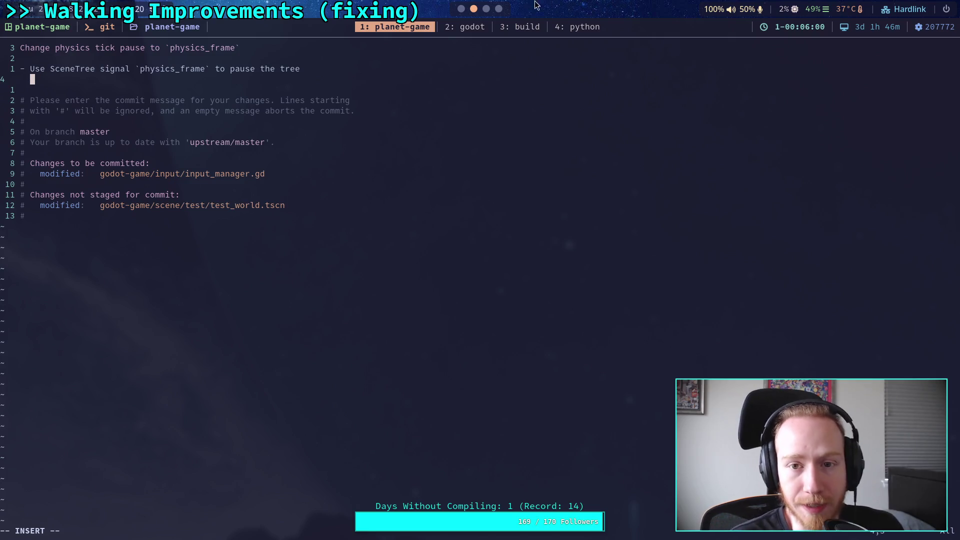
# Search the Godot source for flush_que to find the flush_queries calls
pyautogui.click(476, 30)
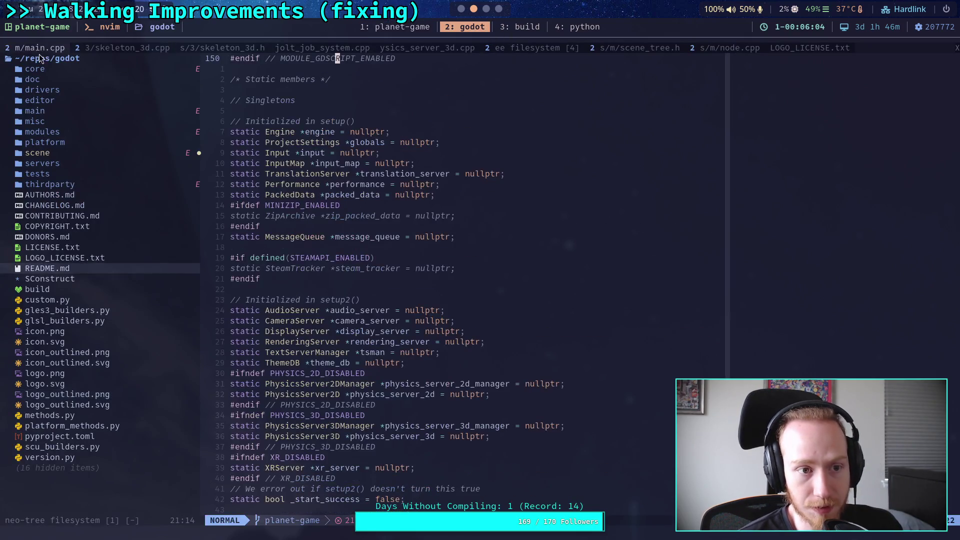
pyautogui.scroll(-5, 350, 233)
pyautogui.click(425, 237)
pyautogui.write('/flush_qu')
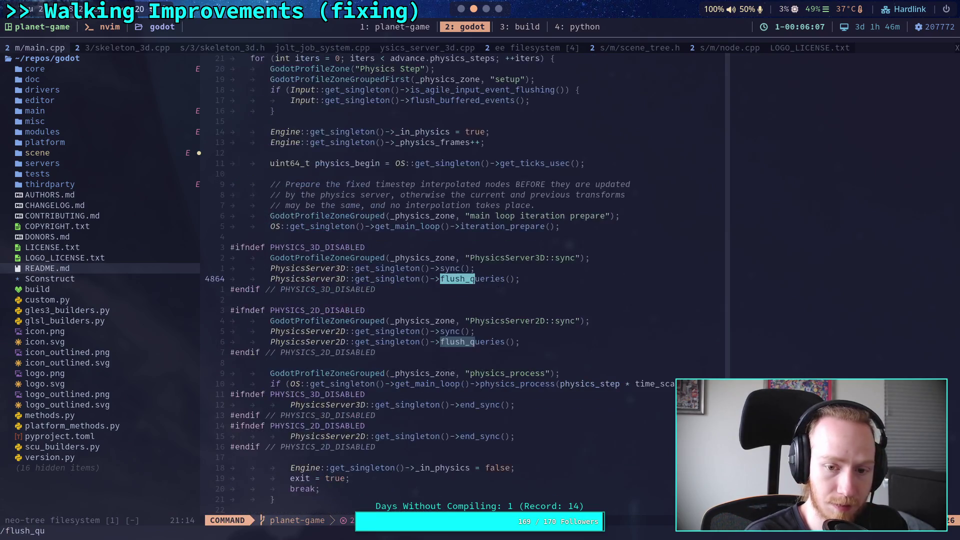
pyautogui.write('e')
pyautogui.press('Return')
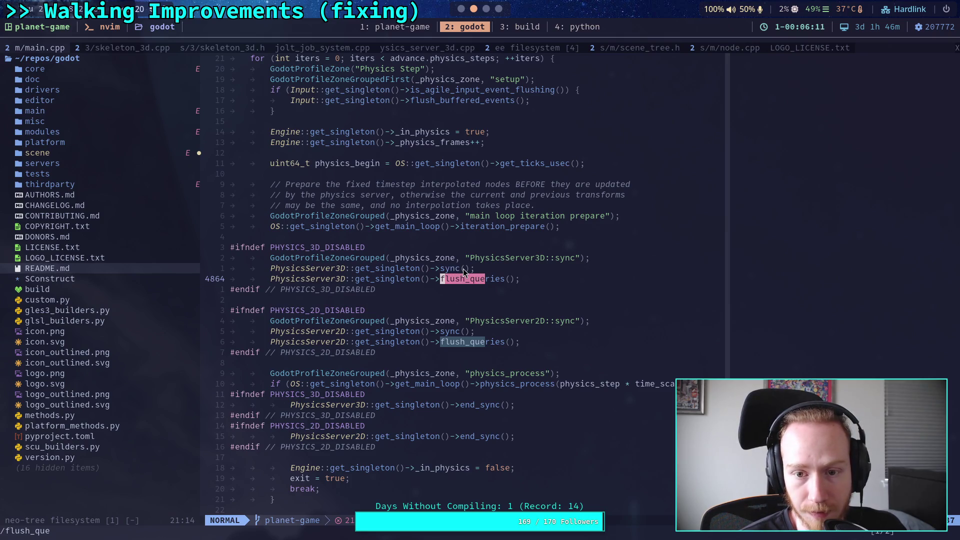
# Yank the 'physics_process(' call on line 4874, glancing briefly at the Godot editor
pyautogui.scroll(-4, 463, 271)
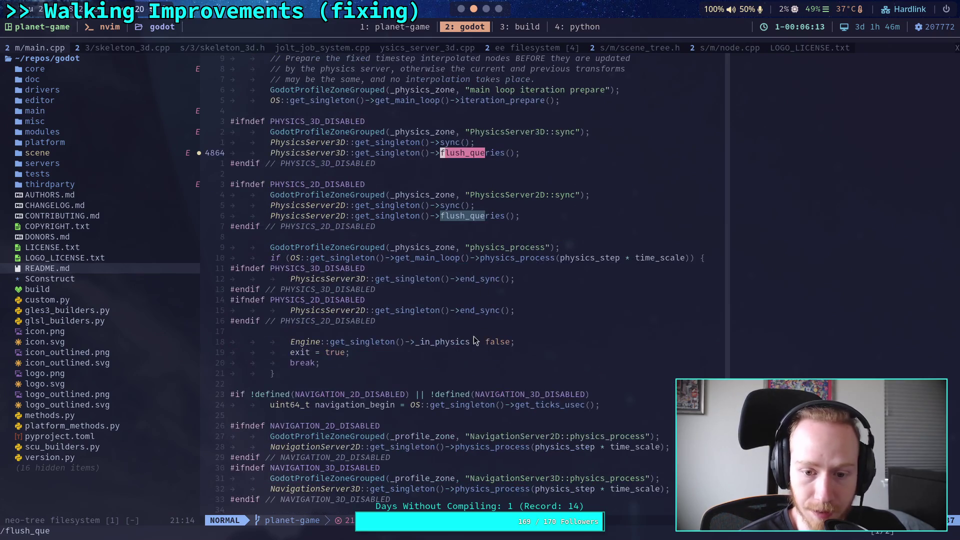
pyautogui.moveTo(481, 258); pyautogui.dragTo(569, 258)
pyautogui.press('y')
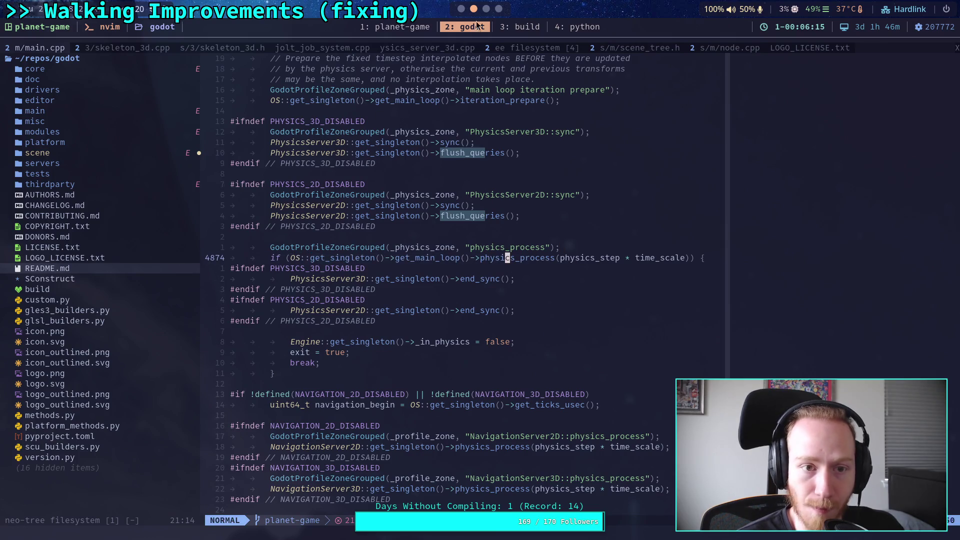
pyautogui.click(461, 9)
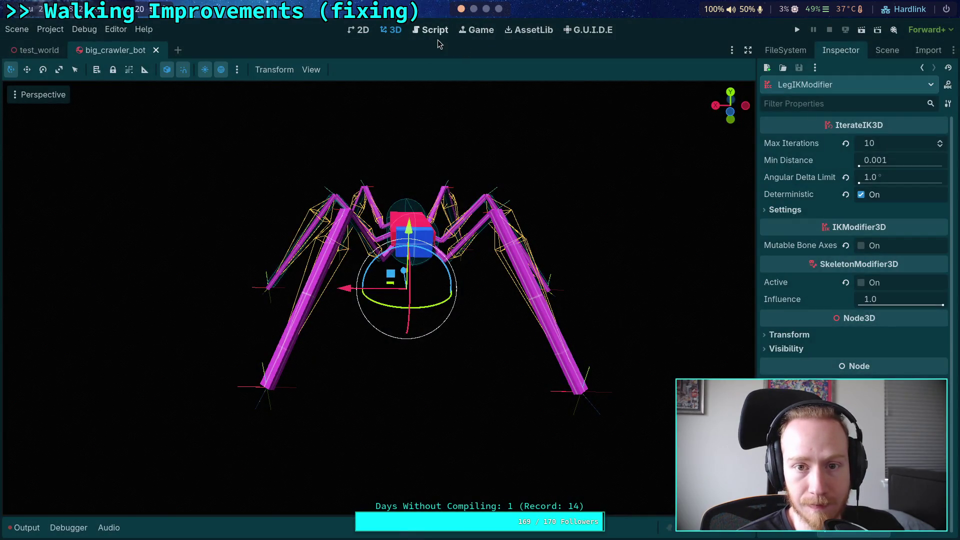
pyautogui.moveTo(35, 51)
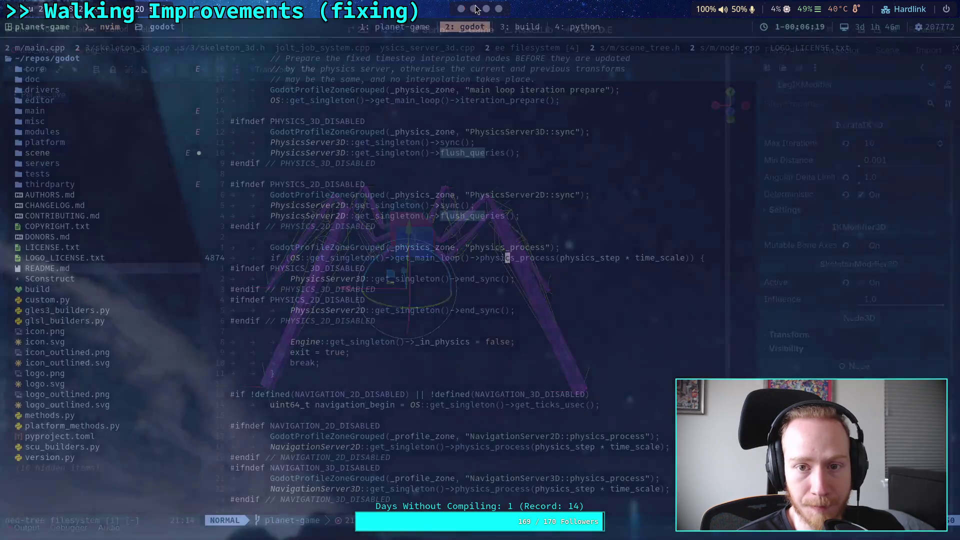
pyautogui.click(473, 9)
# Continue the bullet with 'avoiding any scene structure ordering issues'
pyautogui.click(391, 28)
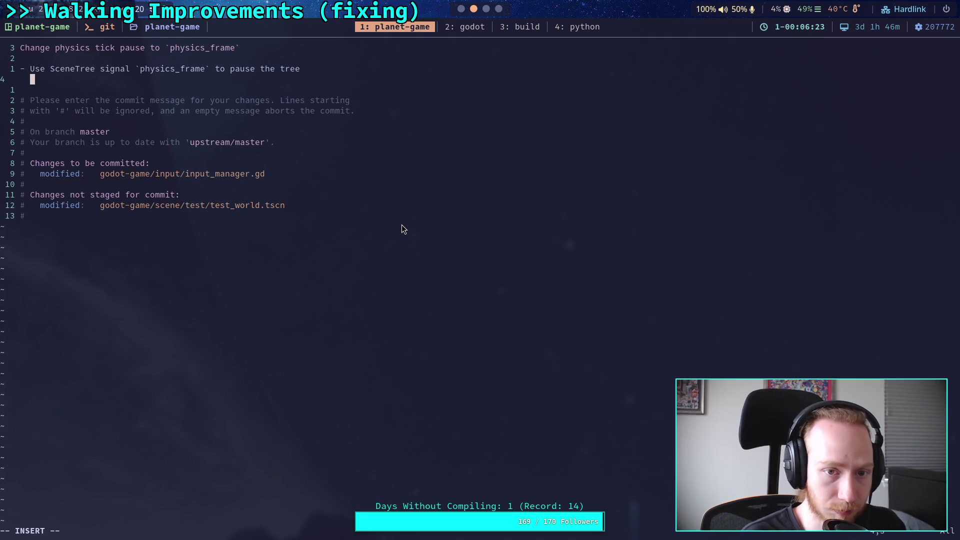
pyautogui.press('BackSpace')
pyautogui.press('BackSpace')
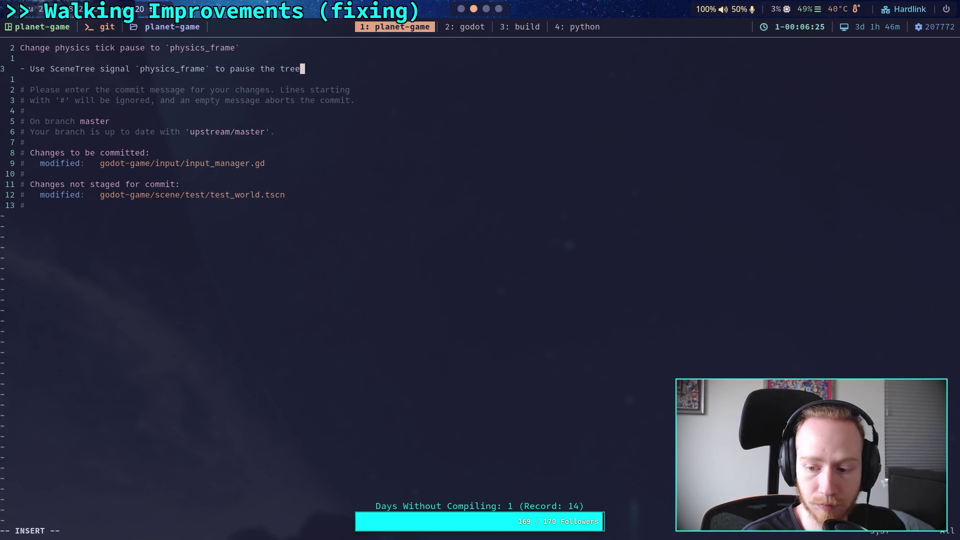
pyautogui.press('Return')
pyautogui.write('avoidin')
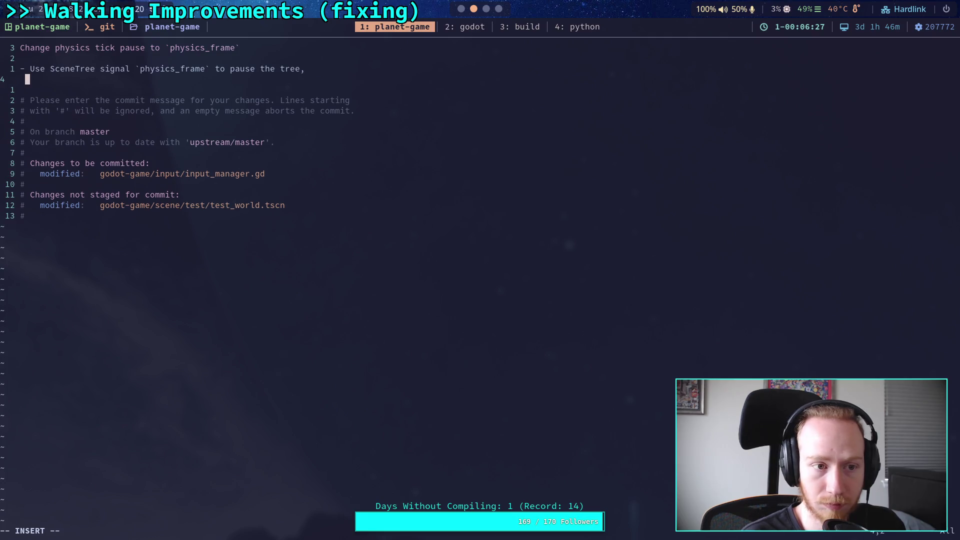
pyautogui.write('g any')
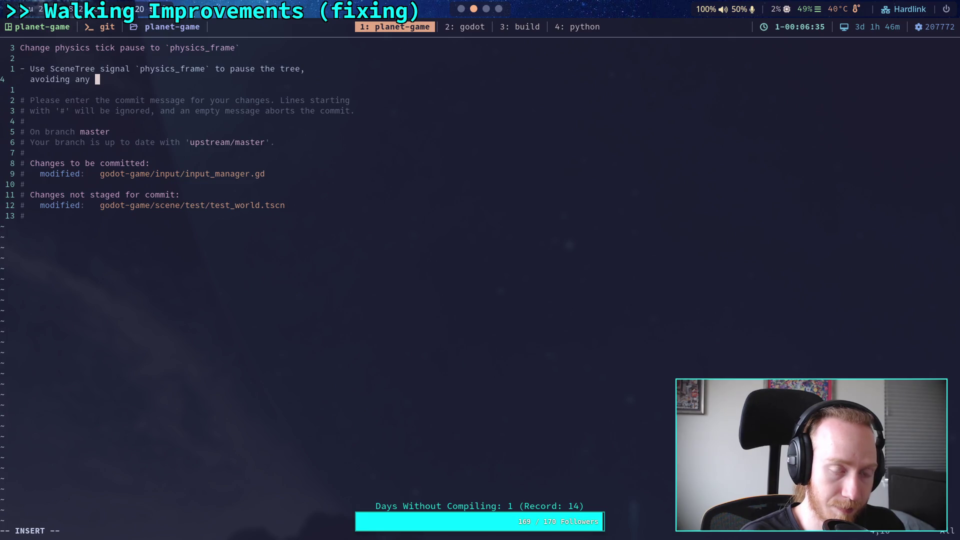
pyautogui.write('scene st')
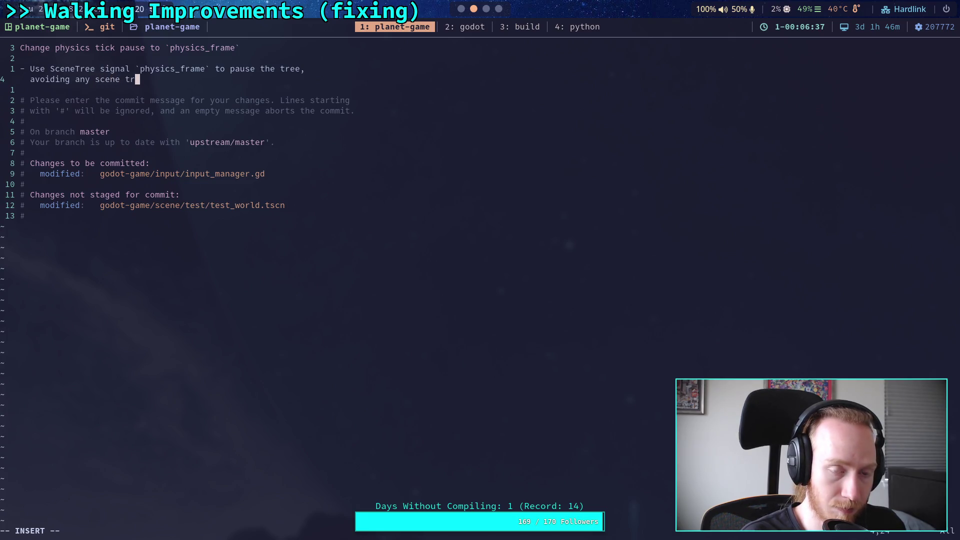
pyautogui.write('ructur')
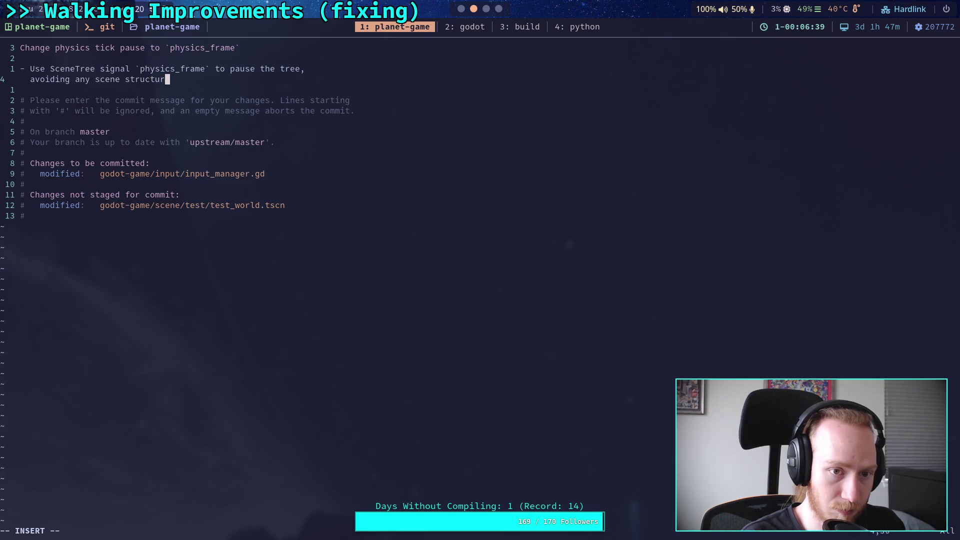
pyautogui.write('e order')
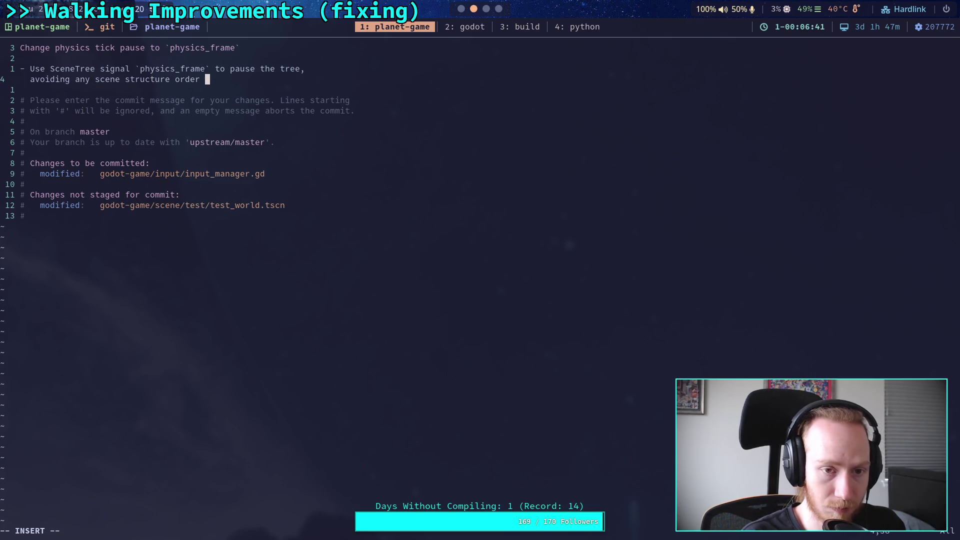
pyautogui.write('ing ')
pyautogui.write('issues')
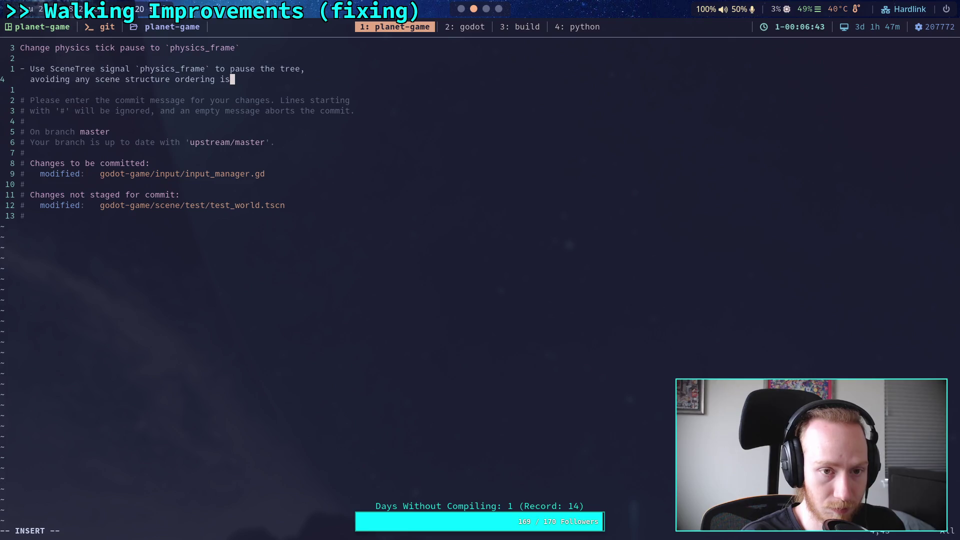
# Save the commit message with :wq and git push the commit
pyautogui.press('Escape')
pyautogui.write(':wq')
pyautogui.press('Return')
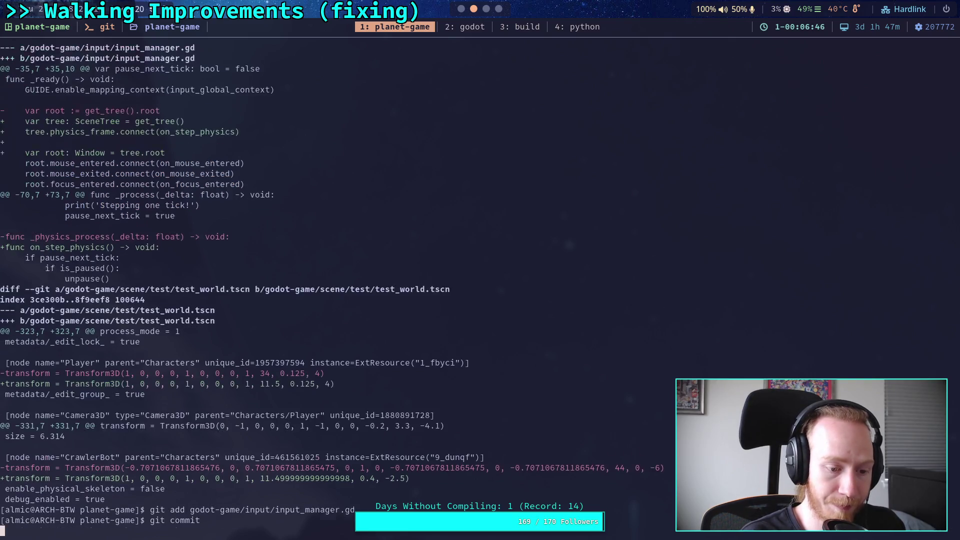
pyautogui.write('git push')
pyautogui.press('Return')
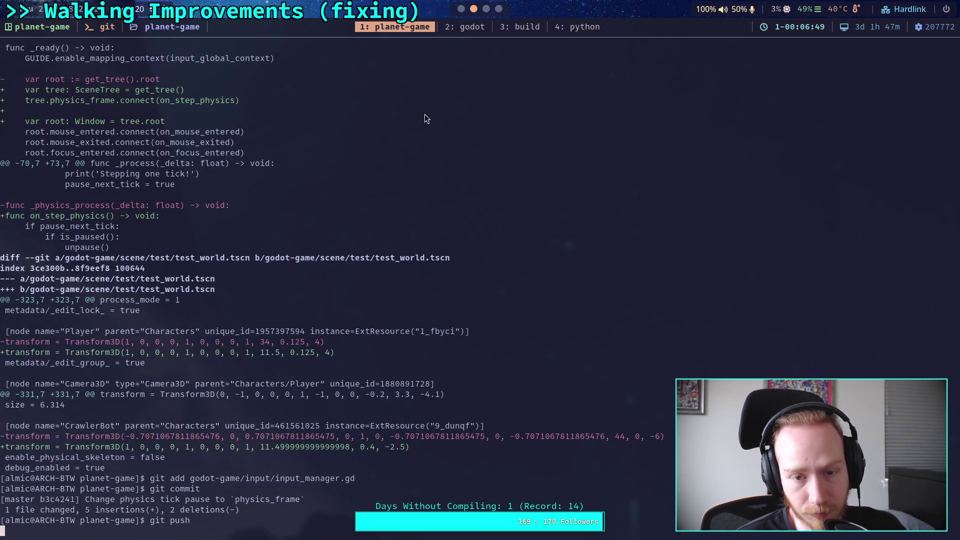
# Read the Crawler Bot plan in Obsidian while the push finishes, then return to Godot
pyautogui.click(489, 9)
pyautogui.scroll(-1, 500, 305)
pyautogui.scroll(8, 500, 305)
pyautogui.scroll(-2, 500, 305)
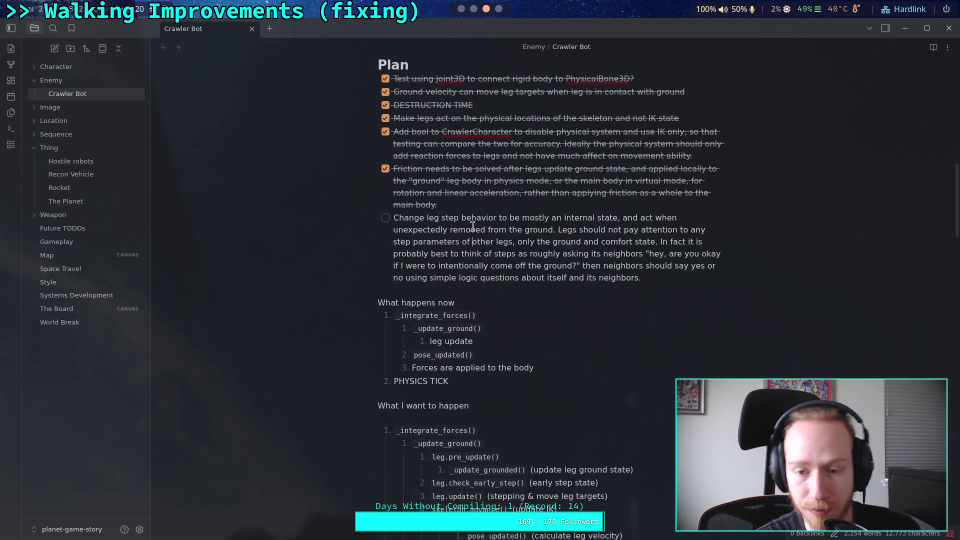
pyautogui.click(462, 10)
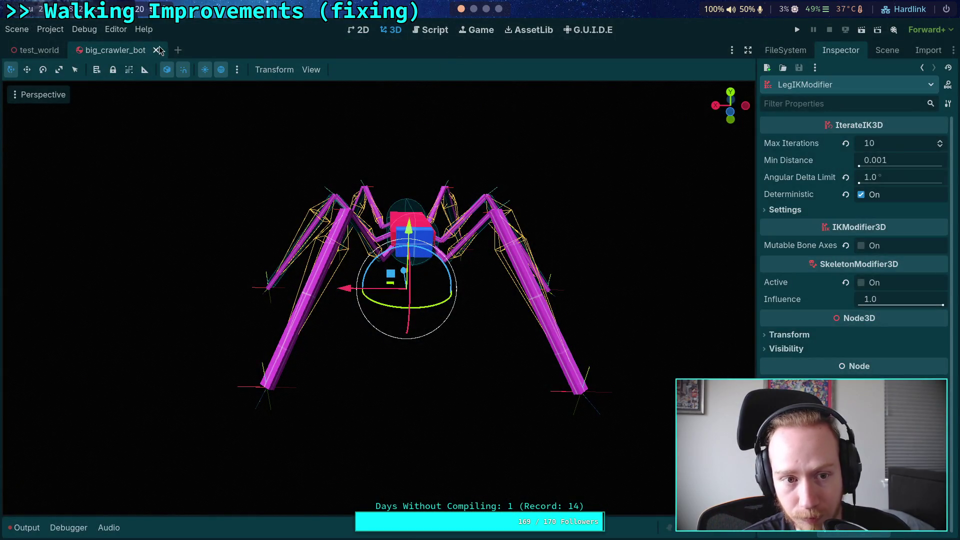
# Close big_crawler_bot, inspect the 18_cm_step stairs in test_world, and show the Scene tree
pyautogui.click(157, 50)
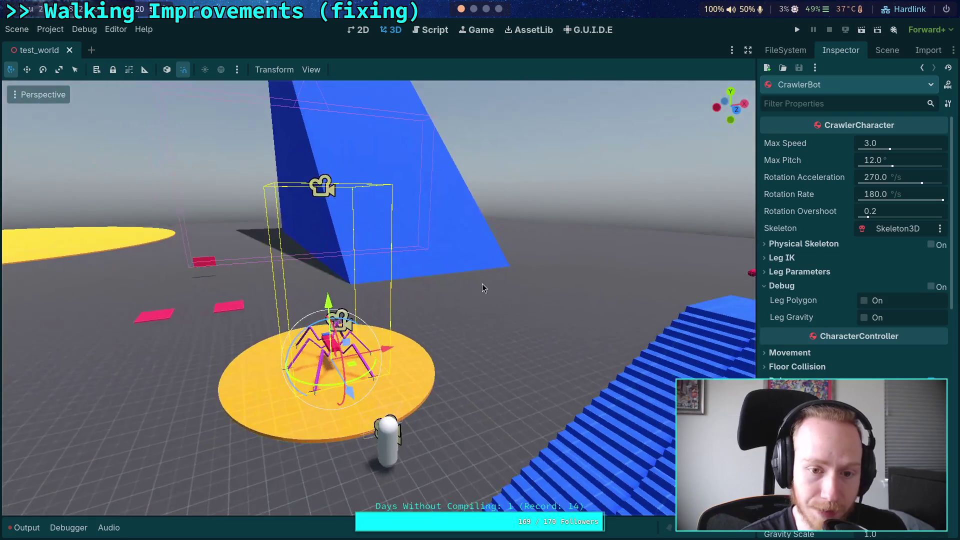
pyautogui.moveTo(483, 288)
pyautogui.mouseDown()
pyautogui.moveTo(600, 401)
pyautogui.moveTo(550, 300)
pyautogui.moveTo(475, 260)
pyautogui.moveTo(425, 285)
pyautogui.moveTo(450, 260)
pyautogui.moveTo(445, 270)
pyautogui.moveTo(460, 255)
pyautogui.moveTo(475, 260)
pyautogui.mouseUp()
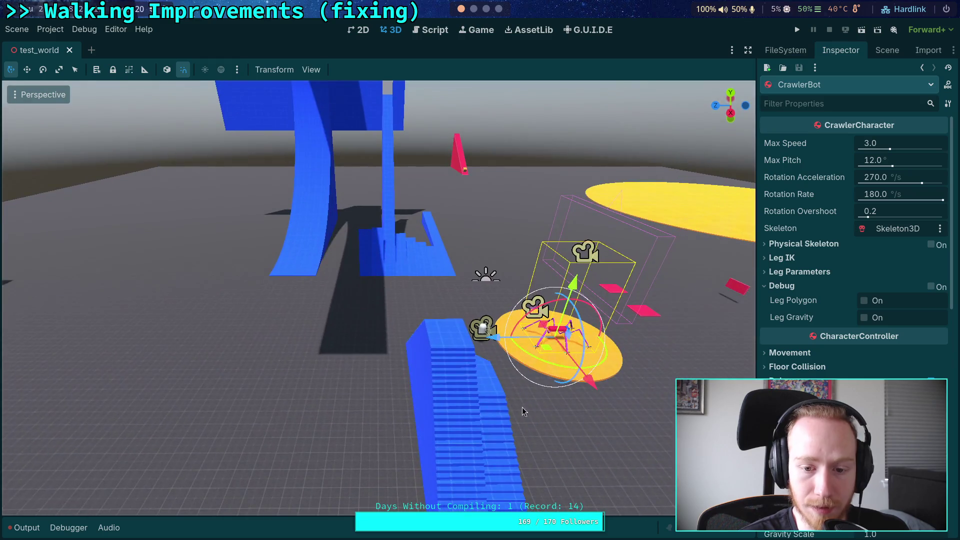
pyautogui.click(522, 406)
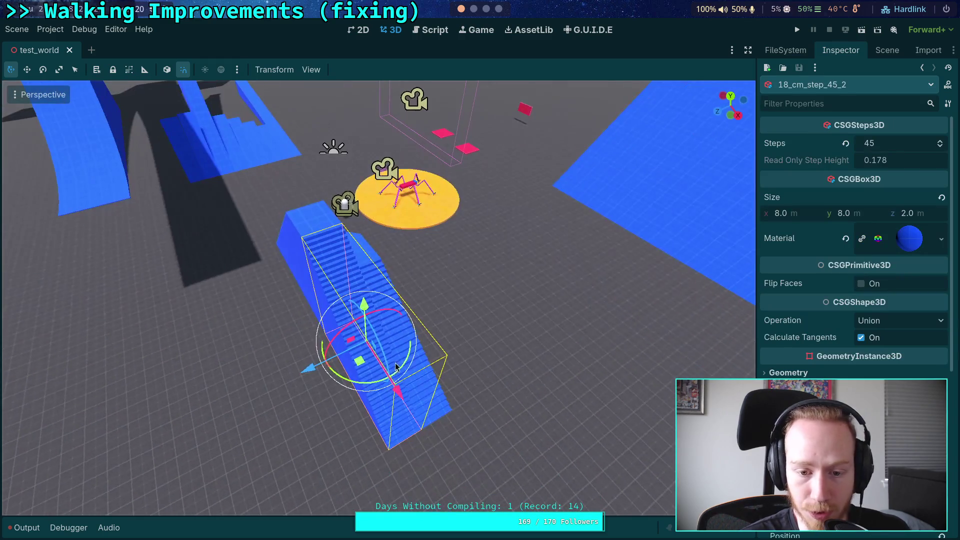
pyautogui.click(421, 313)
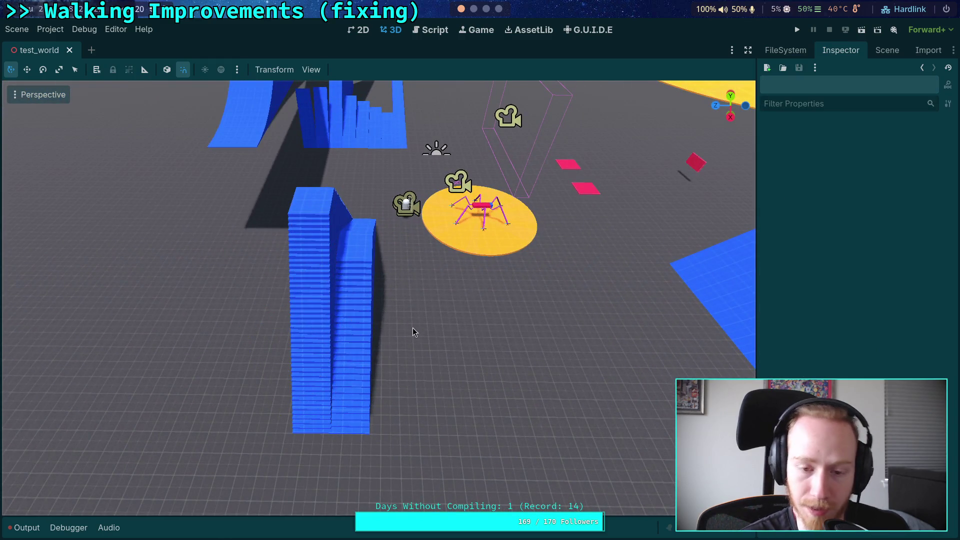
pyautogui.click(301, 278)
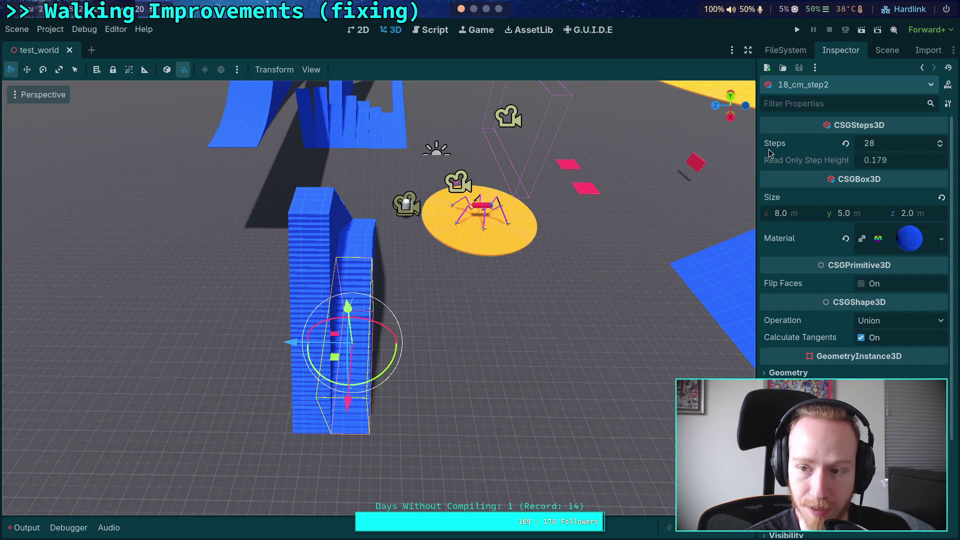
pyautogui.click(886, 50)
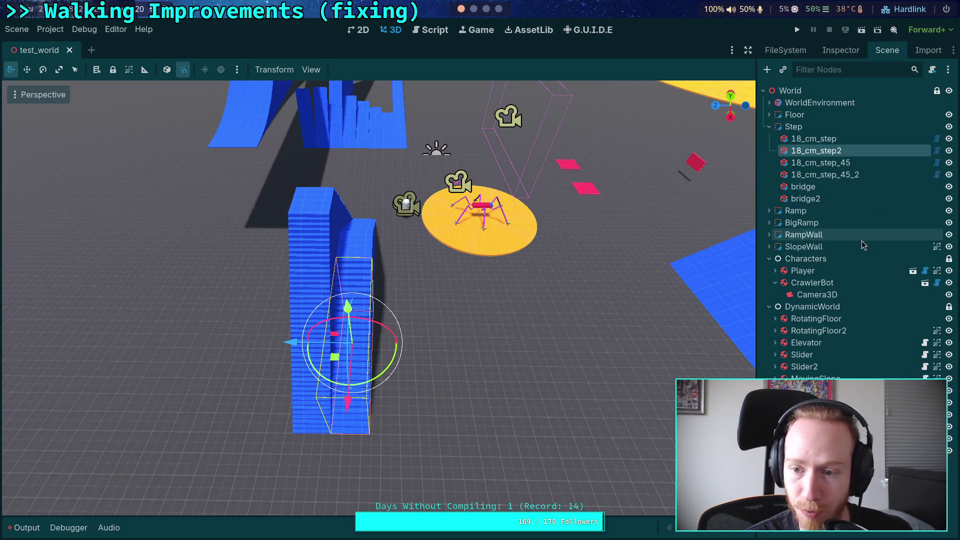
# Group the Step node so its stairs select as one unit
pyautogui.click(821, 127)
pyautogui.click(129, 70)
pyautogui.click(570, 323)
pyautogui.click(365, 322)
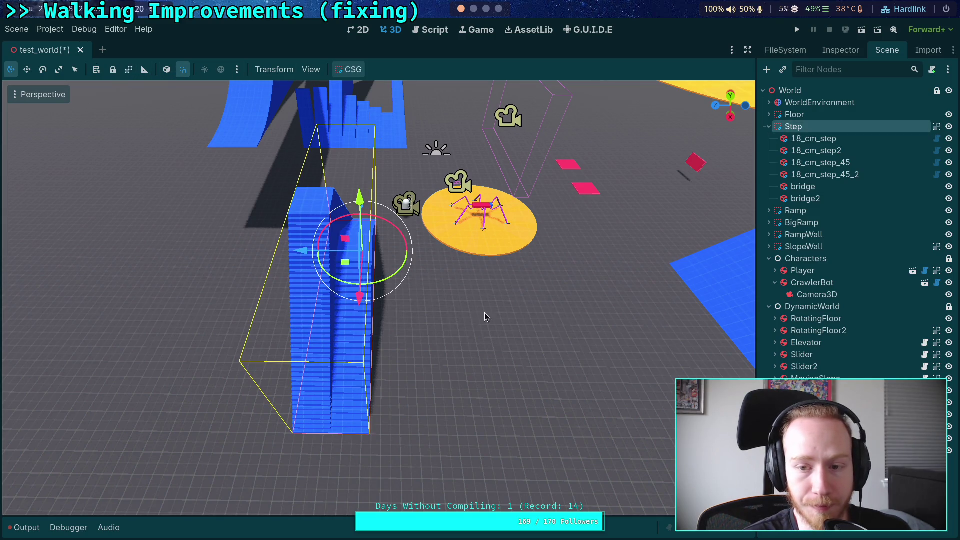
# Drag the Step stairs around with the gizmo in top and perspective views
pyautogui.moveTo(494, 350)
pyautogui.mouseDown()
pyautogui.moveTo(415, 405)
pyautogui.moveTo(359, 415)
pyautogui.moveTo(374, 417)
pyautogui.mouseUp()
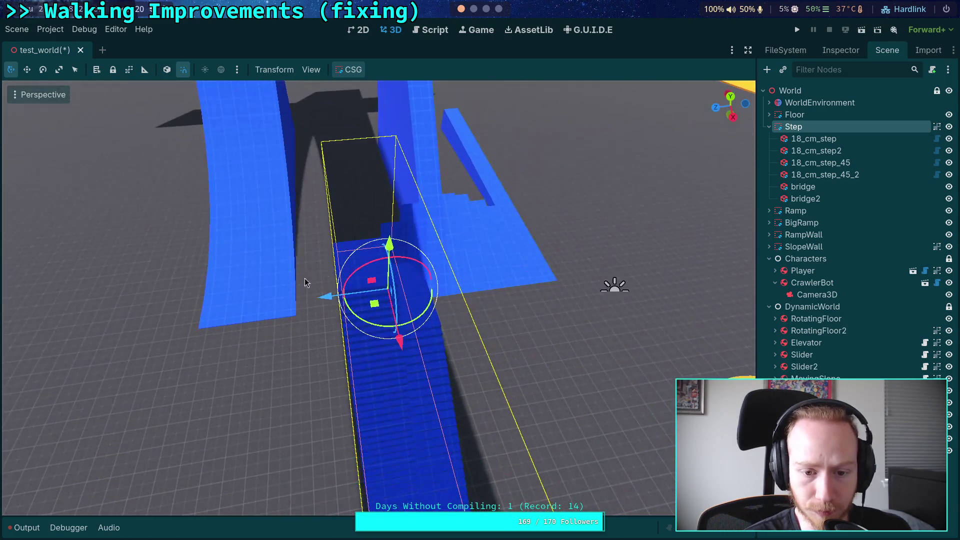
pyautogui.moveTo(320, 303); pyautogui.dragTo(306, 311)
pyautogui.press('KP_7')
pyautogui.press('f')
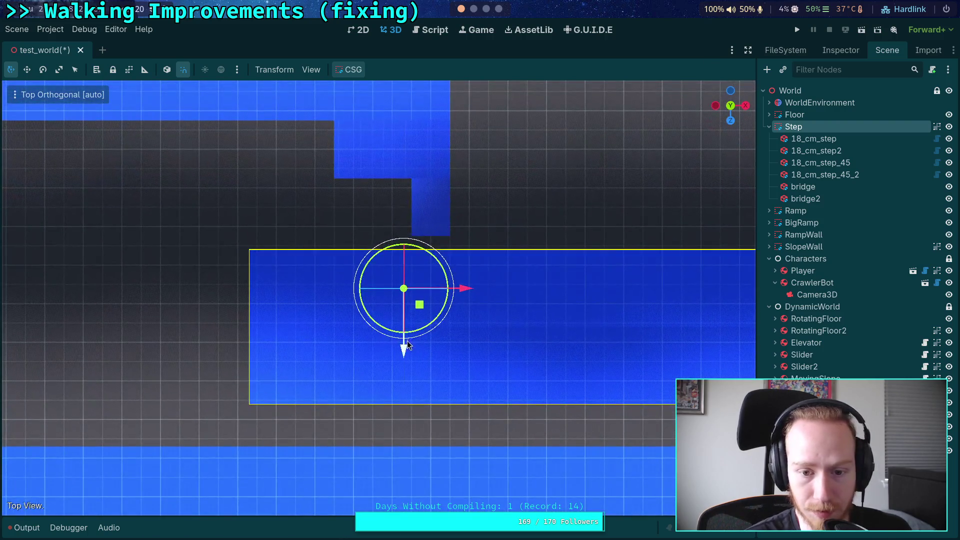
pyautogui.moveTo(403, 344); pyautogui.dragTo(404, 358)
pyautogui.moveTo(464, 300); pyautogui.dragTo(272, 300)
pyautogui.scroll(-5, 465, 303)
pyautogui.moveTo(465, 304); pyautogui.dragTo(240, 296)
pyautogui.press('KP_5')
pyautogui.moveTo(453, 315); pyautogui.dragTo(420, 210)
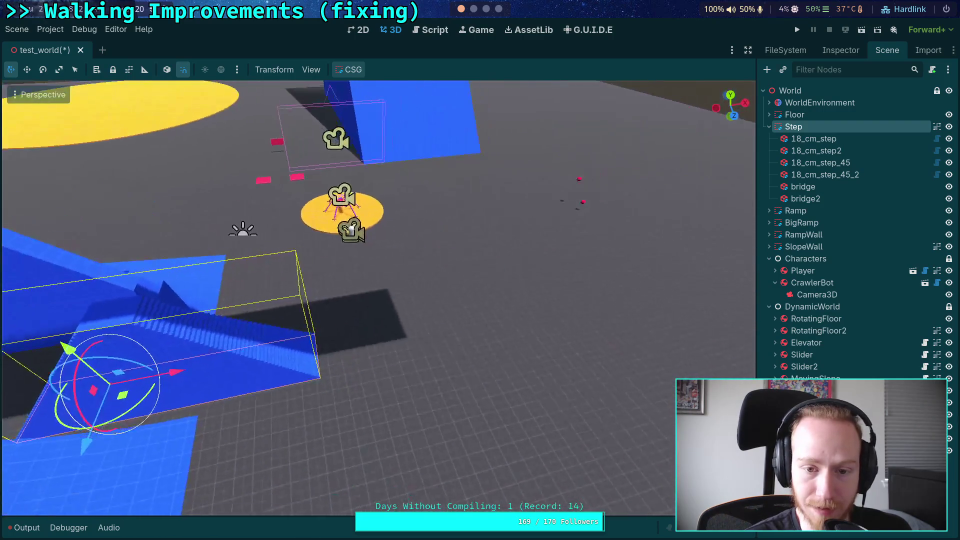
pyautogui.moveTo(260, 334); pyautogui.dragTo(223, 343)
pyautogui.moveTo(265, 317)
pyautogui.mouseDown()
pyautogui.moveTo(572, 332)
pyautogui.moveTo(445, 300)
pyautogui.moveTo(370, 361)
pyautogui.moveTo(305, 352)
pyautogui.moveTo(476, 348)
pyautogui.mouseUp()
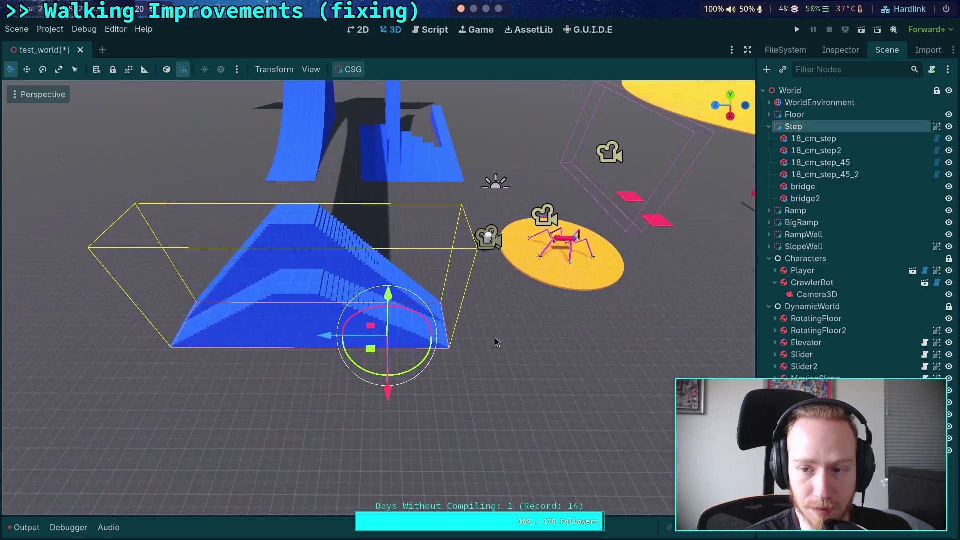
# Set the Step position to x 20 and z 14 in the Inspector
pyautogui.click(845, 53)
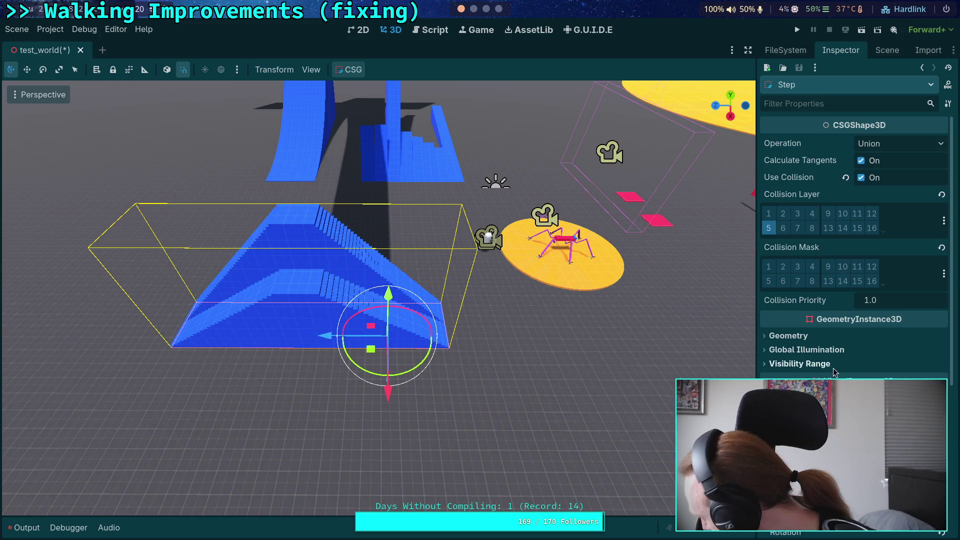
pyautogui.scroll(-5, 824, 291)
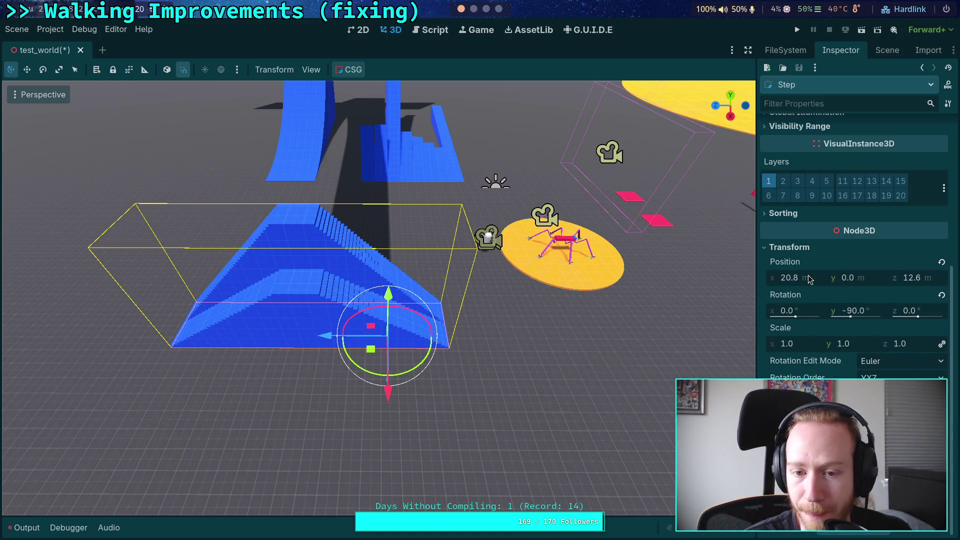
pyautogui.click(813, 279)
pyautogui.write('20')
pyautogui.press('Return')
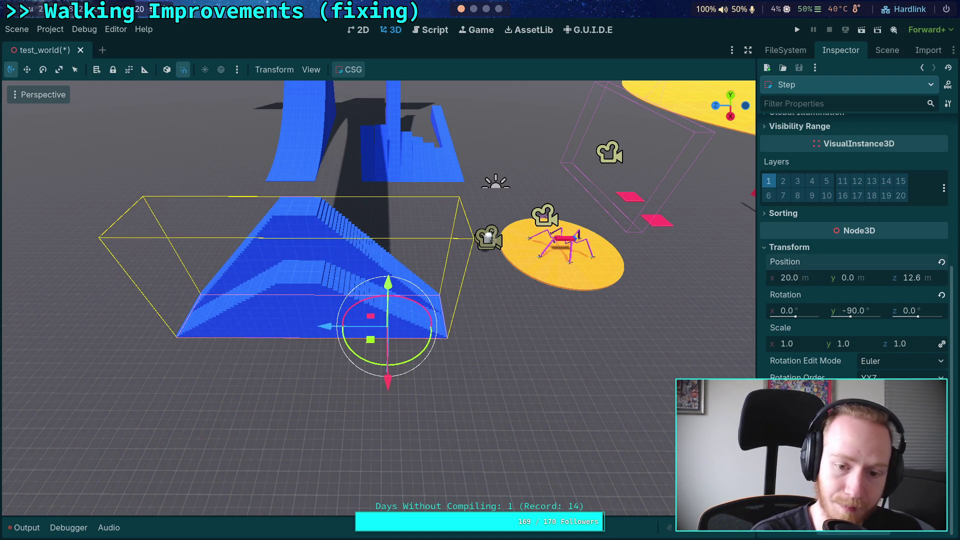
pyautogui.moveTo(534, 294)
pyautogui.mouseDown()
pyautogui.moveTo(370, 282)
pyautogui.moveTo(350, 250)
pyautogui.moveTo(350, 200)
pyautogui.mouseUp()
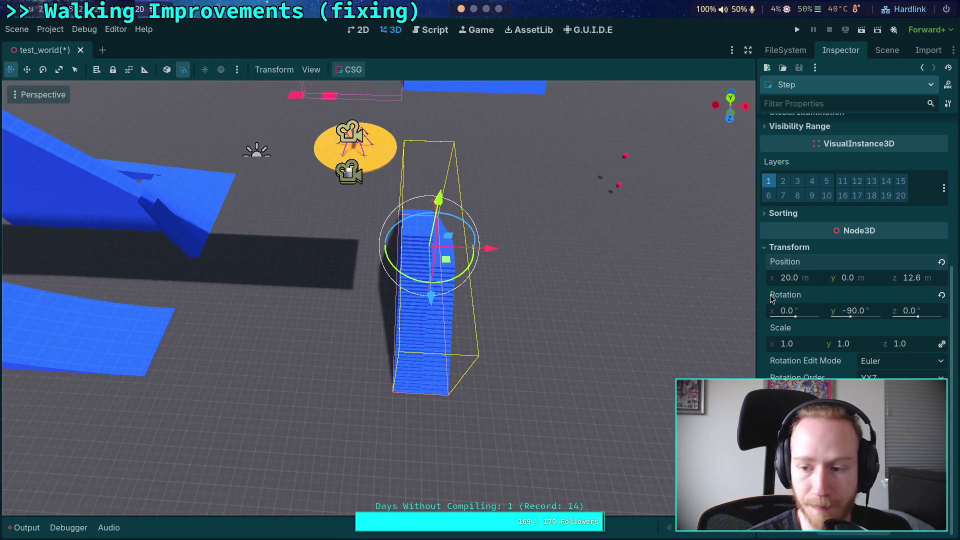
pyautogui.click(912, 277)
pyautogui.write('14')
pyautogui.press('Return')
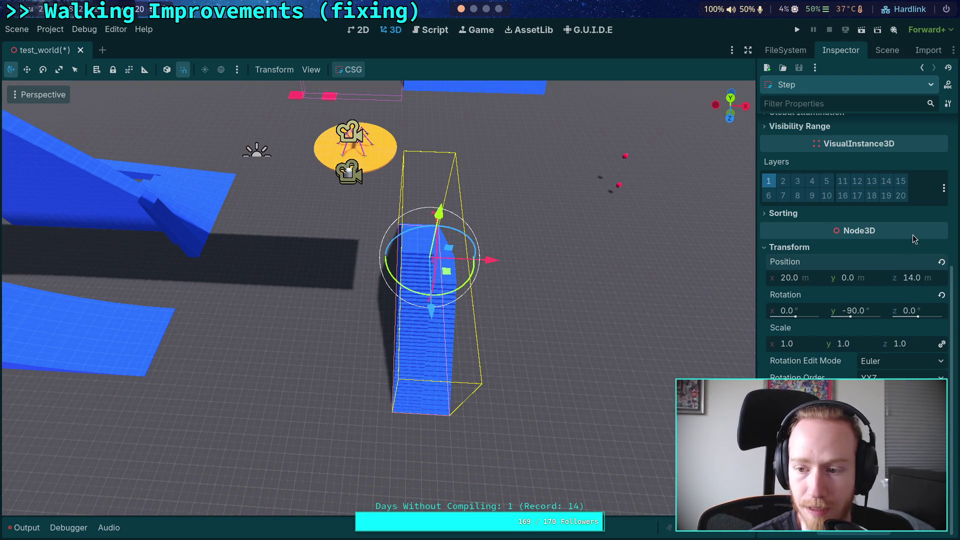
# Reset Step's Y rotation and rotate its six step and bridge pieces 90°
pyautogui.click(941, 295)
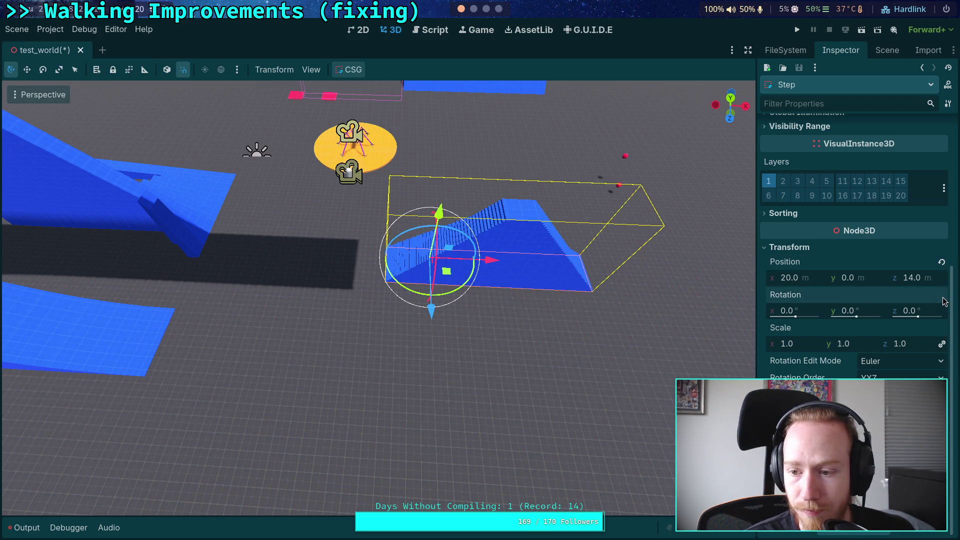
pyautogui.click(887, 50)
pyautogui.click(813, 138)
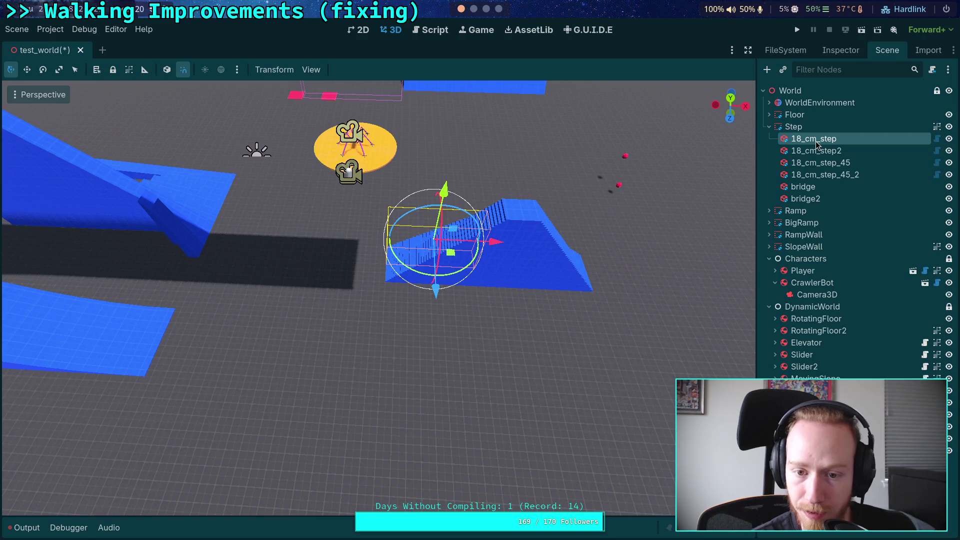
pyautogui.keyDown('shift'); pyautogui.click(815, 199); pyautogui.keyUp('shift')
pyautogui.moveTo(536, 279); pyautogui.dragTo(516, 292)
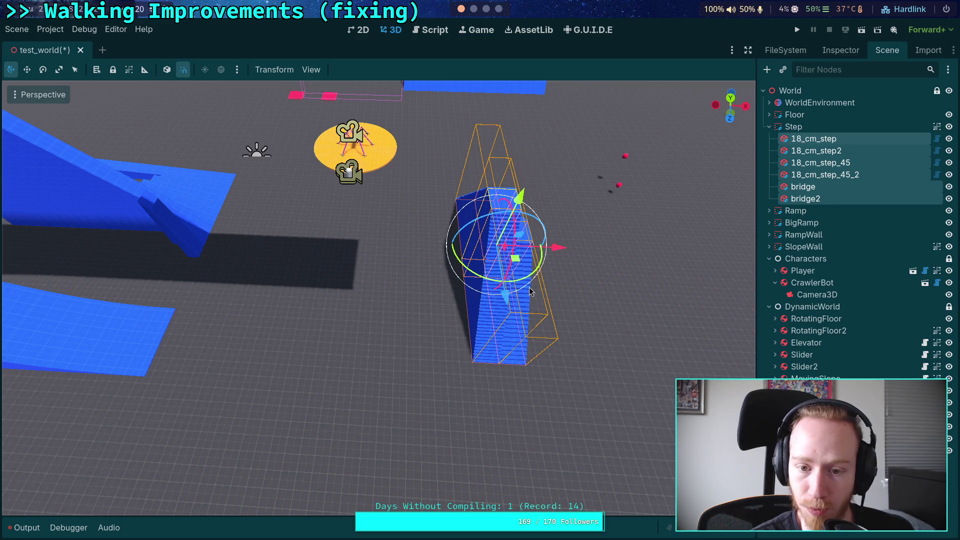
# Inspect the 18_cm_step and 18_cm_step2 properties and focus the view on 18_cm_step
pyautogui.click(820, 144)
pyautogui.moveTo(637, 249); pyautogui.dragTo(510, 252)
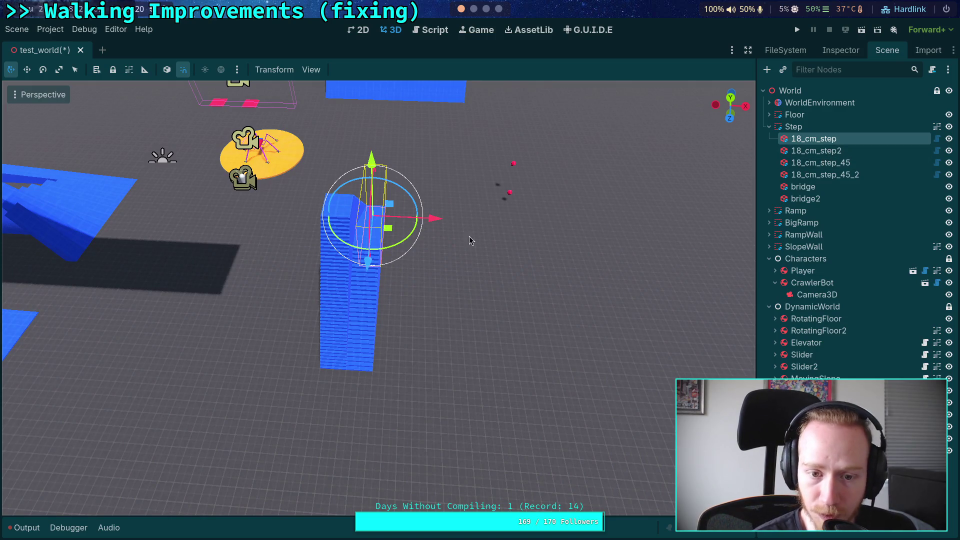
pyautogui.scroll(3, 698, 207)
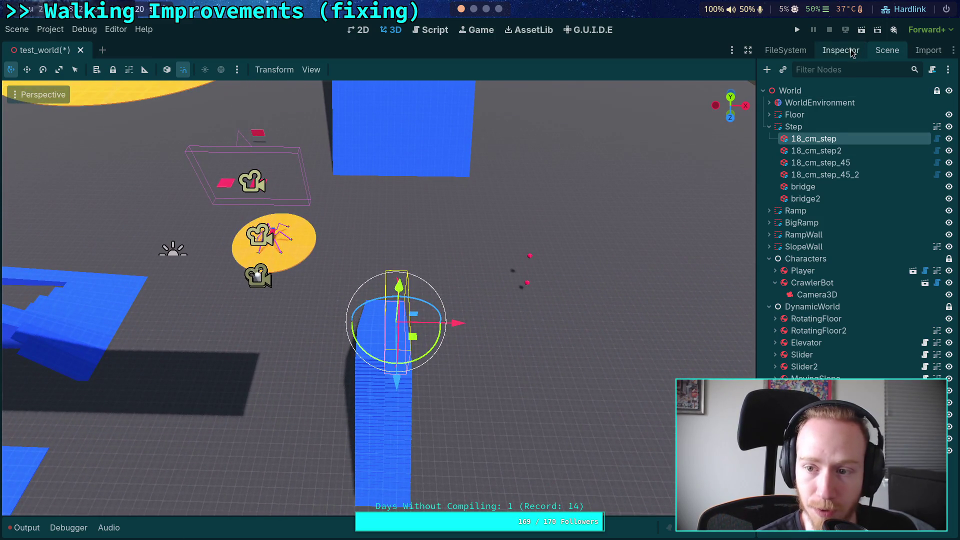
pyautogui.click(845, 50)
pyautogui.scroll(-5, 833, 275)
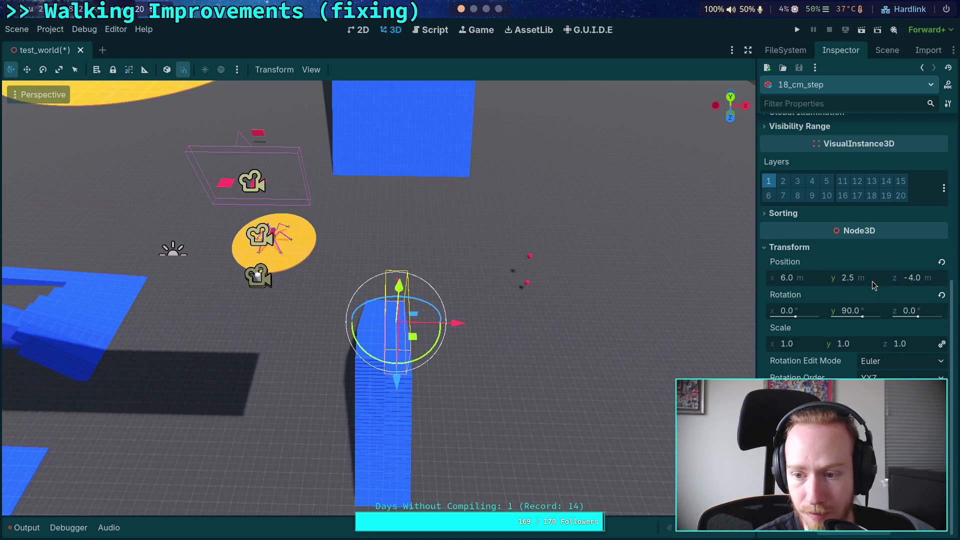
pyautogui.click(886, 50)
pyautogui.click(812, 151)
pyautogui.click(834, 50)
pyautogui.scroll(-3, 842, 274)
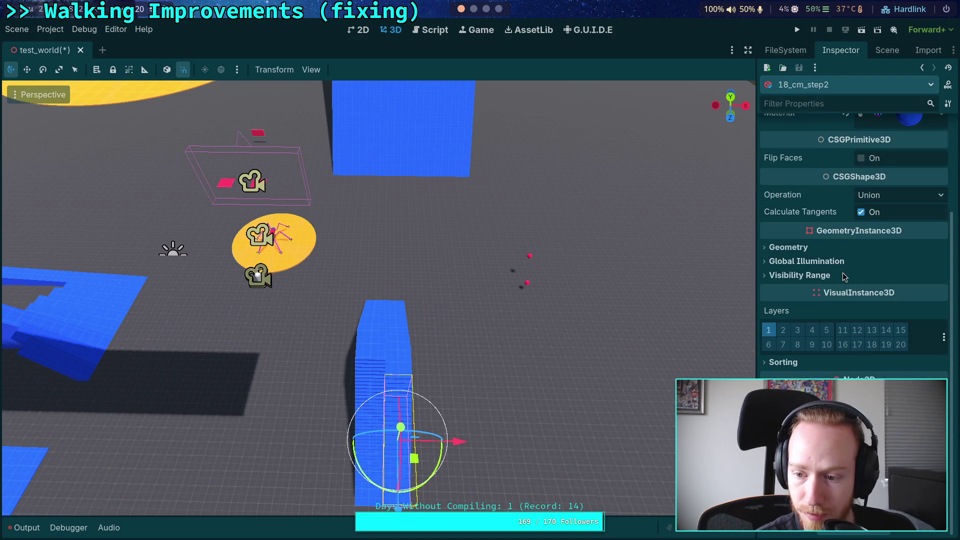
pyautogui.scroll(-3, 850, 300)
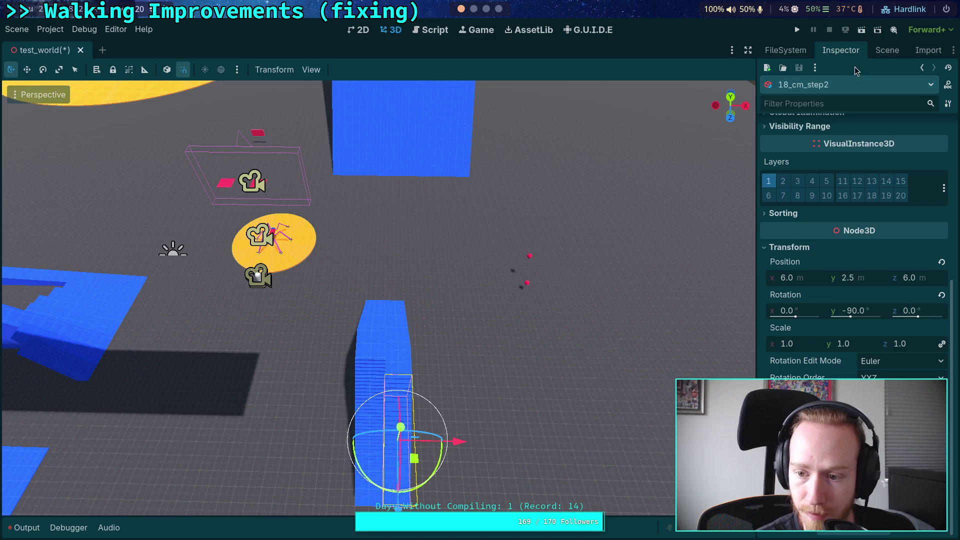
pyautogui.click(887, 50)
pyautogui.click(813, 139)
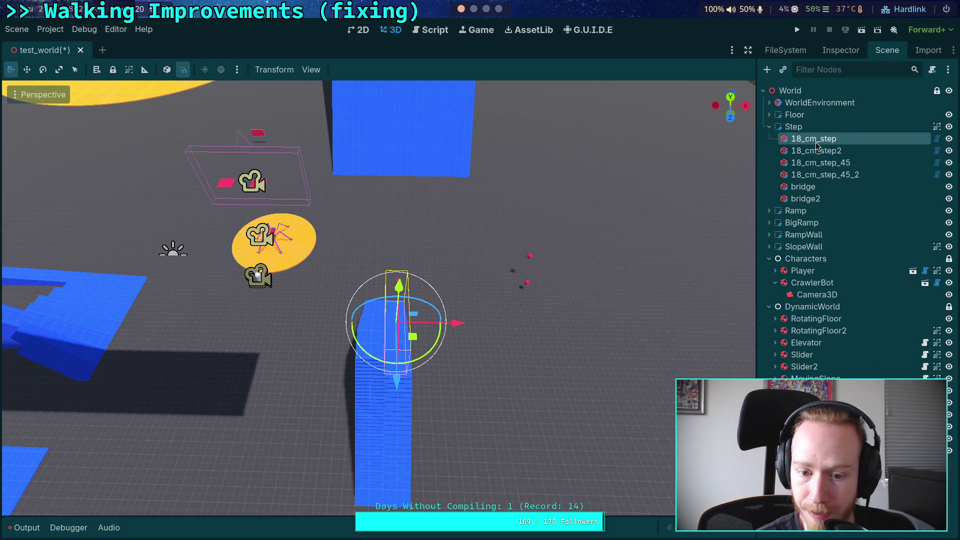
pyautogui.press('f')
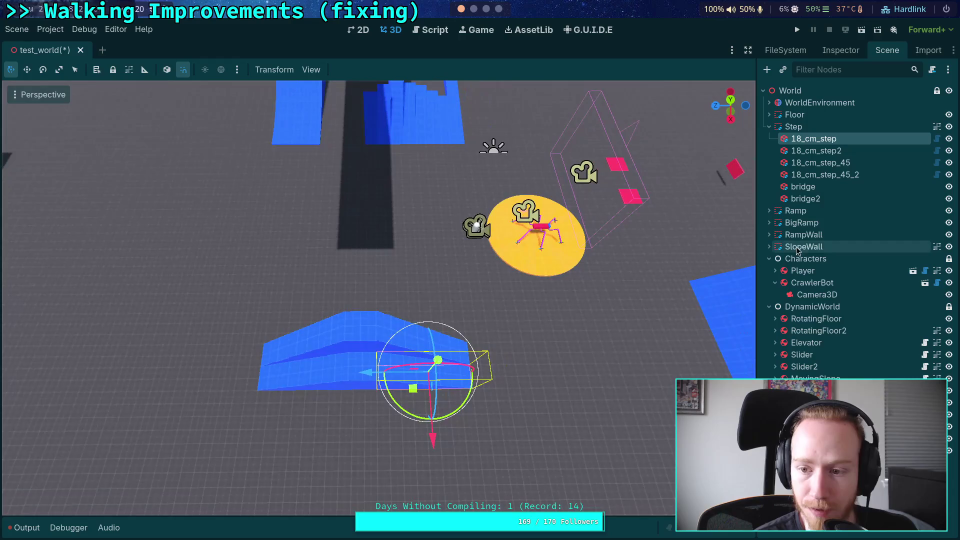
# Set the bridge's Position X to 0 with the gizmo in local space
pyautogui.click(803, 187)
pyautogui.click(840, 50)
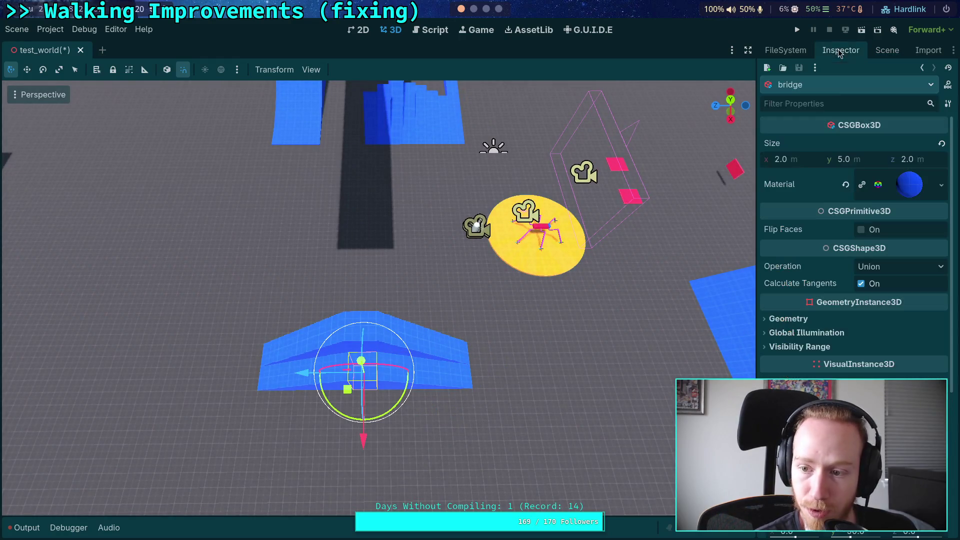
pyautogui.scroll(-5, 828, 285)
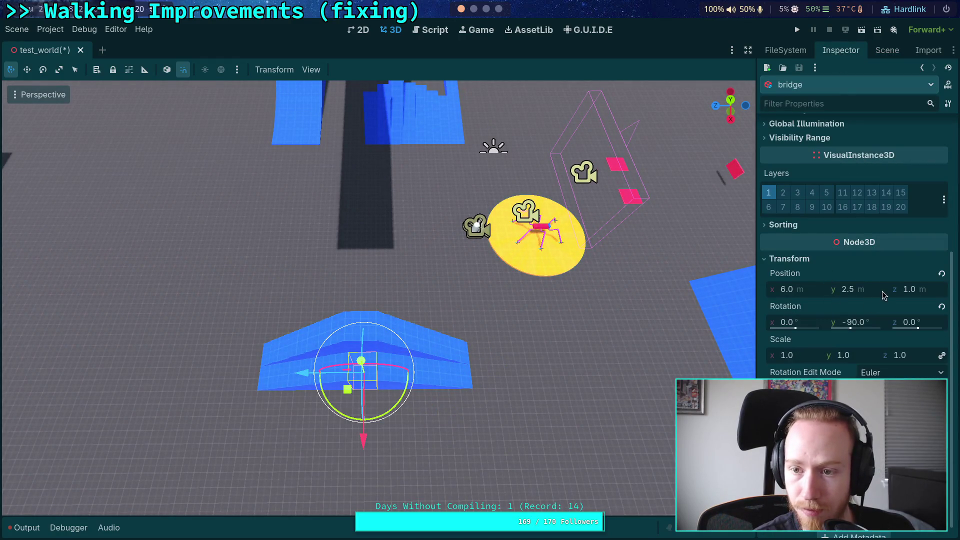
pyautogui.click(910, 289)
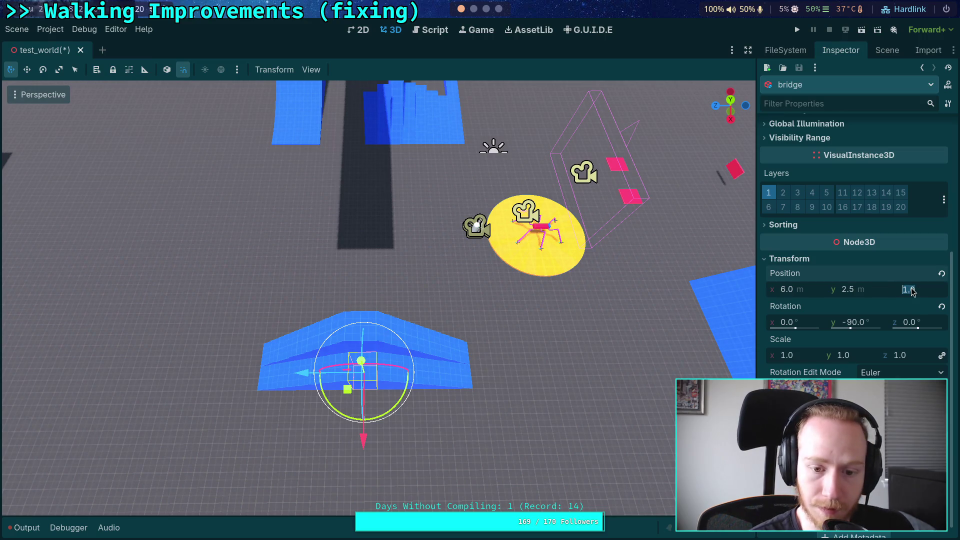
pyautogui.click(168, 71)
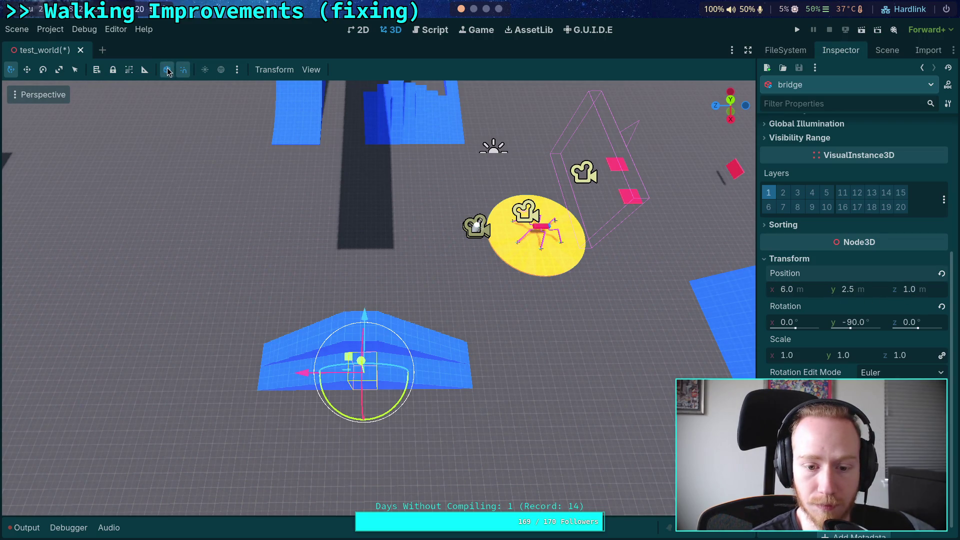
pyautogui.click(806, 294)
pyautogui.write('0')
pyautogui.press('Return')
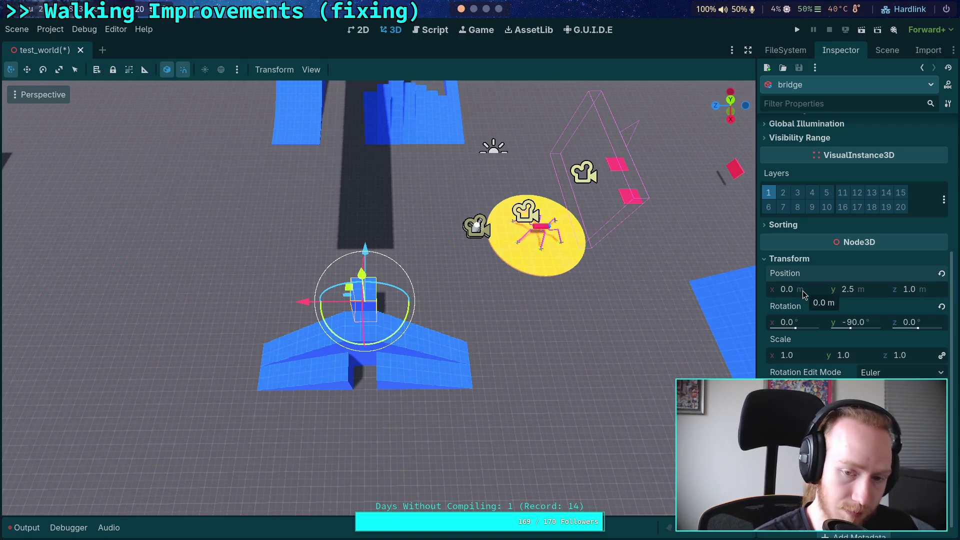
# Select the Step group and view the step pieces from above
pyautogui.click(881, 52)
pyautogui.click(810, 127)
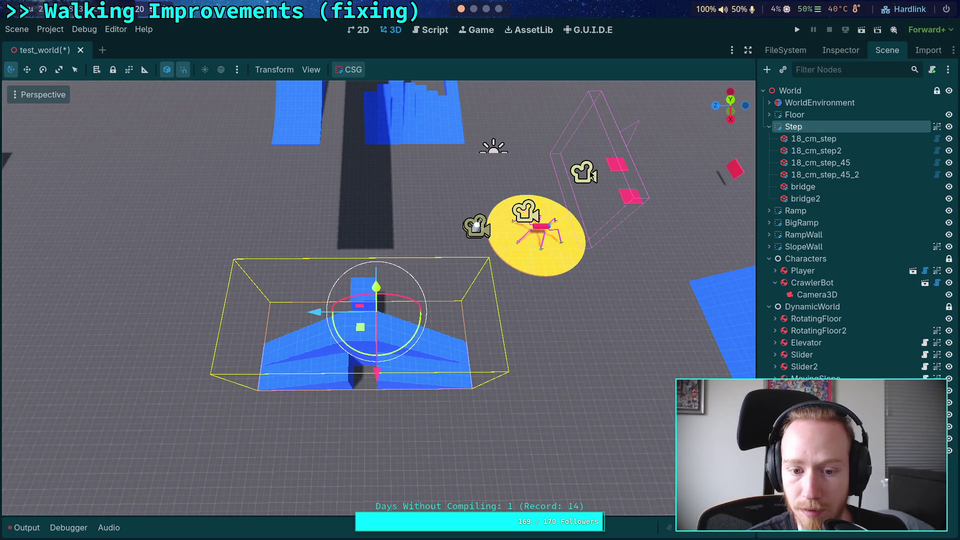
pyautogui.click(730, 99)
pyautogui.moveTo(599, 215)
pyautogui.mouseDown()
pyautogui.moveTo(412, 236)
pyautogui.moveTo(427, 245)
pyautogui.mouseUp()
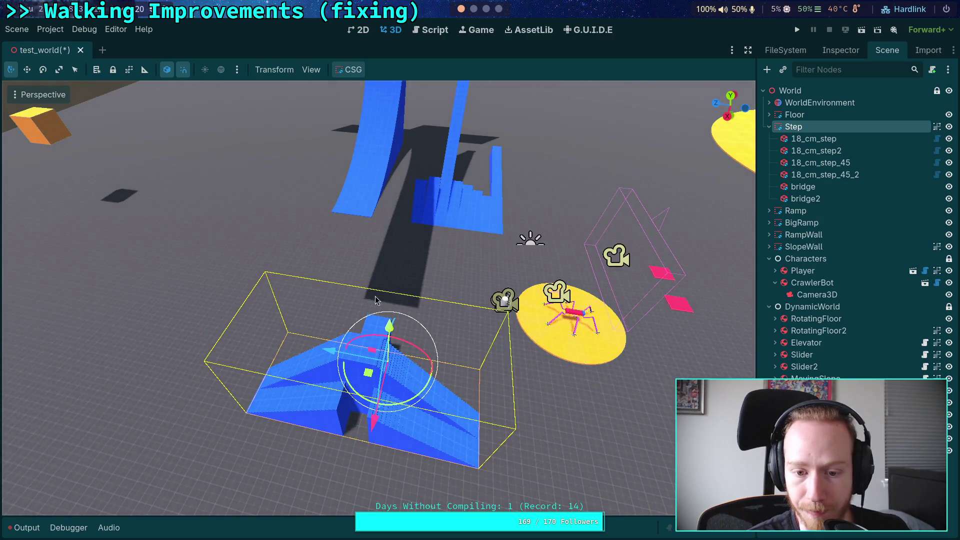
# Try a zero width on bridge2, then restore its width to 2.0
pyautogui.click(814, 138)
pyautogui.click(817, 188)
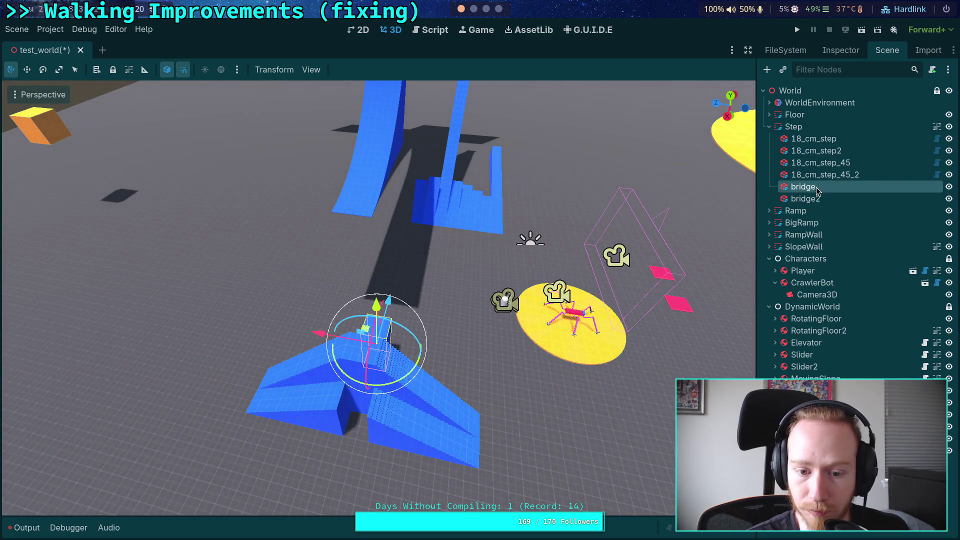
pyautogui.click(840, 50)
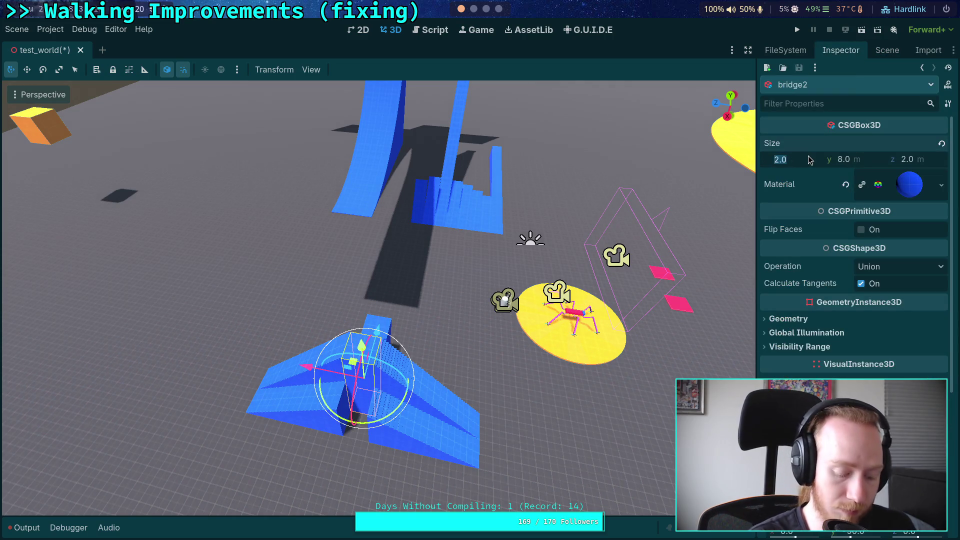
pyautogui.write('0')
pyautogui.press('Return')
pyautogui.click(782, 159)
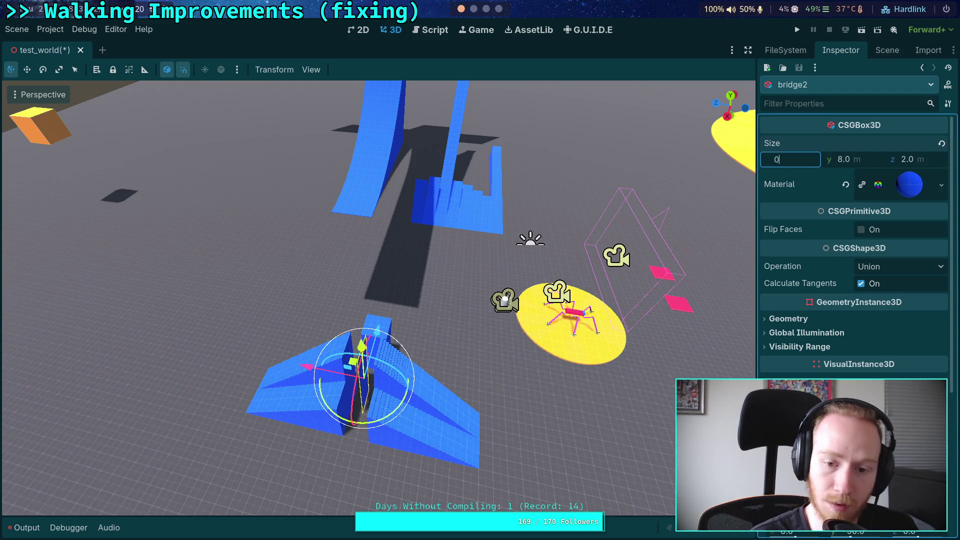
pyautogui.press('Return')
pyautogui.hotkey('ctrl', 'z')
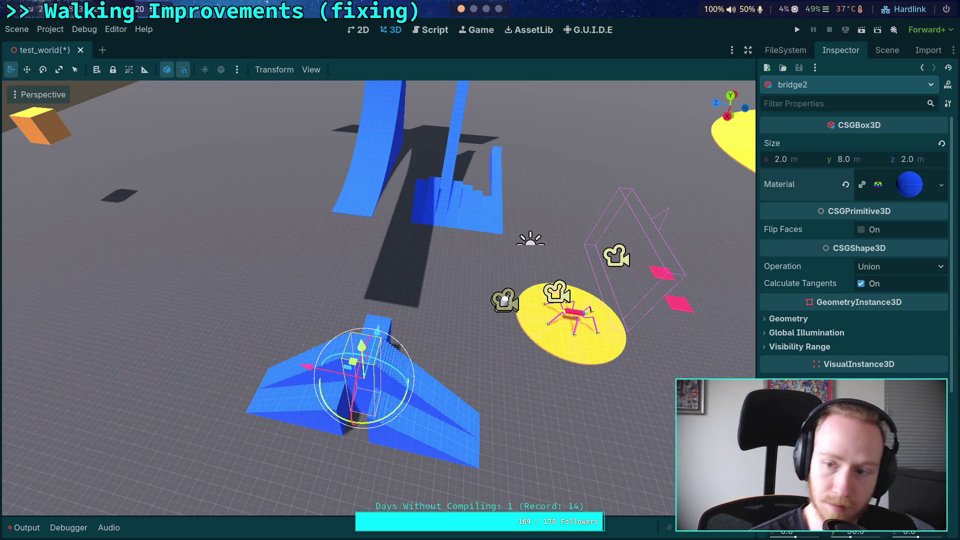
# Set bridge2's X position to 0, then to 1
pyautogui.scroll(-5, 795, 266)
pyautogui.click(811, 281)
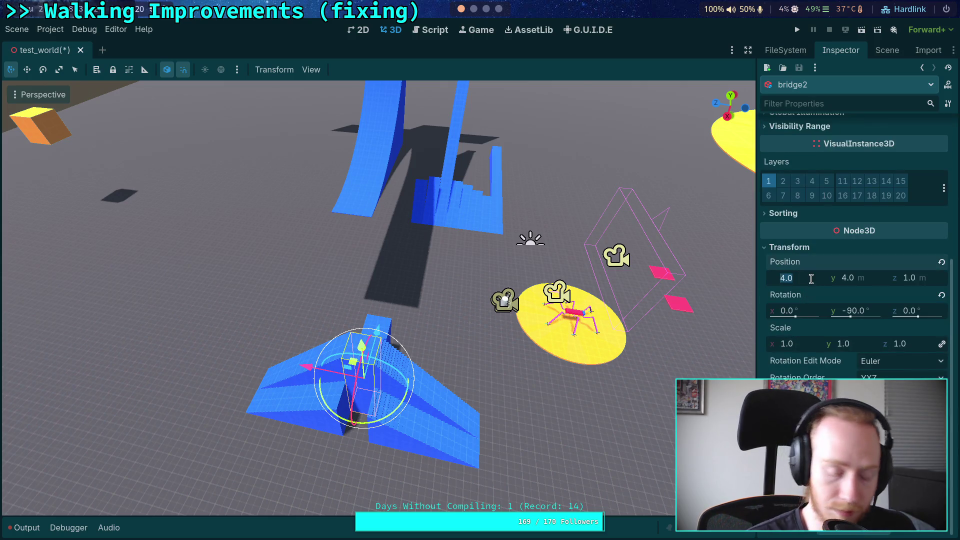
pyautogui.write('0')
pyautogui.press('Return')
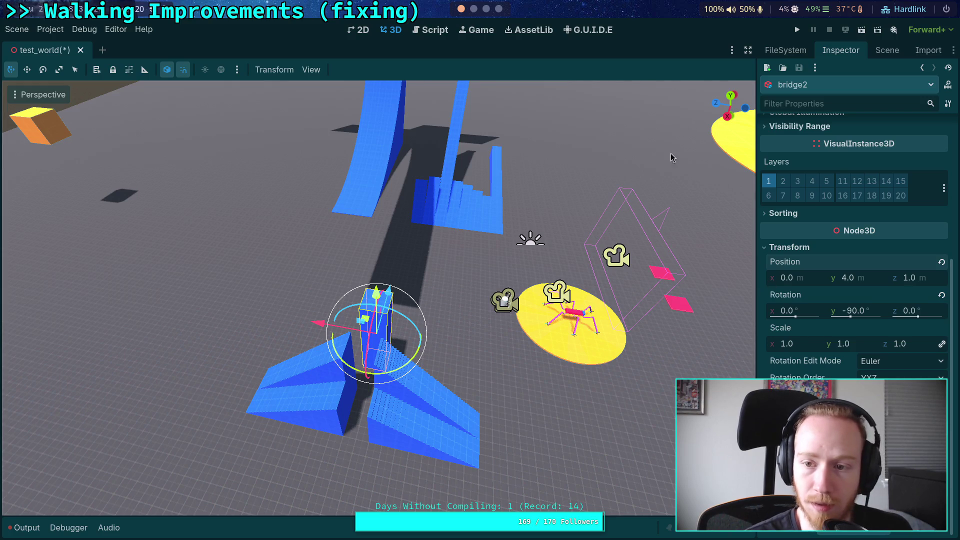
pyautogui.scroll(5, 810, 238)
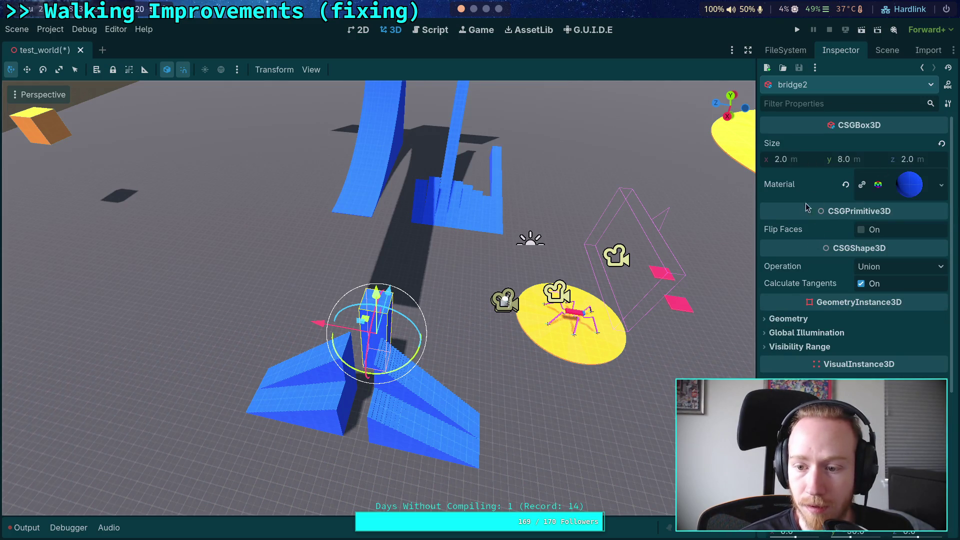
pyautogui.scroll(-5, 808, 188)
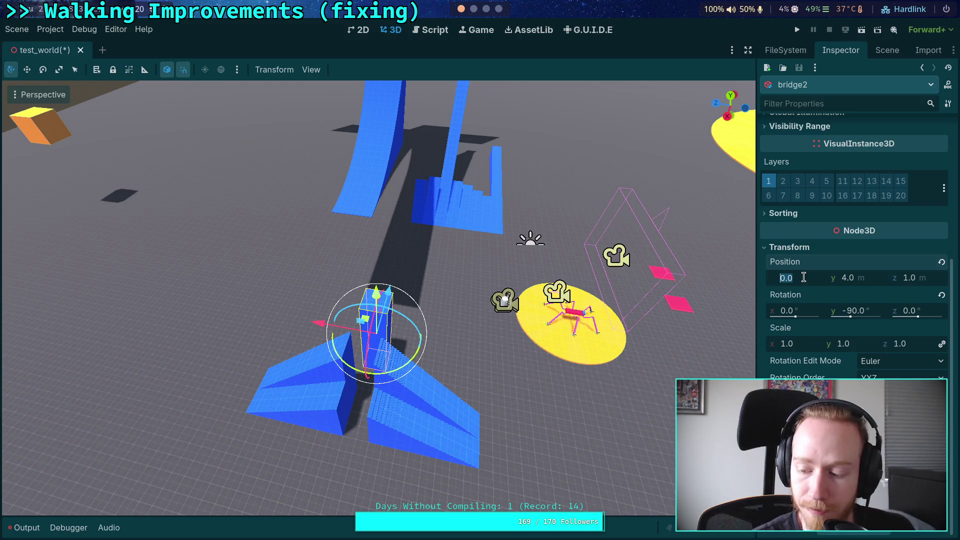
pyautogui.write('1')
pyautogui.press('Return')
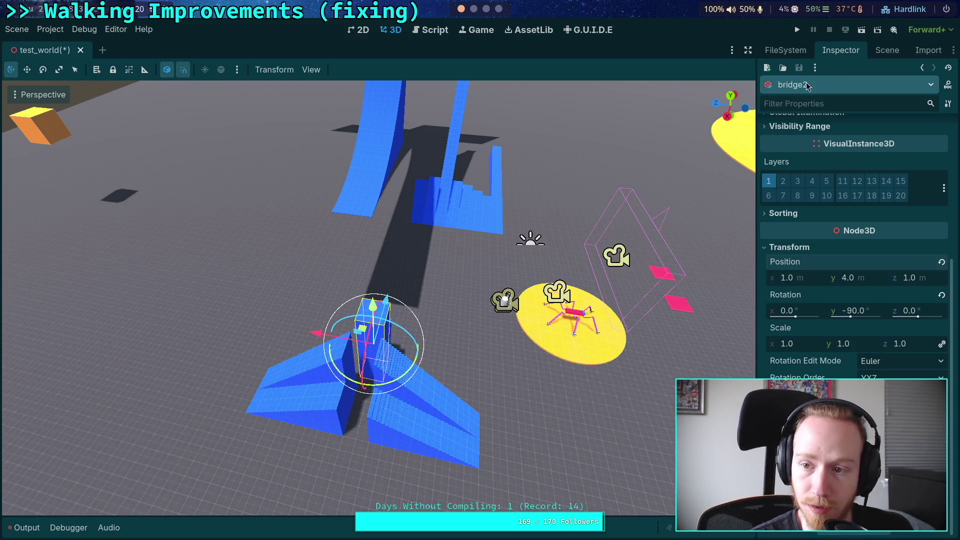
# Compare the bridge and bridge2 transform properties in the Inspector
pyautogui.click(887, 50)
pyautogui.click(803, 187)
pyautogui.click(840, 50)
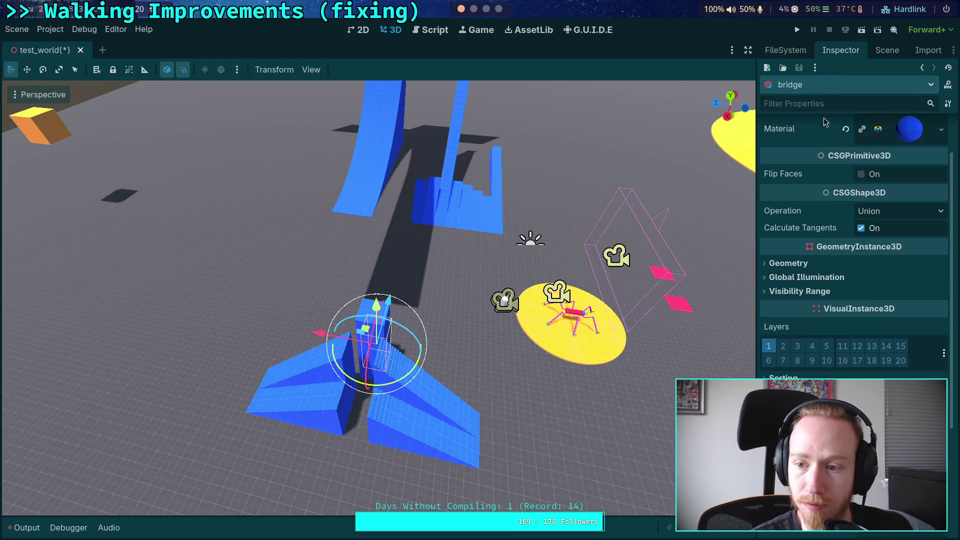
pyautogui.click(887, 50)
pyautogui.click(805, 198)
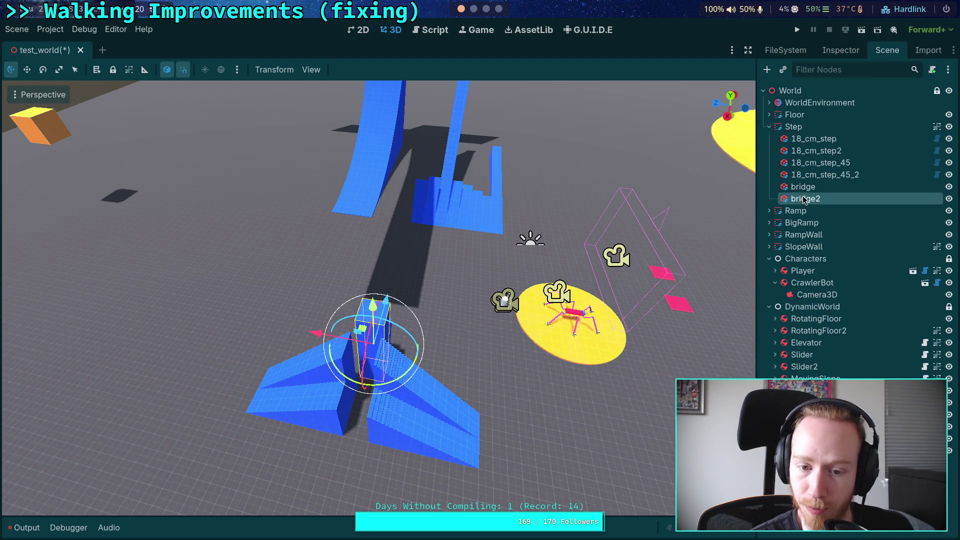
pyautogui.click(838, 51)
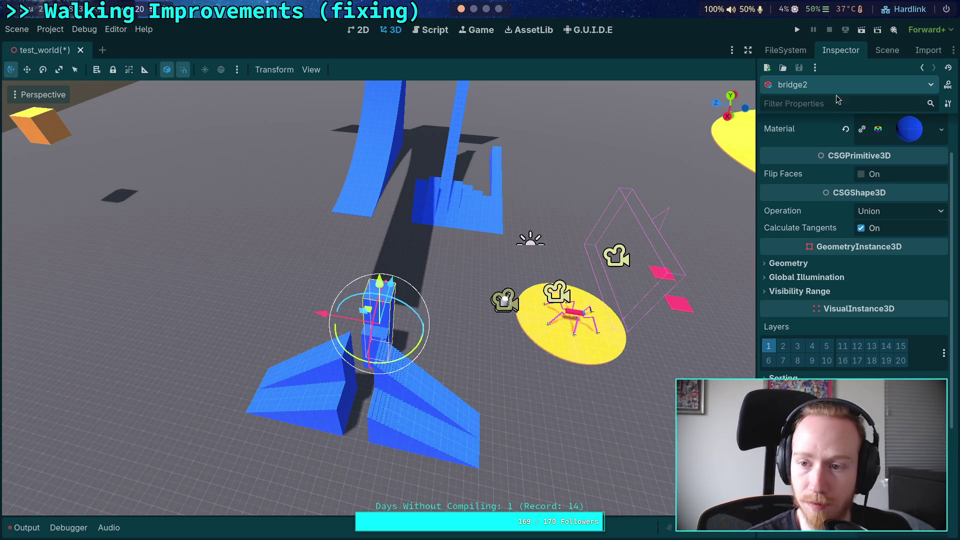
pyautogui.click(885, 51)
pyautogui.click(810, 188)
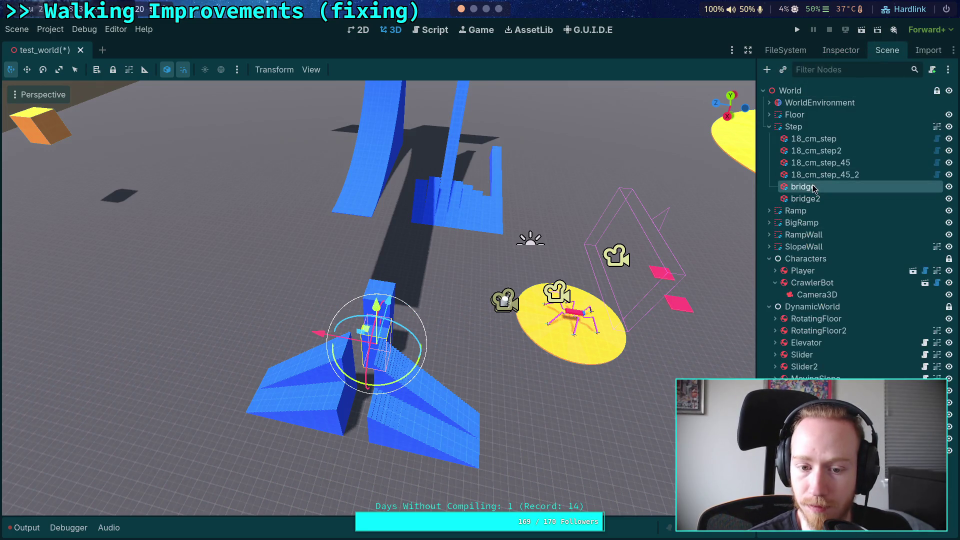
pyautogui.click(835, 52)
pyautogui.scroll(-2, 855, 250)
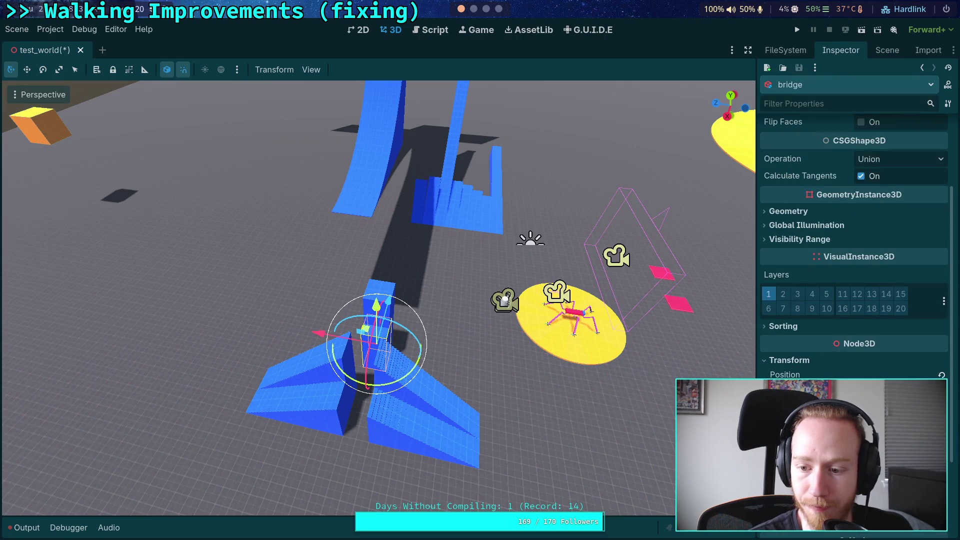
# Set the 18_cm_step_45_2 staircase's X position to -1.0
pyautogui.click(886, 50)
pyautogui.click(836, 175)
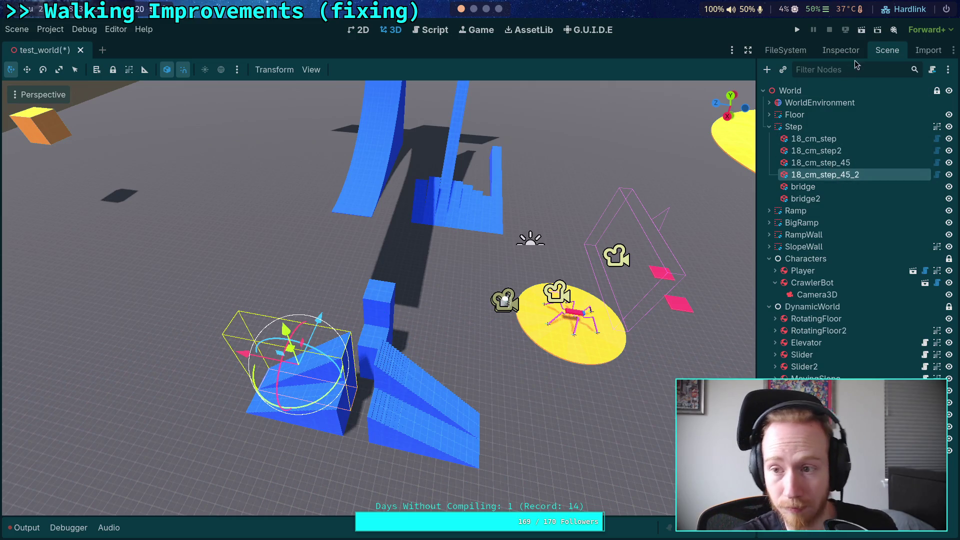
pyautogui.click(841, 50)
pyautogui.scroll(-5, 802, 220)
pyautogui.click(816, 279)
pyautogui.press('Return')
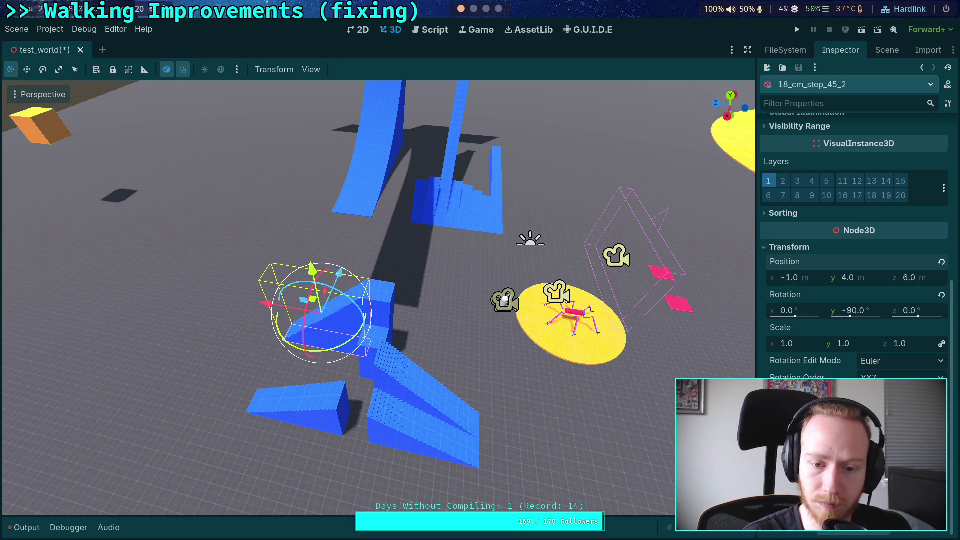
# Select the 18_cm_step_45 staircase and show its properties
pyautogui.click(887, 50)
pyautogui.click(803, 187)
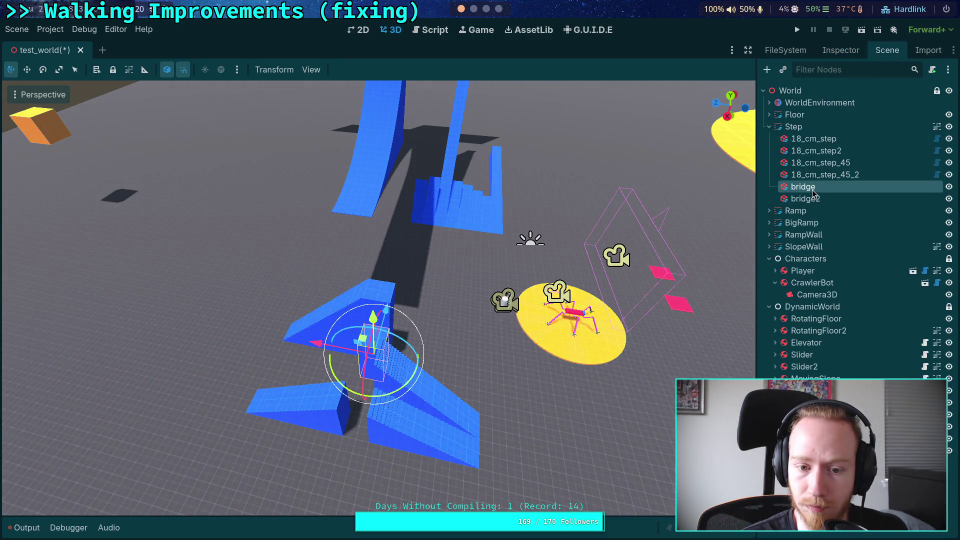
pyautogui.click(820, 162)
pyautogui.click(834, 50)
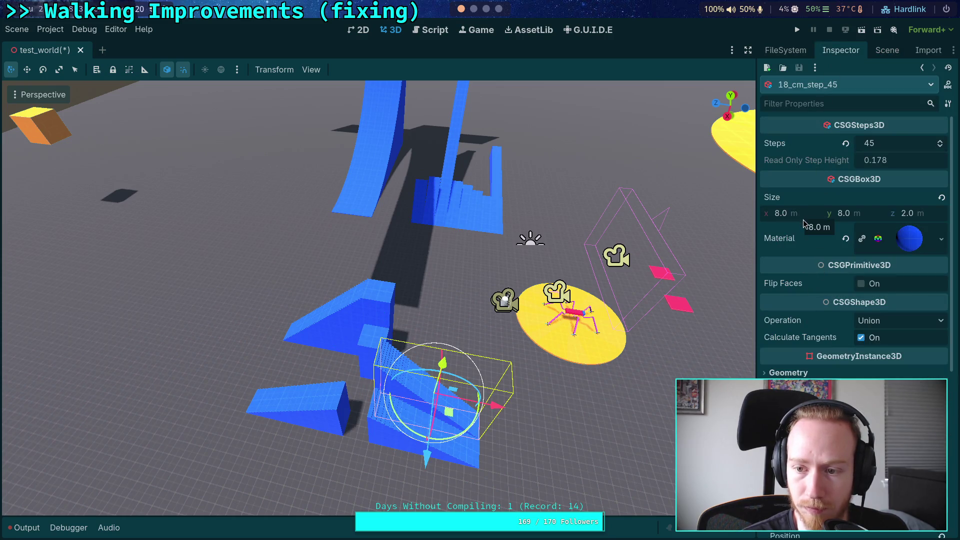
# Set 18_cm_step_45's X position to -1.0 and 18_cm_step2's to 1.0
pyautogui.scroll(-5, 805, 225)
pyautogui.click(815, 277)
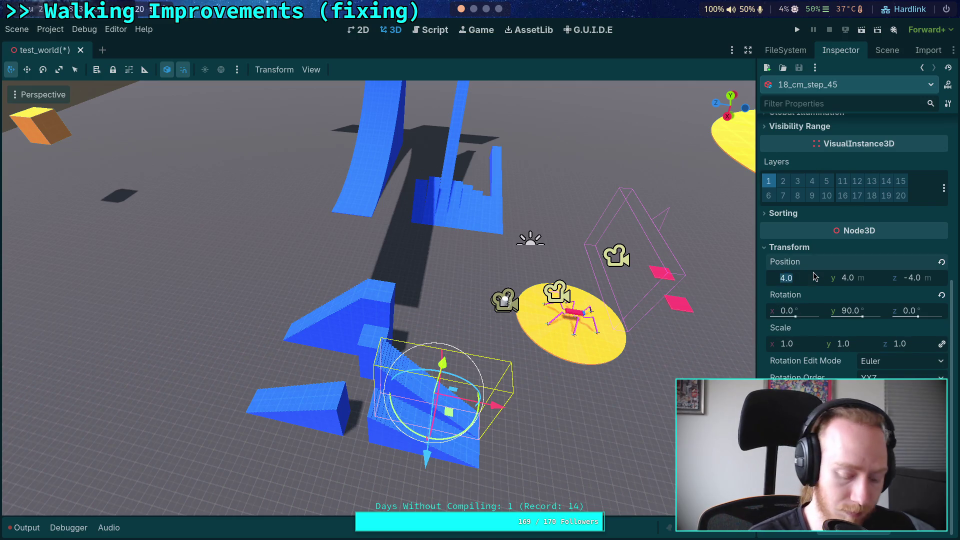
pyautogui.write('-1')
pyautogui.press('Return')
pyautogui.click(886, 50)
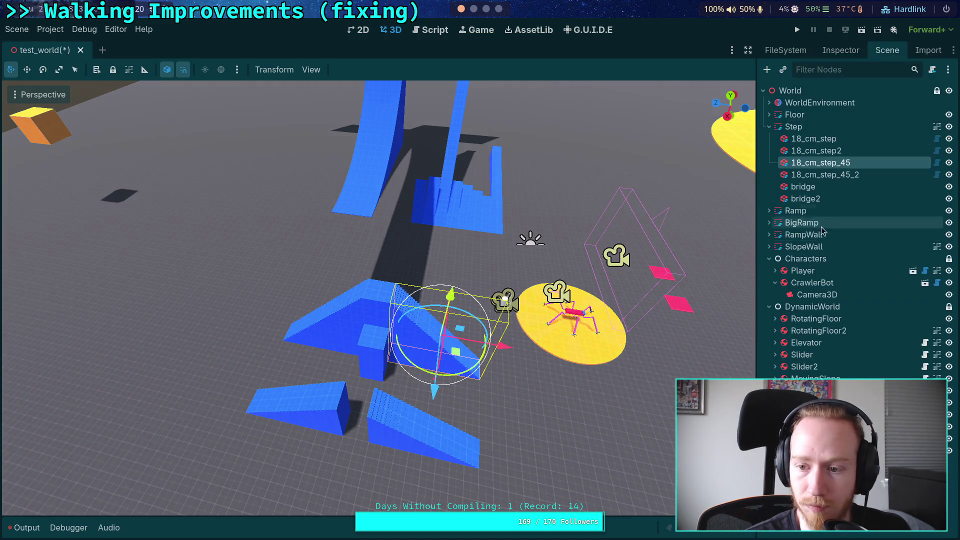
pyautogui.click(808, 150)
pyautogui.click(840, 50)
pyautogui.scroll(-4, 800, 160)
pyautogui.click(808, 278)
pyautogui.press('Return')
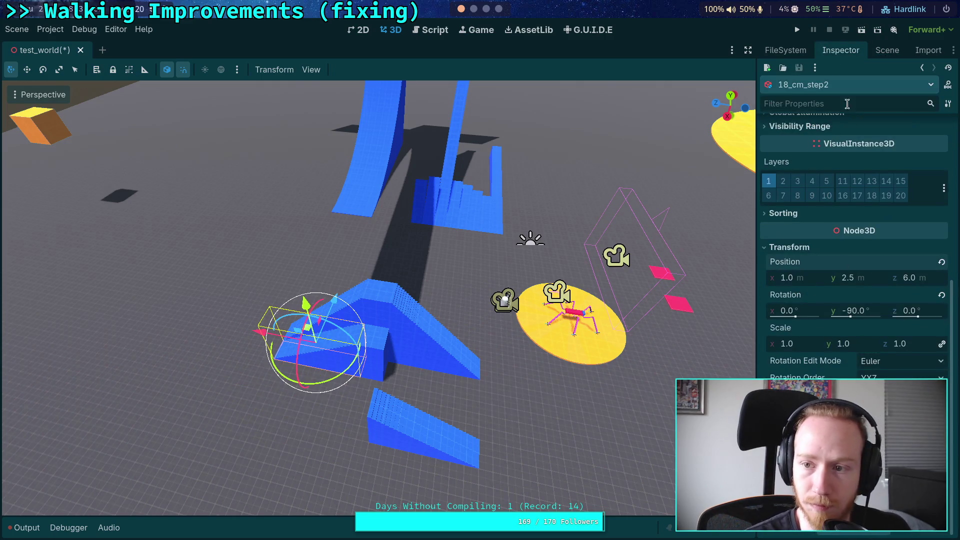
# Set the 18_cm_step staircase's X position to 1.0
pyautogui.click(886, 50)
pyautogui.click(814, 138)
pyautogui.click(840, 50)
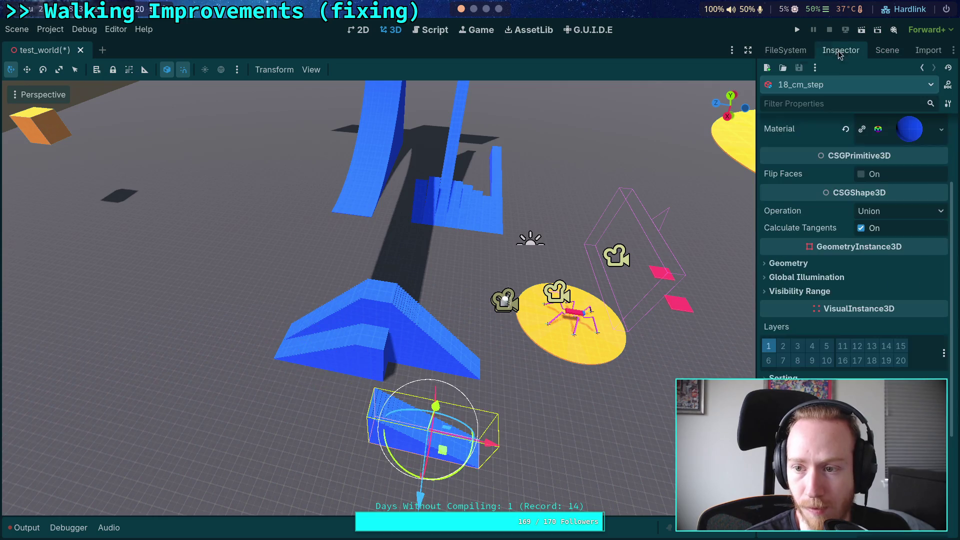
pyautogui.scroll(-2, 850, 250)
pyautogui.click(795, 286)
pyautogui.write('1')
pyautogui.press('Return')
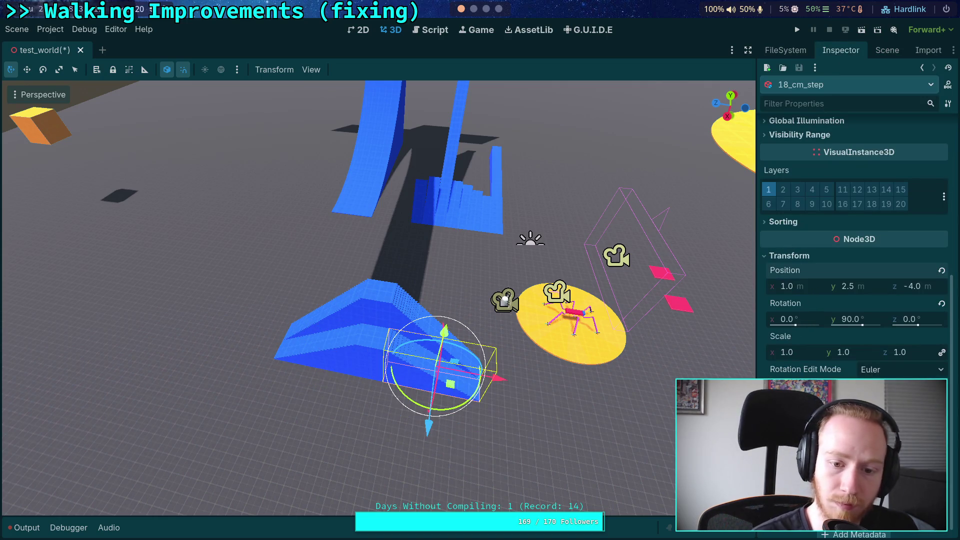
# Check the bridge's properties, then nudge bridge2 slightly sideways
pyautogui.click(887, 50)
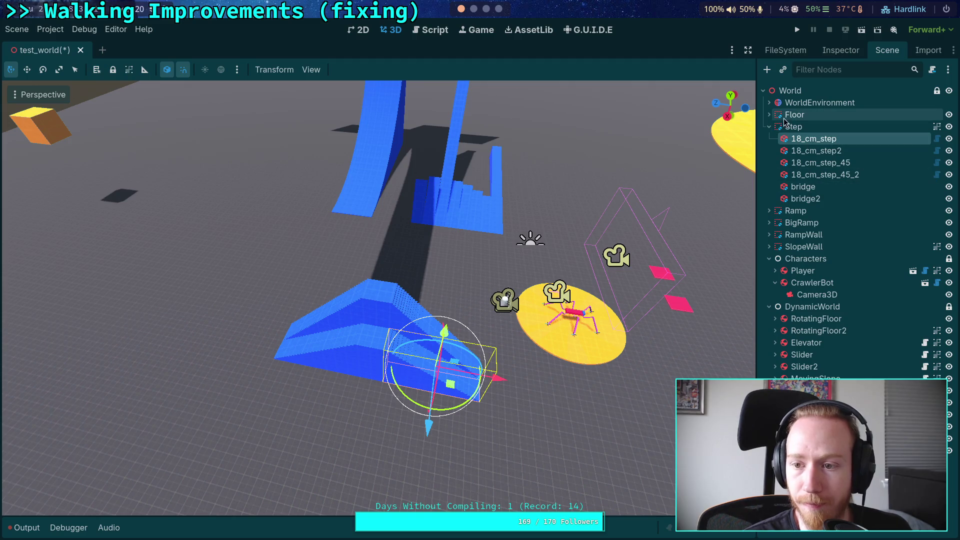
pyautogui.click(792, 127)
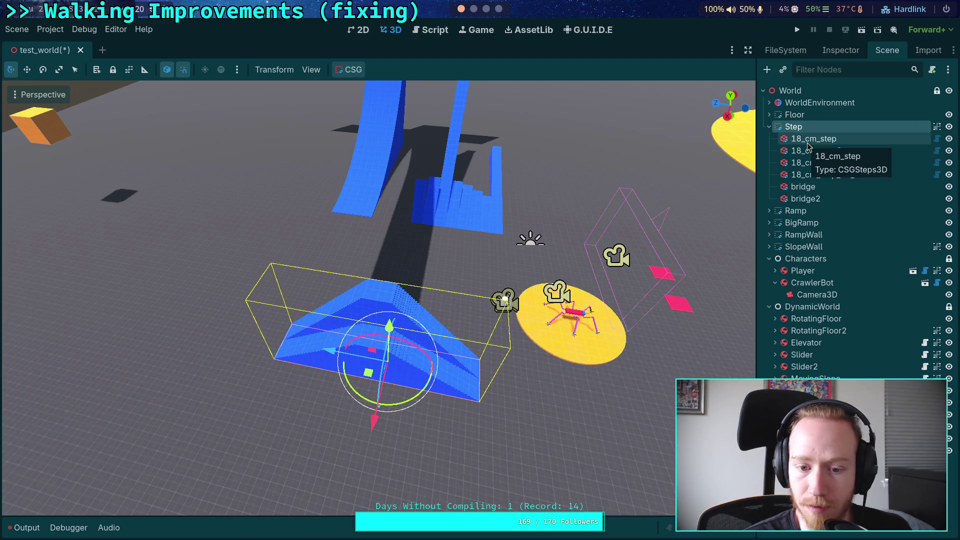
pyautogui.click(812, 186)
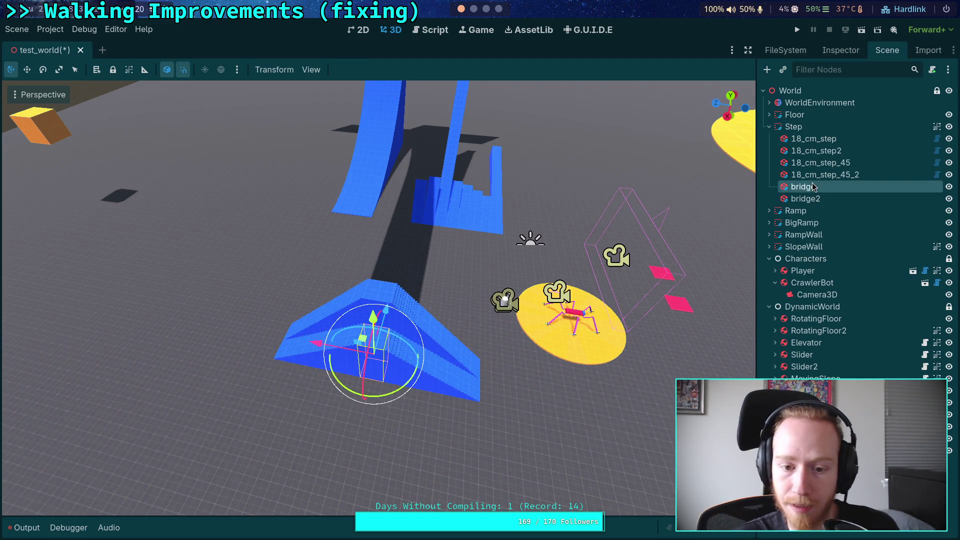
pyautogui.click(833, 52)
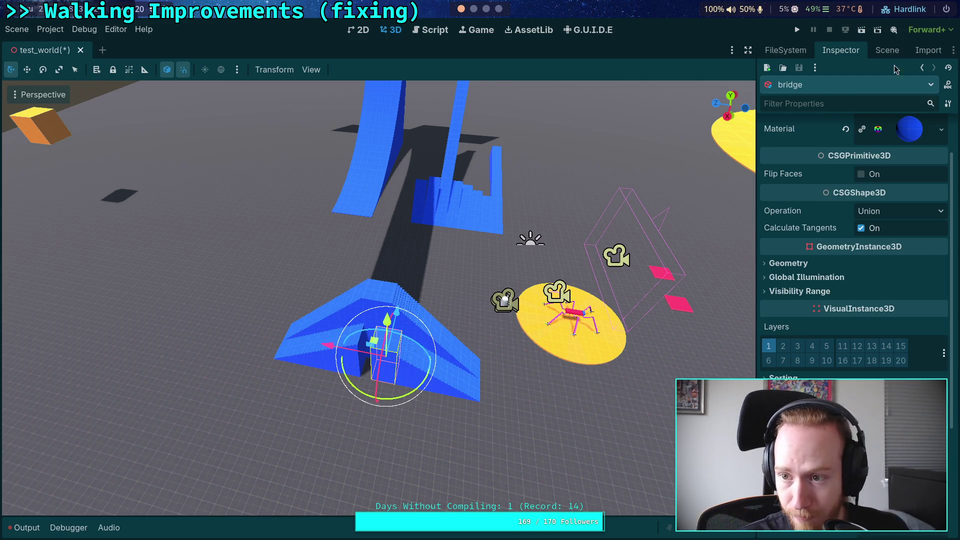
pyautogui.click(887, 50)
pyautogui.click(810, 201)
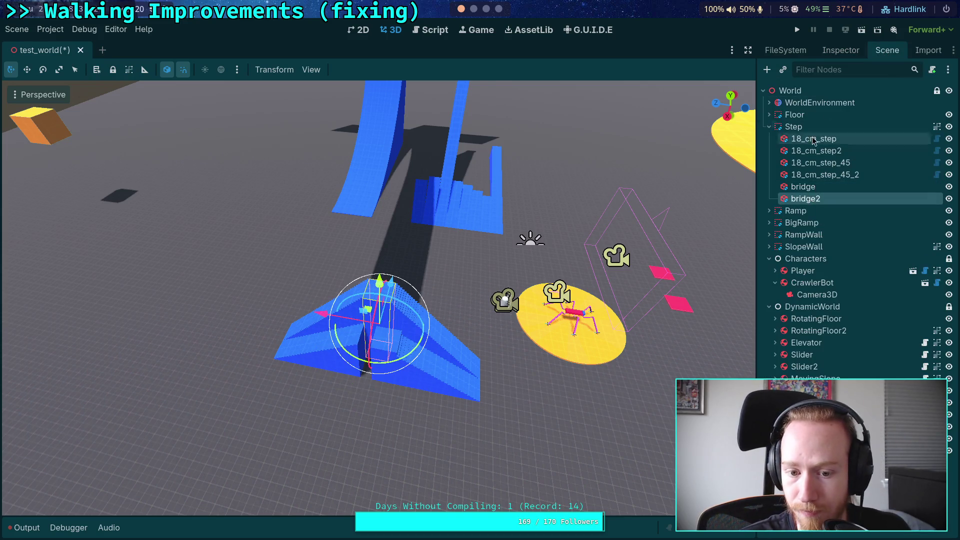
pyautogui.click(841, 50)
pyautogui.hotkey('ctrl', 'z')
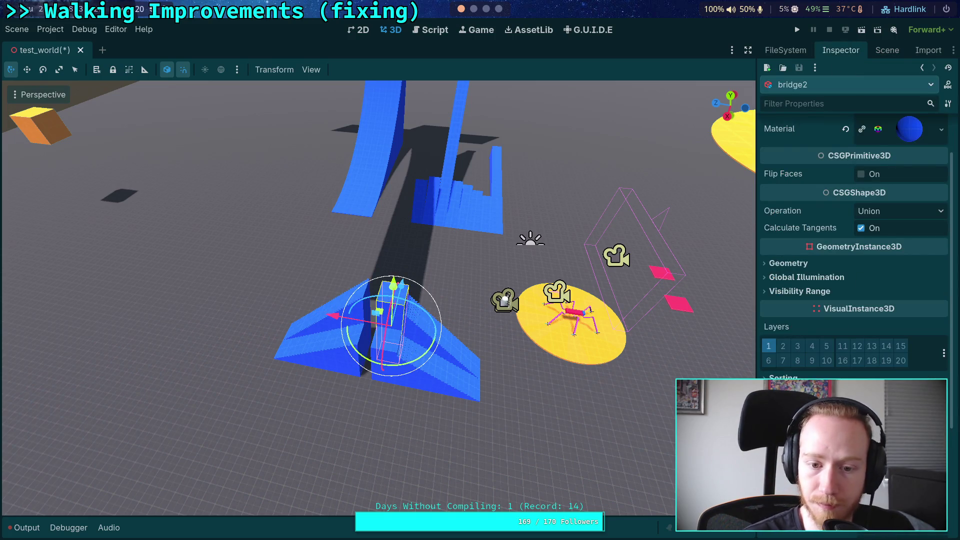
pyautogui.click(887, 50)
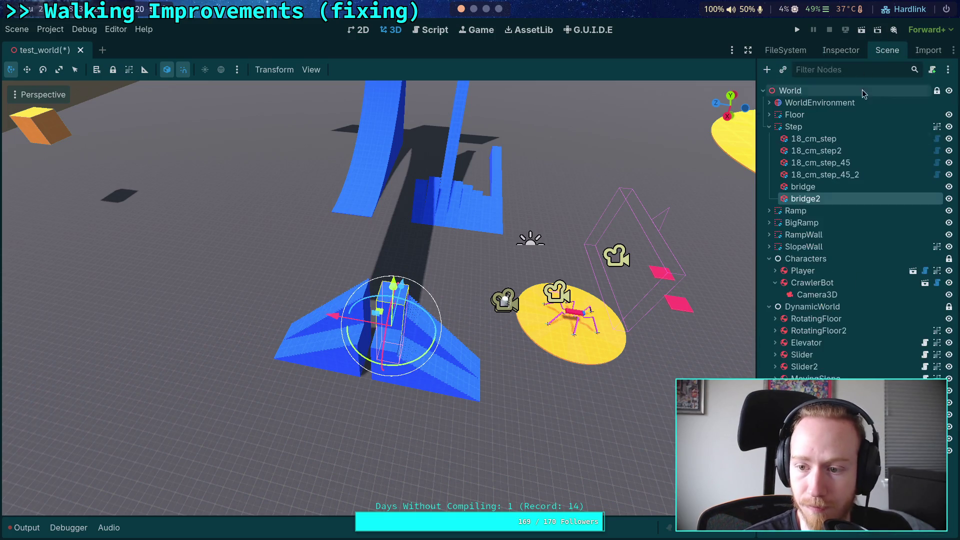
pyautogui.click(818, 176)
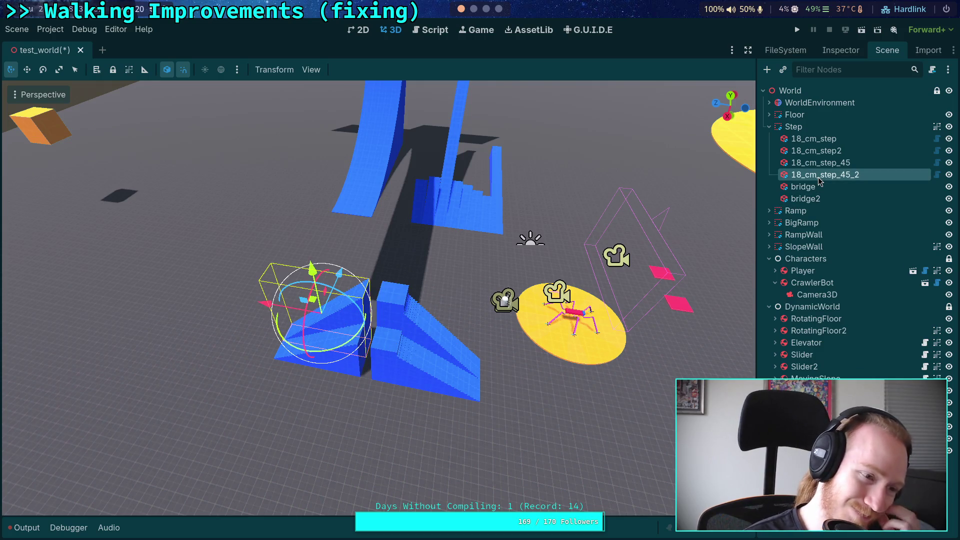
# Review the 18_cm_step_45_2 and 18_cm_step_45 staircase properties
pyautogui.click(838, 50)
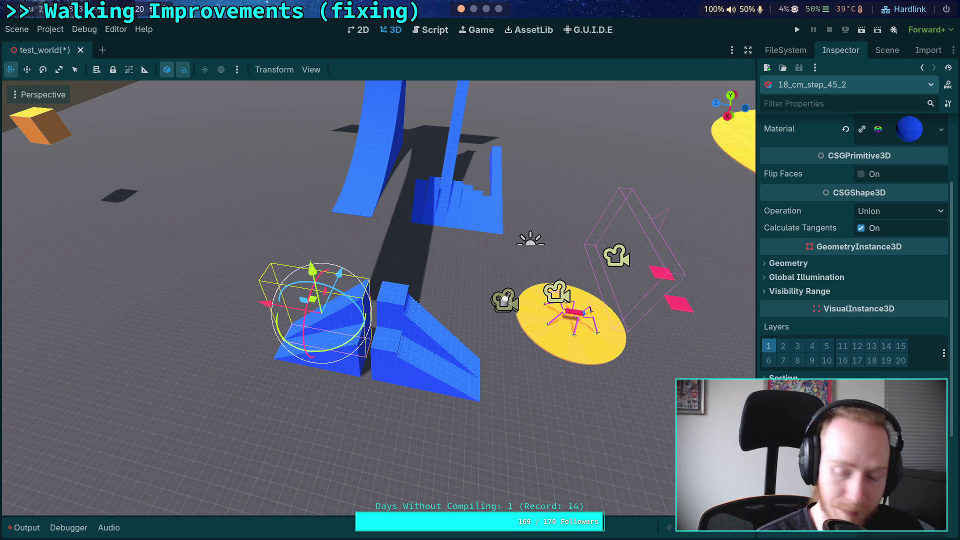
pyautogui.click(887, 50)
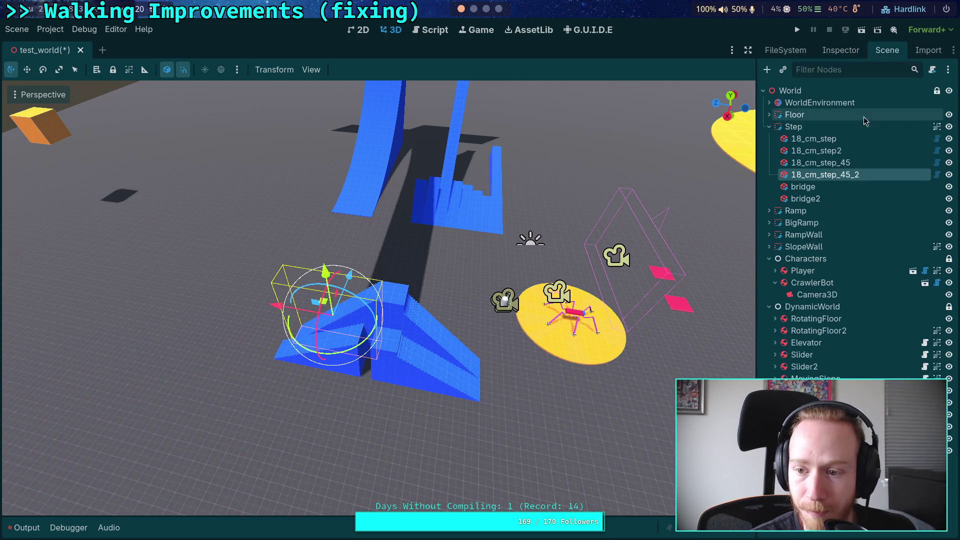
pyautogui.click(808, 161)
pyautogui.click(836, 51)
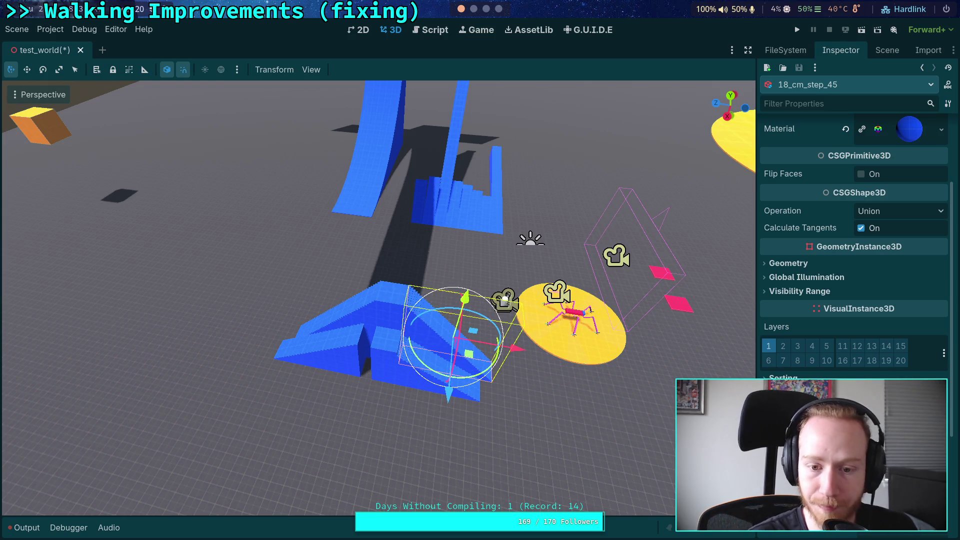
# Set 18_cm_step2's Z position to 5
pyautogui.click(886, 50)
pyautogui.click(816, 151)
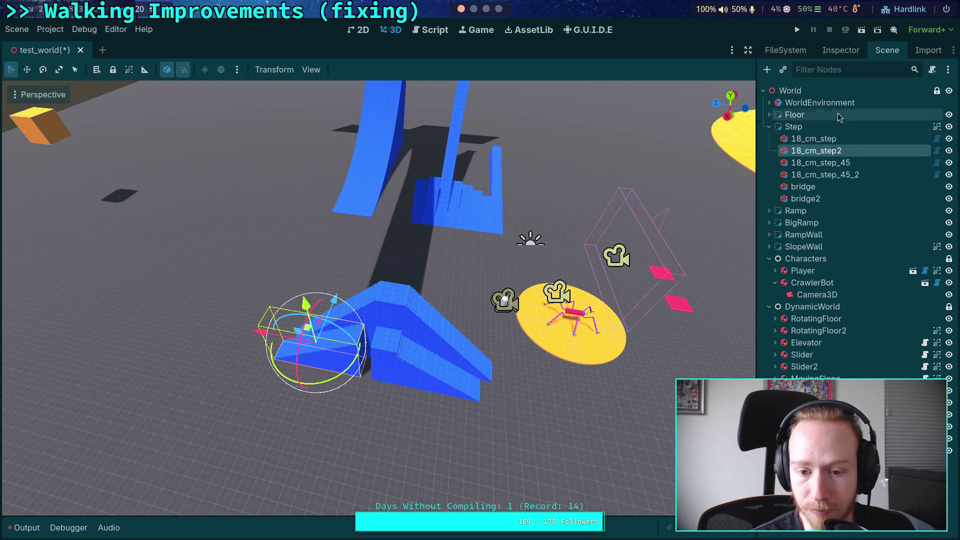
pyautogui.click(852, 52)
pyautogui.scroll(-5, 852, 225)
pyautogui.click(910, 338)
pyautogui.write('5')
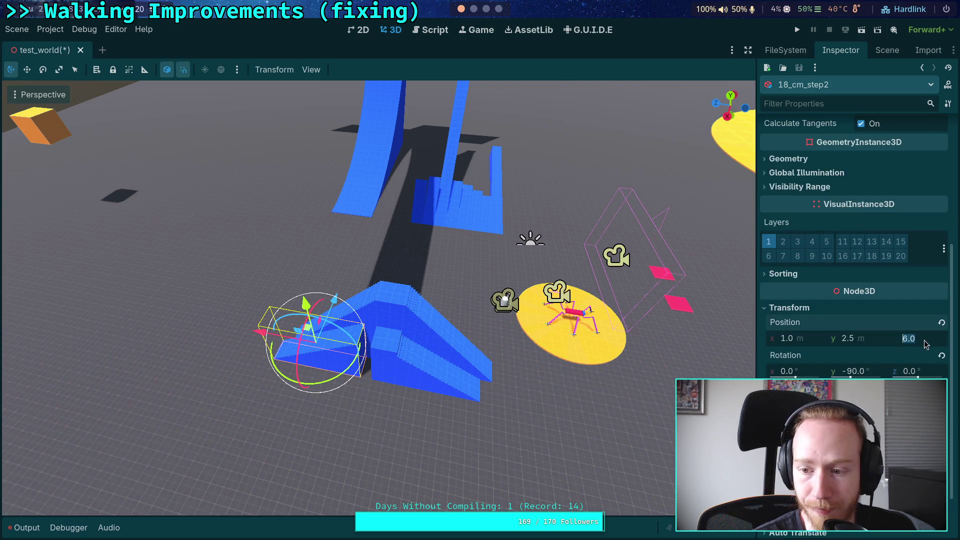
pyautogui.press('Return')
# Nudge 18_cm_step slightly sideways and lower the view along the steps
pyautogui.click(429, 367)
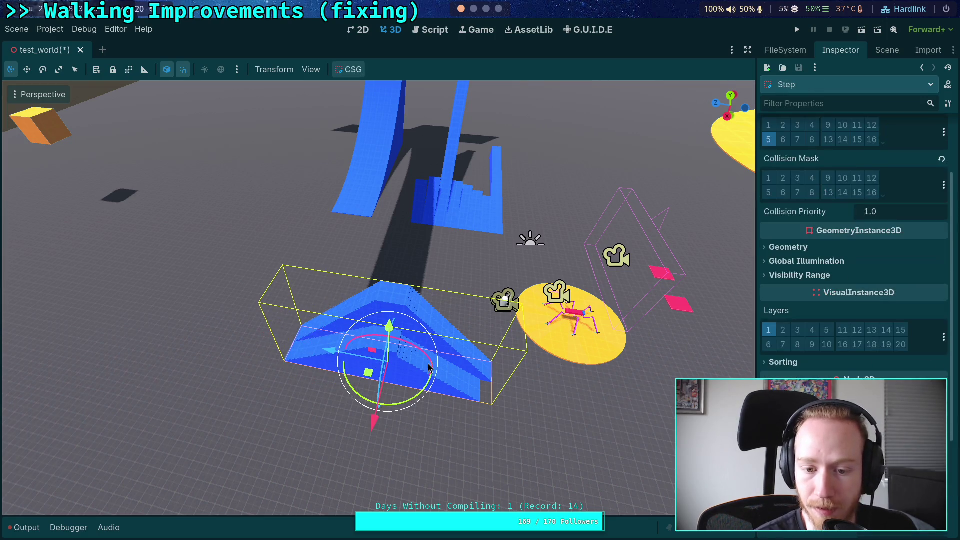
pyautogui.click(887, 50)
pyautogui.click(829, 138)
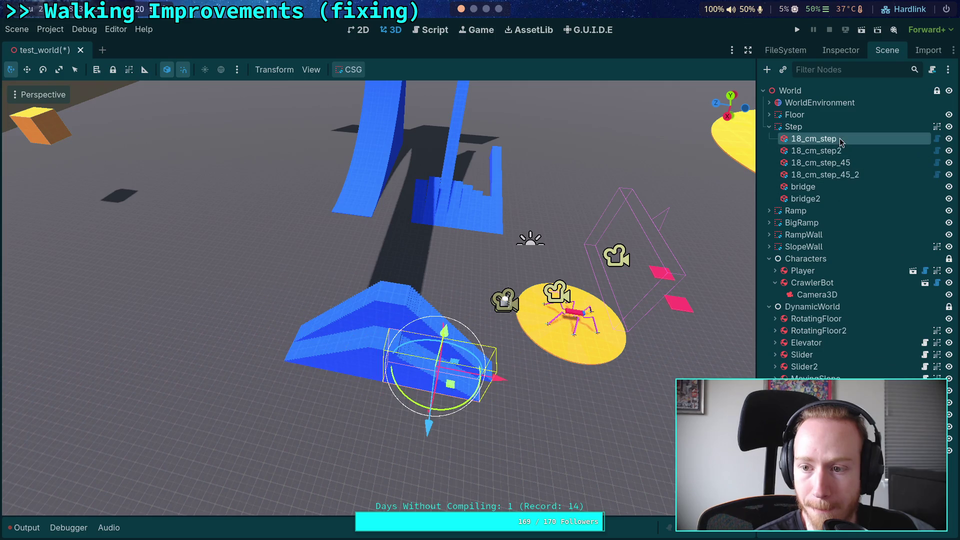
pyautogui.click(840, 50)
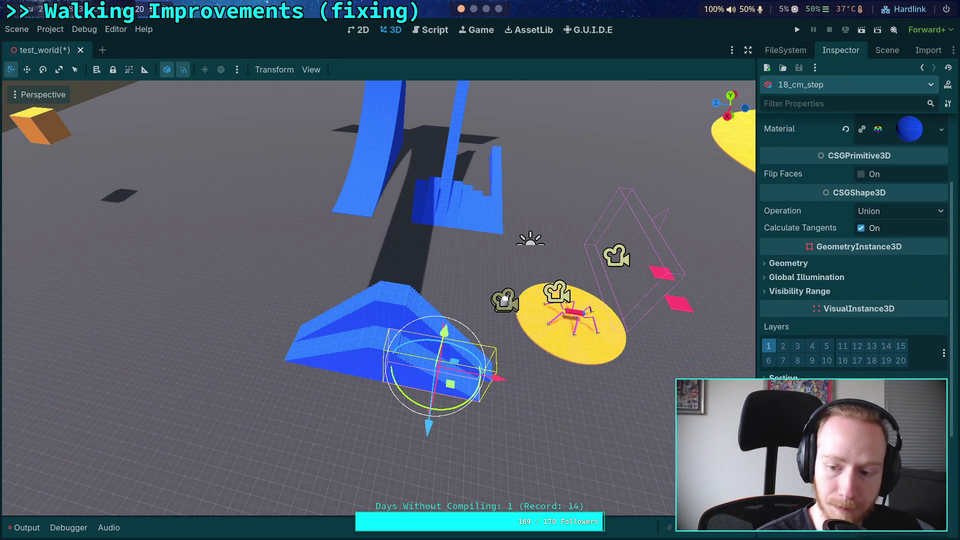
pyautogui.hotkey('ctrl', 'z')
pyautogui.moveTo(595, 260)
pyautogui.mouseDown()
pyautogui.moveTo(600, 300)
pyautogui.moveTo(600, 280)
pyautogui.mouseUp()
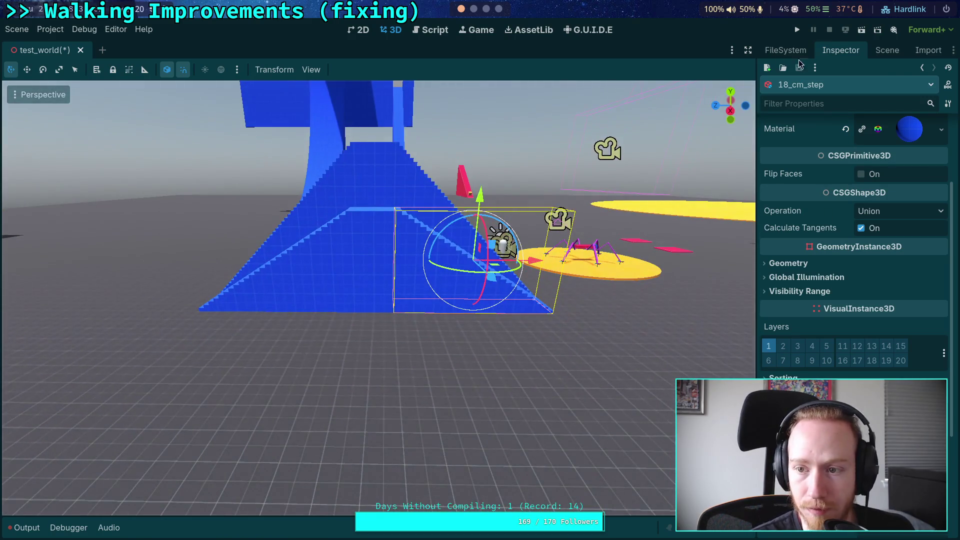
# Frame the Step group in the viewport and review its properties
pyautogui.click(887, 50)
pyautogui.click(793, 127)
pyautogui.press('f')
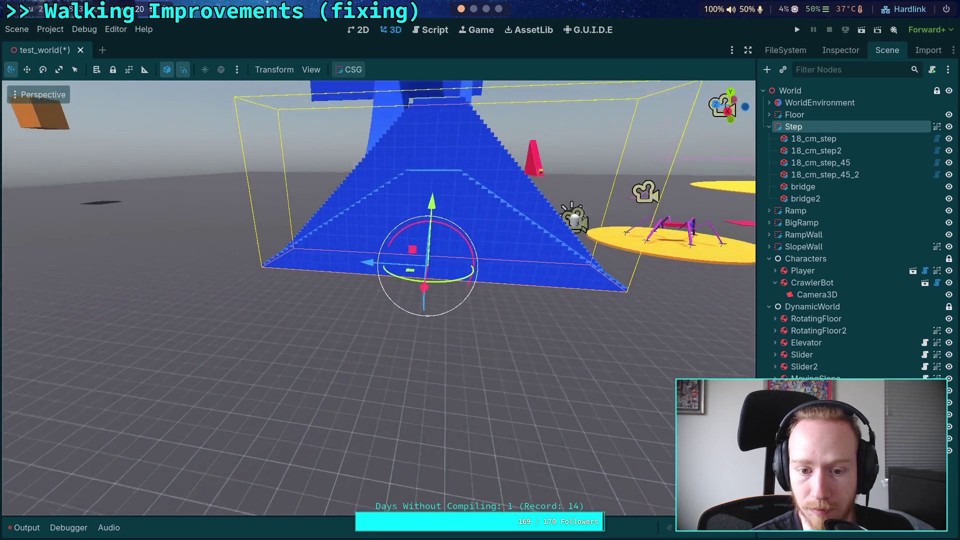
pyautogui.click(838, 51)
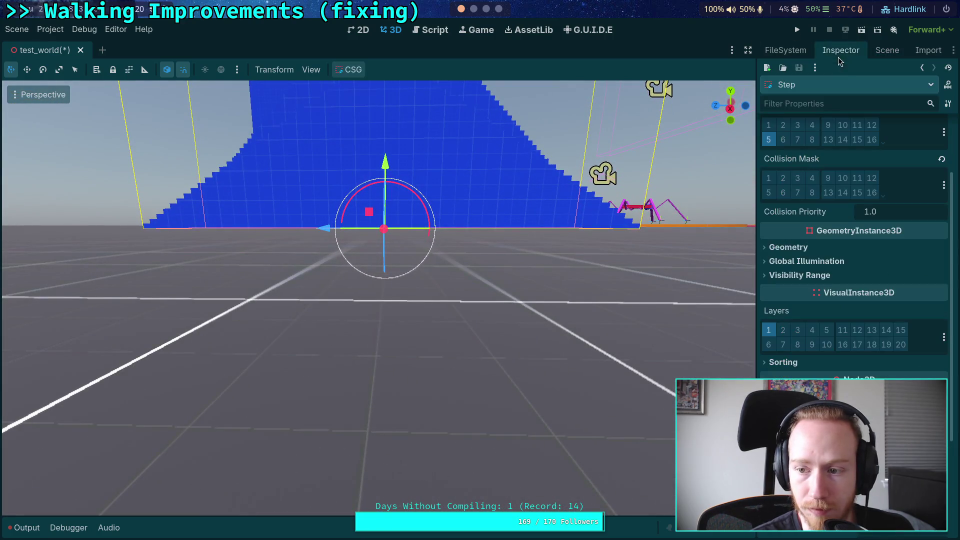
pyautogui.scroll(-3, 378, 298)
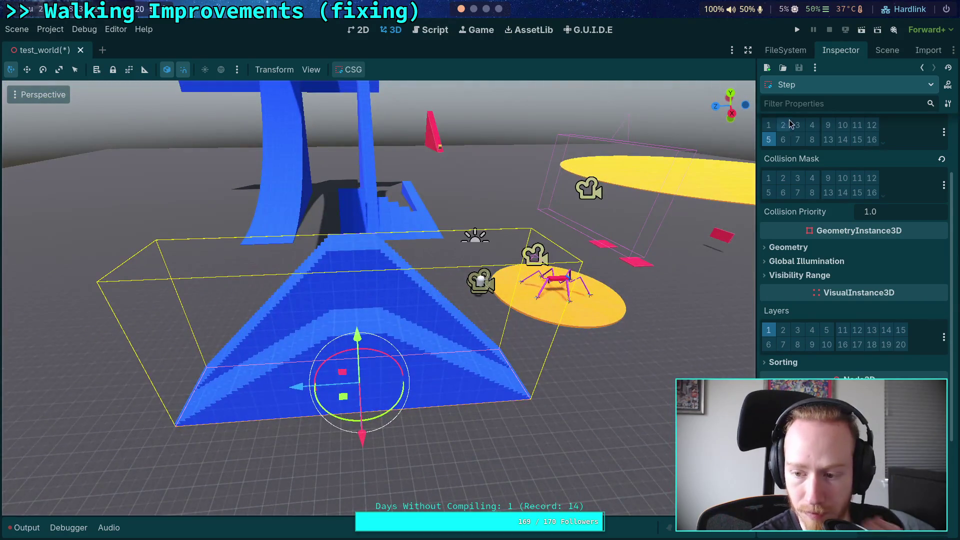
# Collapse the Step group's children and orbit to a near top-down view
pyautogui.click(888, 50)
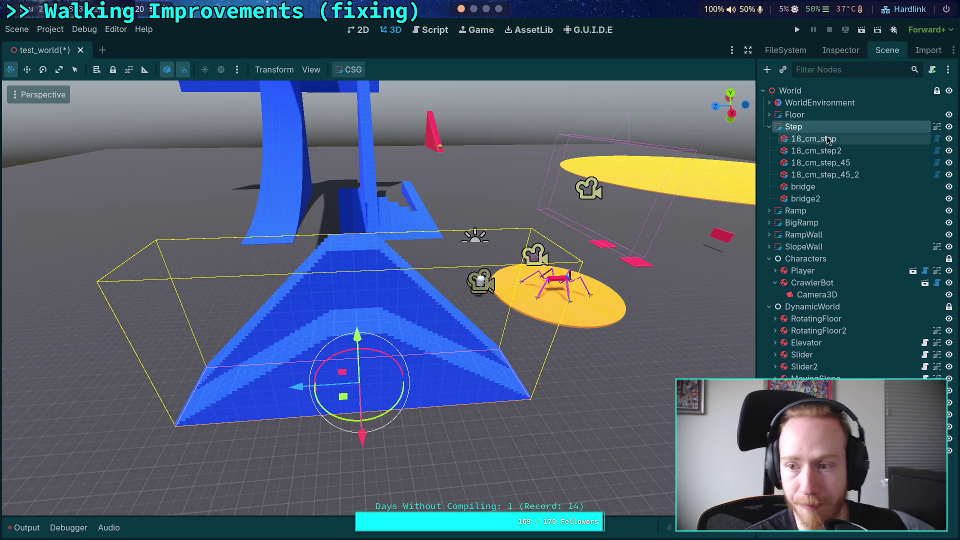
pyautogui.click(769, 126)
pyautogui.scroll(2, 510, 182)
pyautogui.moveTo(378, 298)
pyautogui.mouseDown()
pyautogui.moveTo(379, 370)
pyautogui.moveTo(469, 226)
pyautogui.moveTo(574, 220)
pyautogui.mouseUp()
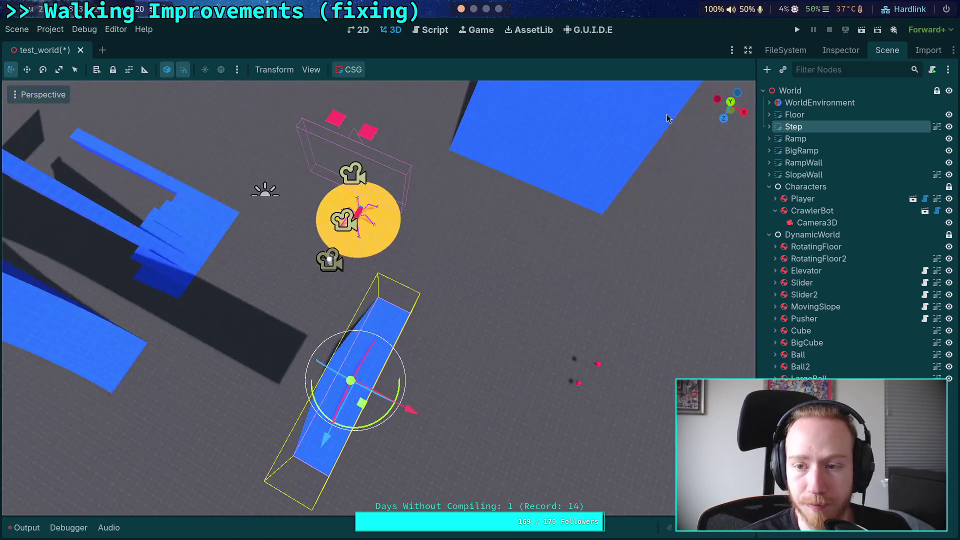
pyautogui.click(840, 50)
# Orbit around the joined staircases and save test_world with Ctrl+S
pyautogui.click(876, 52)
pyautogui.moveTo(450, 225)
pyautogui.mouseDown()
pyautogui.moveTo(533, 196)
pyautogui.moveTo(552, 250)
pyautogui.moveTo(500, 240)
pyautogui.moveTo(555, 250)
pyautogui.moveTo(535, 300)
pyautogui.moveTo(460, 300)
pyautogui.moveTo(400, 285)
pyautogui.moveTo(350, 310)
pyautogui.mouseUp()
pyautogui.hotkey('ctrl', 's')
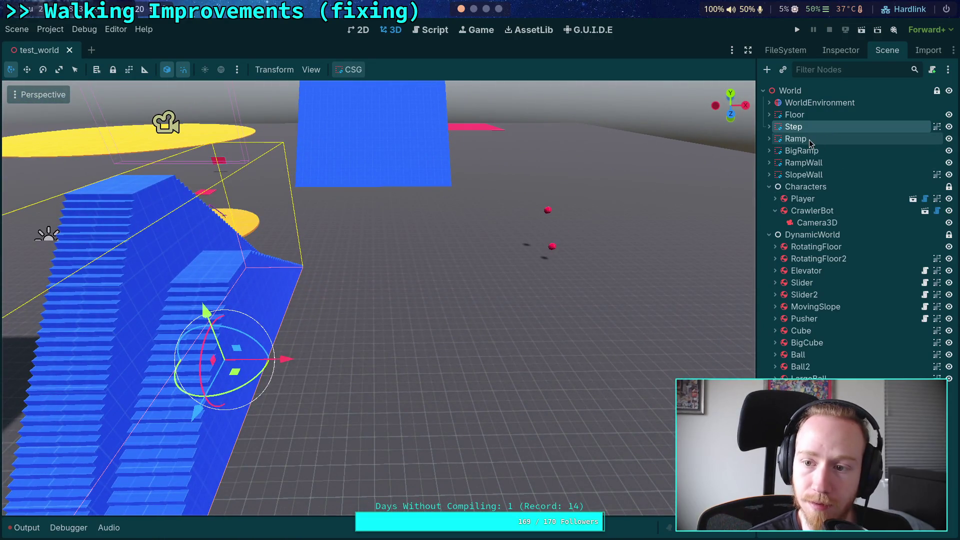
# Frame the Ramp in the view and select the BigRamp node
pyautogui.click(810, 143)
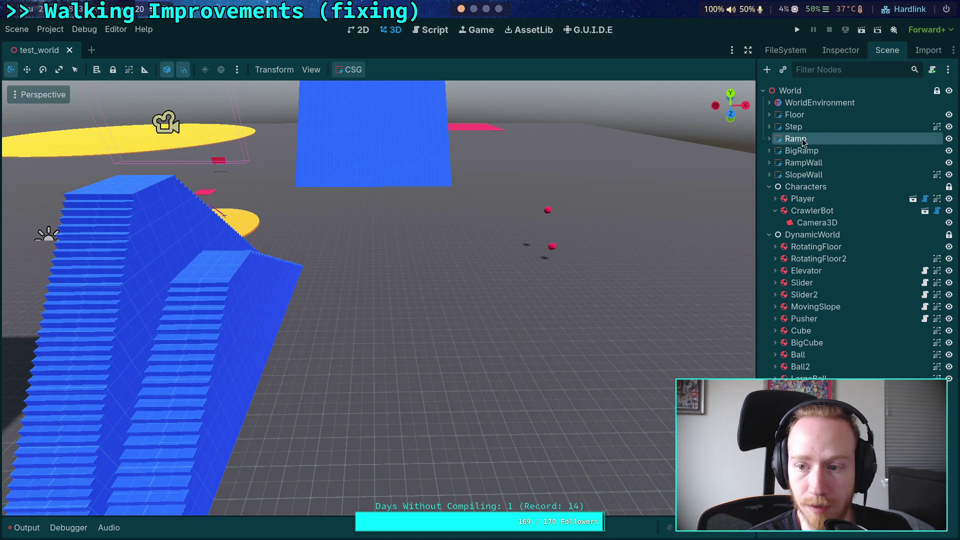
pyautogui.click(794, 127)
pyautogui.doubleClick(805, 139)
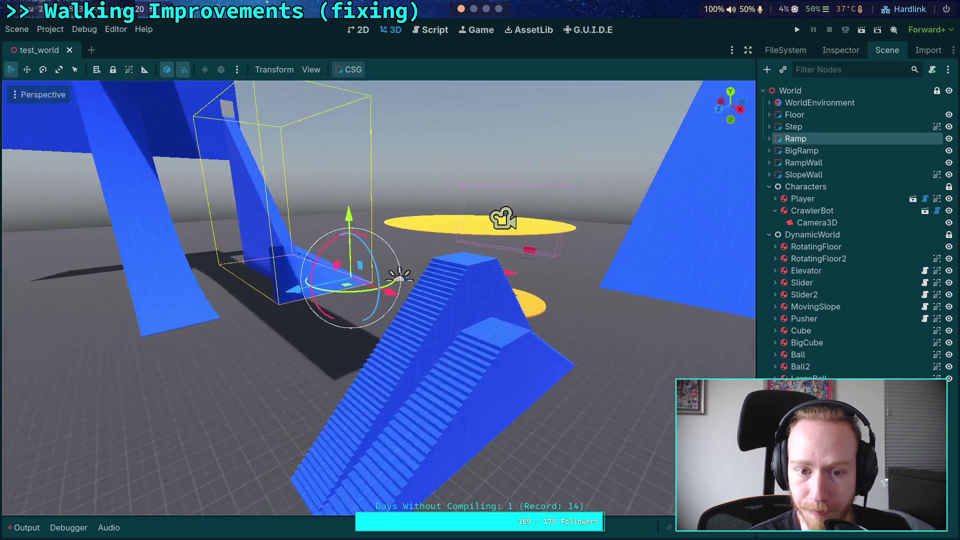
pyautogui.click(805, 174)
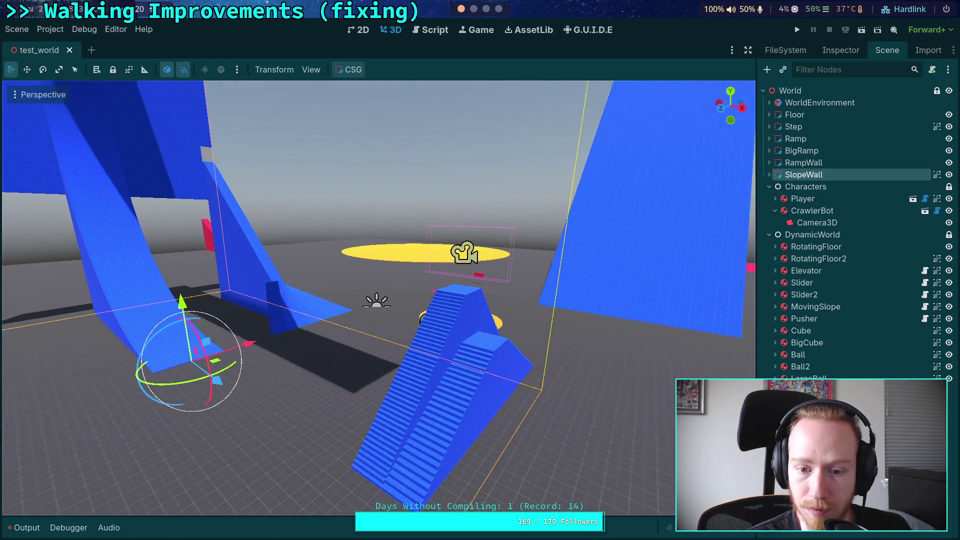
pyautogui.click(815, 150)
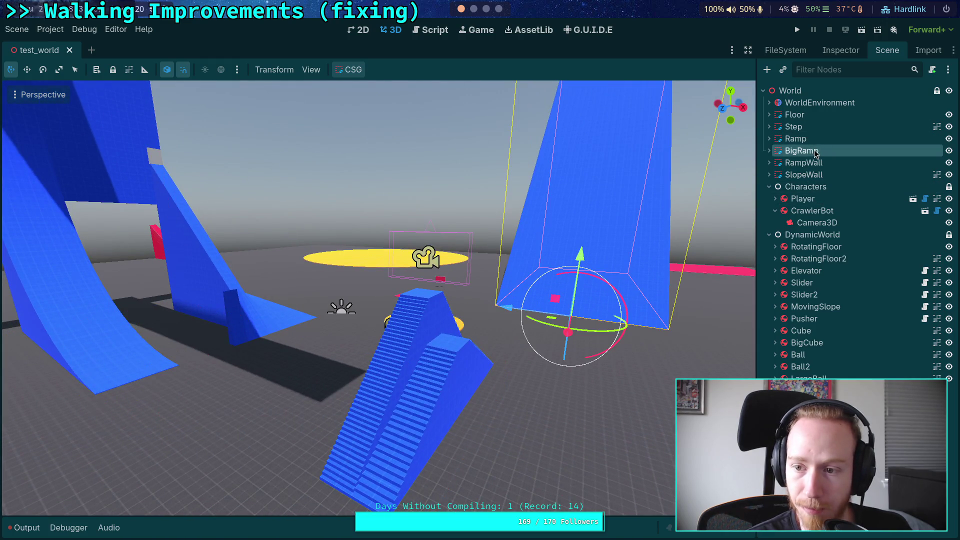
# Duplicate BigRamp, keeping the copy's 45_deg child after cancelling its deletion
pyautogui.rightClick(813, 152)
pyautogui.click(815, 293)
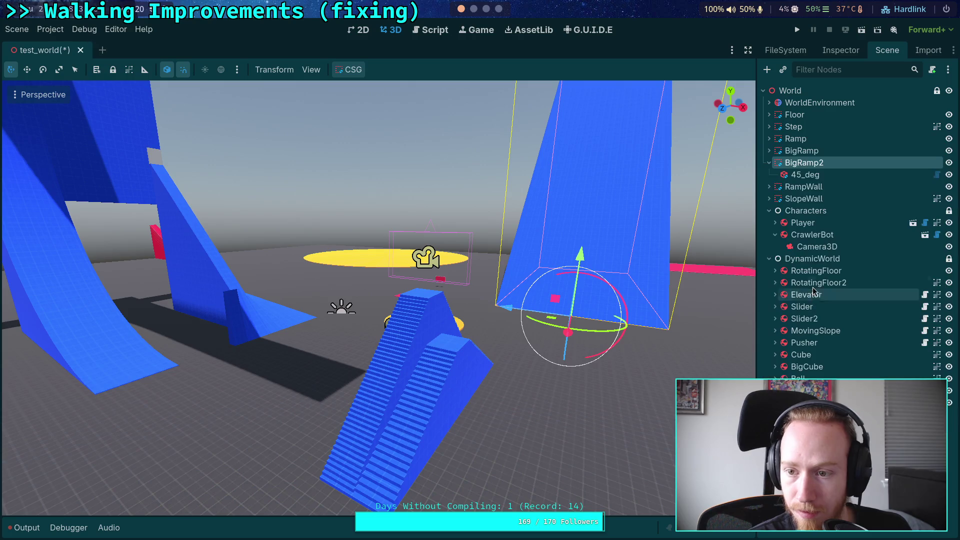
pyautogui.click(798, 178)
pyautogui.press('Delete')
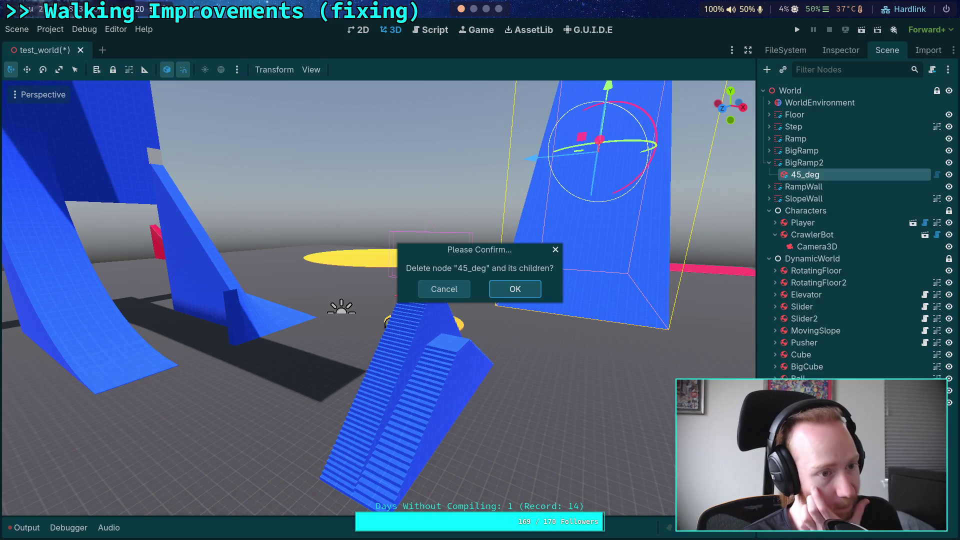
pyautogui.click(460, 290)
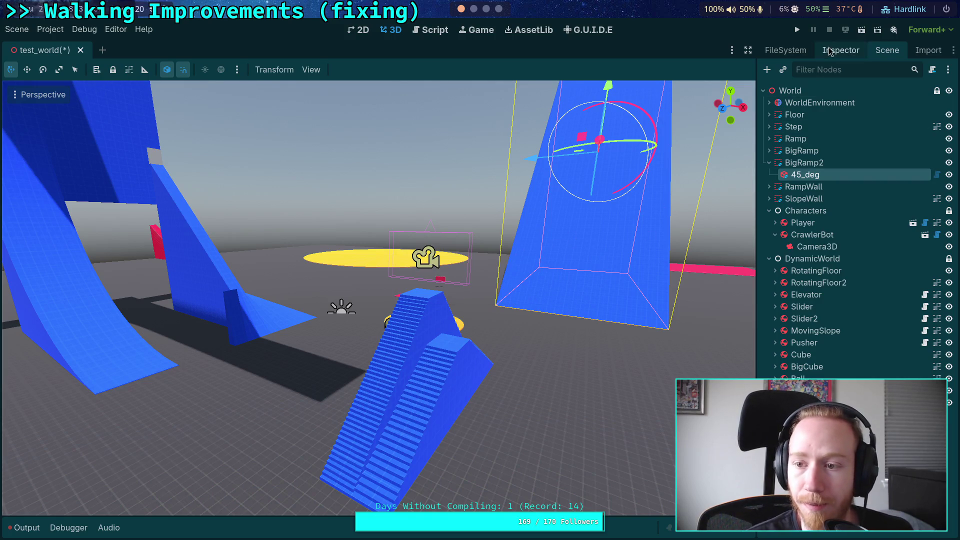
# Rename the BigRamp2 copy to Platform and show its 45_deg ramp's properties
pyautogui.click(817, 161)
pyautogui.press('F2')
pyautogui.write('Platform')
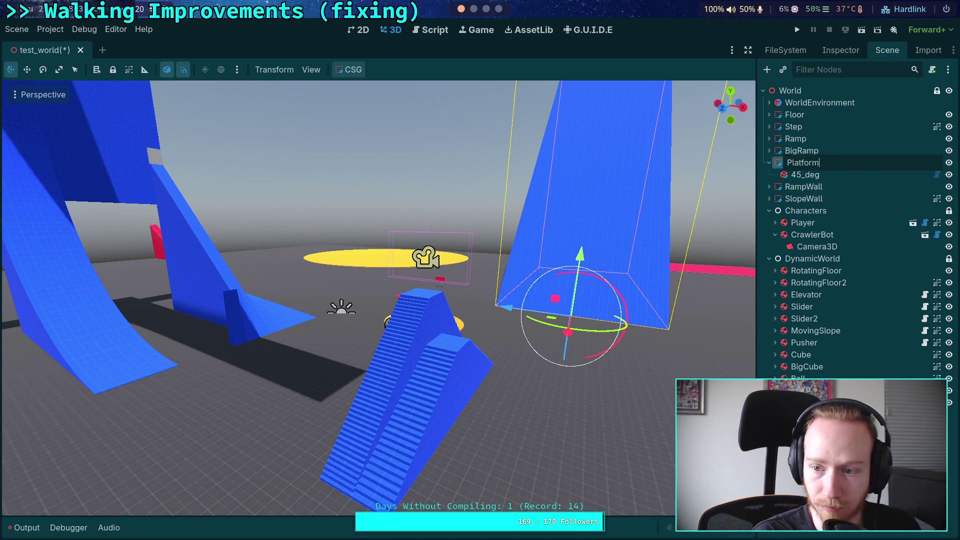
pyautogui.press('Return')
pyautogui.click(805, 175)
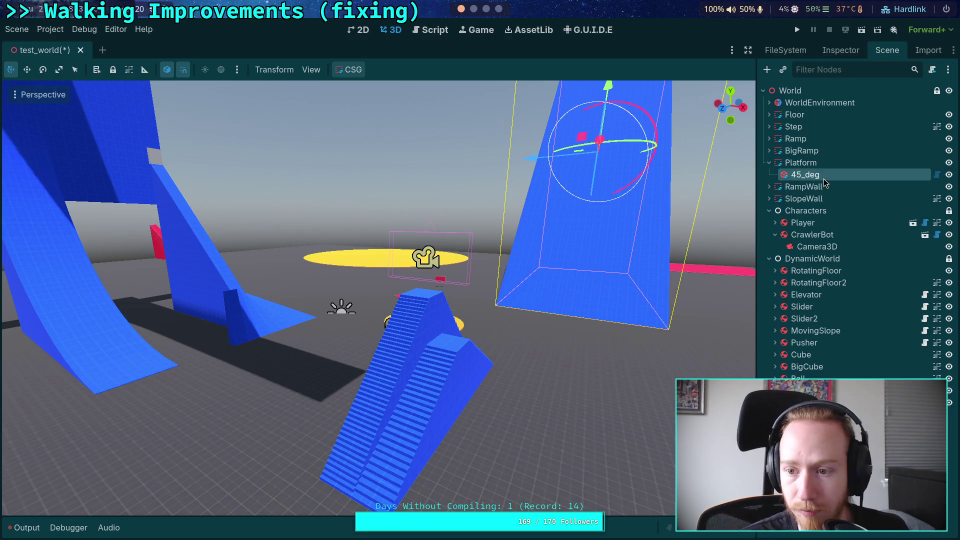
pyautogui.click(840, 50)
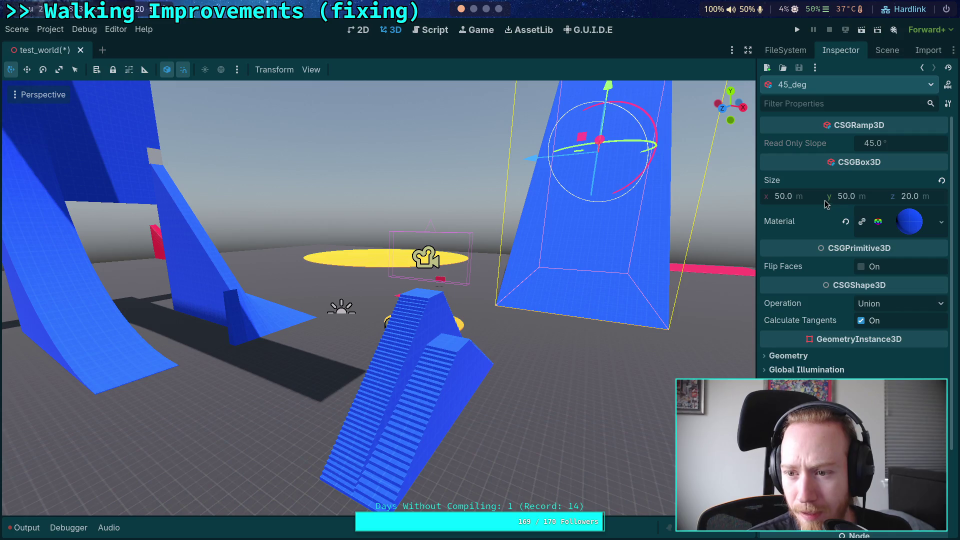
# Check the bridge's size properties for reference
pyautogui.click(845, 197)
pyautogui.click(458, 361)
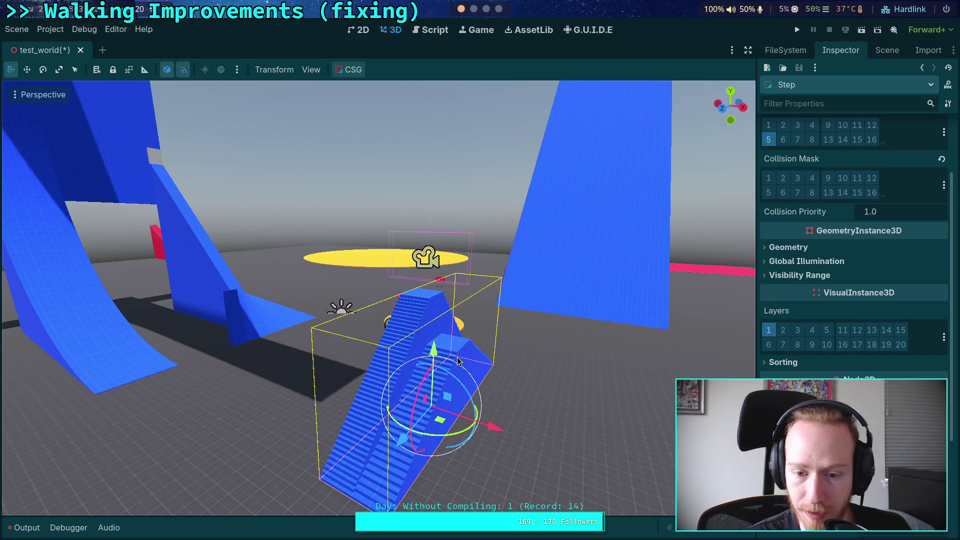
pyautogui.click(887, 50)
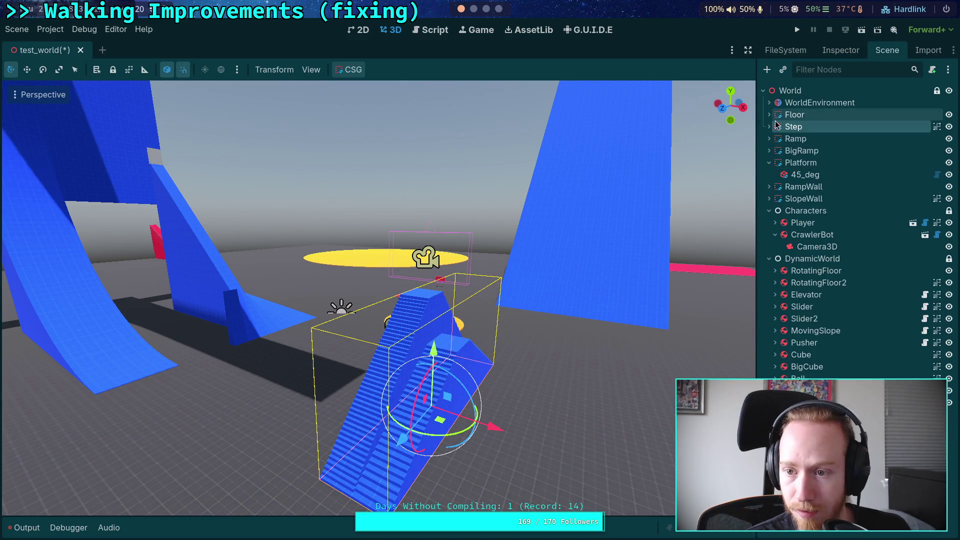
pyautogui.click(803, 186)
pyautogui.click(840, 50)
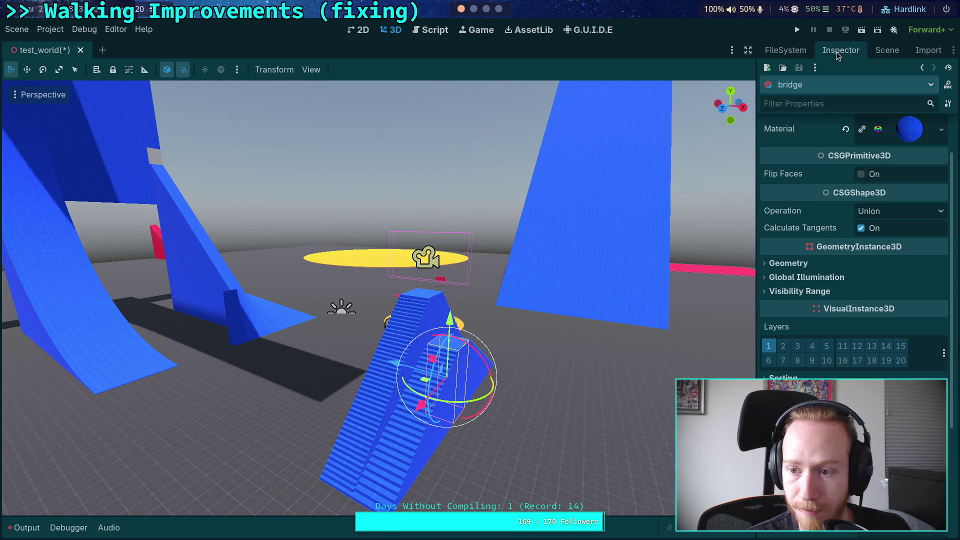
# Size Platform's 45_deg ramp to 5 × 5 × 10 m and save the scene
pyautogui.click(885, 50)
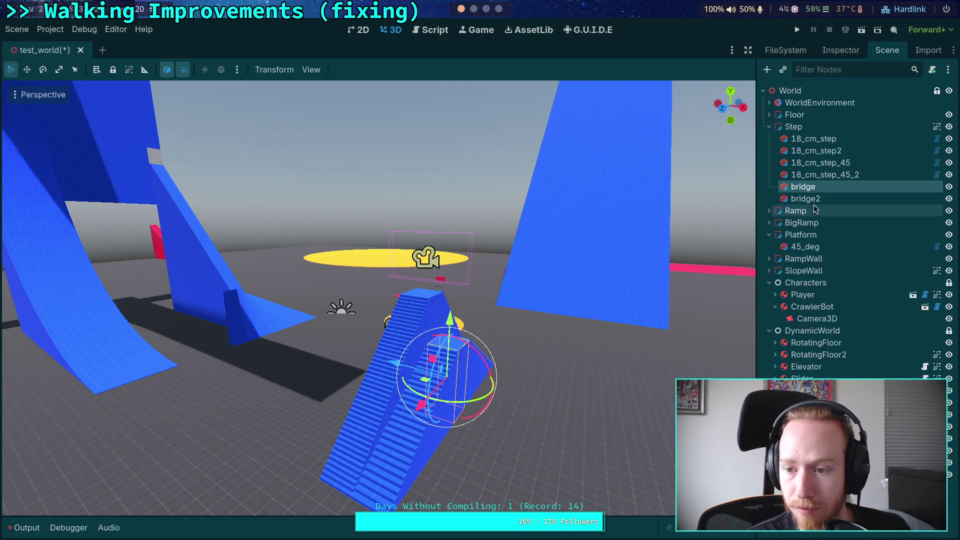
pyautogui.click(814, 247)
pyautogui.click(840, 50)
pyautogui.click(850, 199)
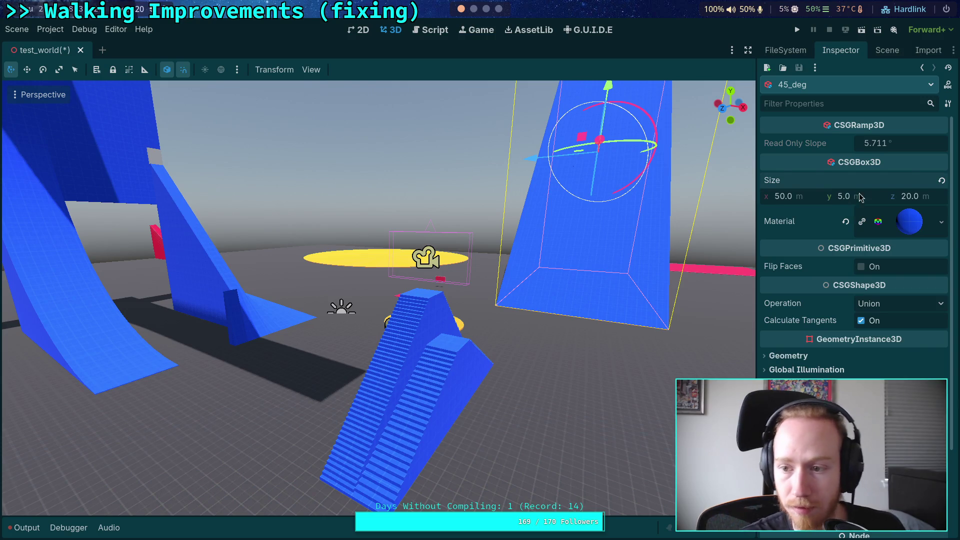
pyautogui.click(805, 199)
pyautogui.write('5')
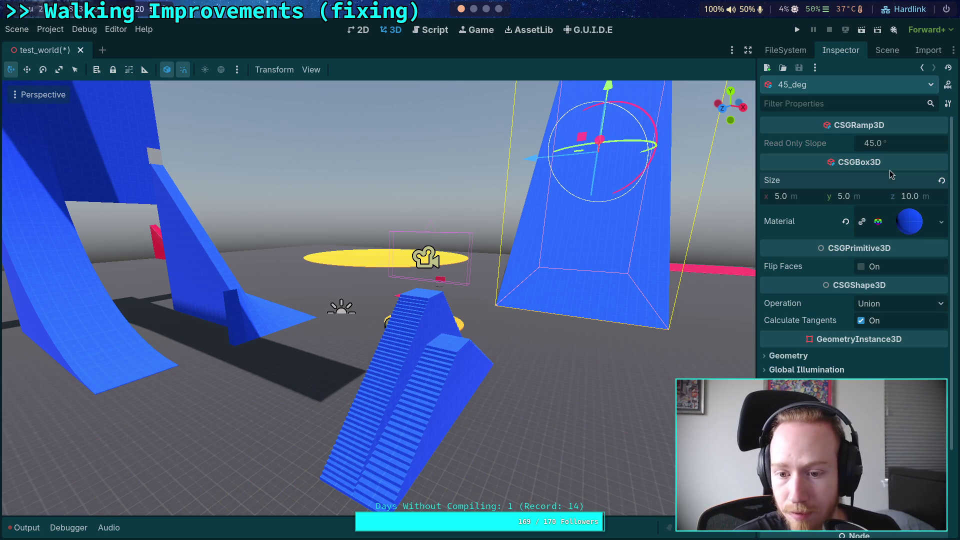
pyautogui.click(887, 51)
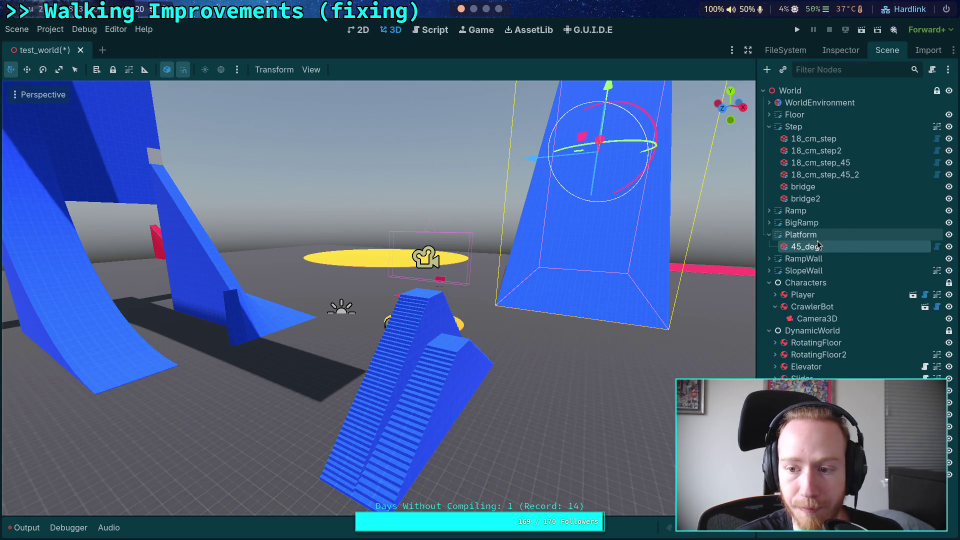
pyautogui.hotkey('ctrl', 's')
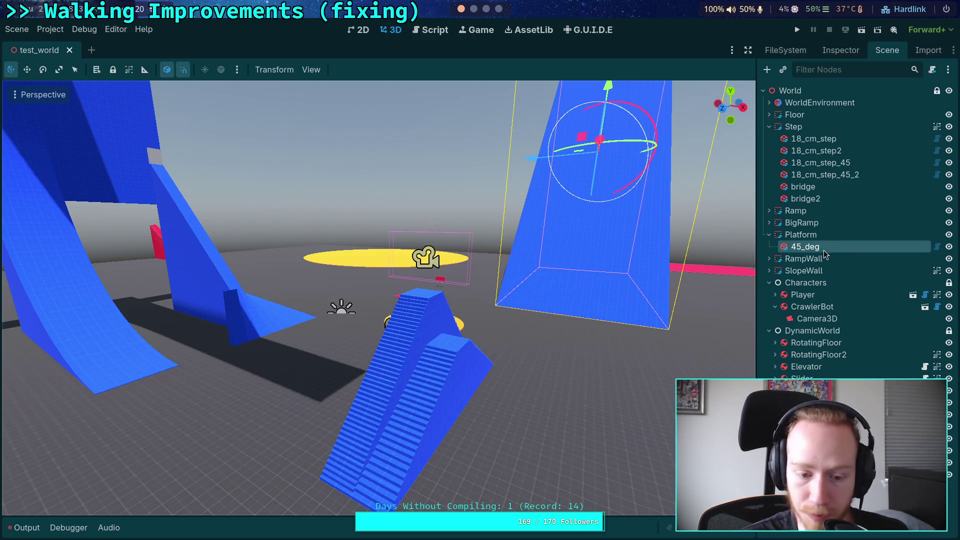
# Reload the saved test_world scene from disk
pyautogui.click(41, 523)
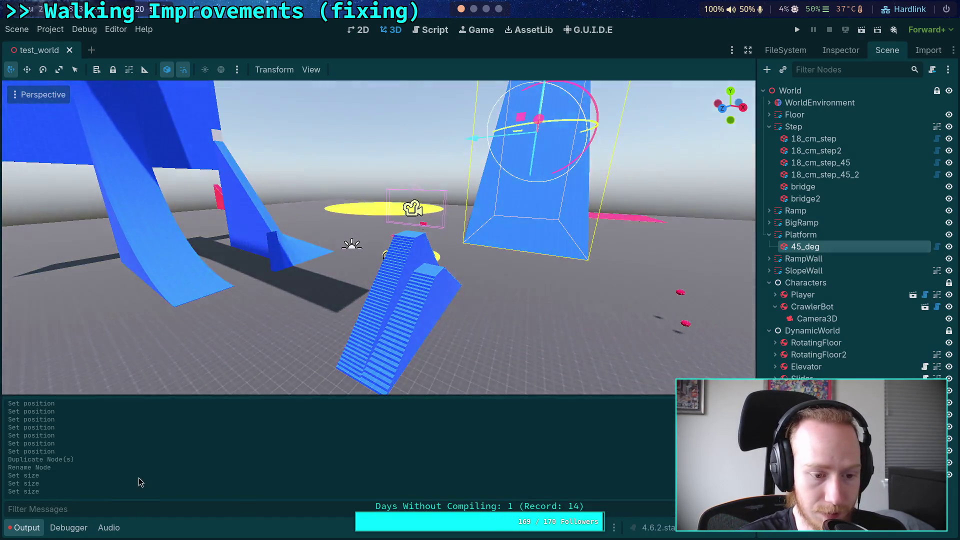
pyautogui.click(27, 528)
pyautogui.click(50, 29)
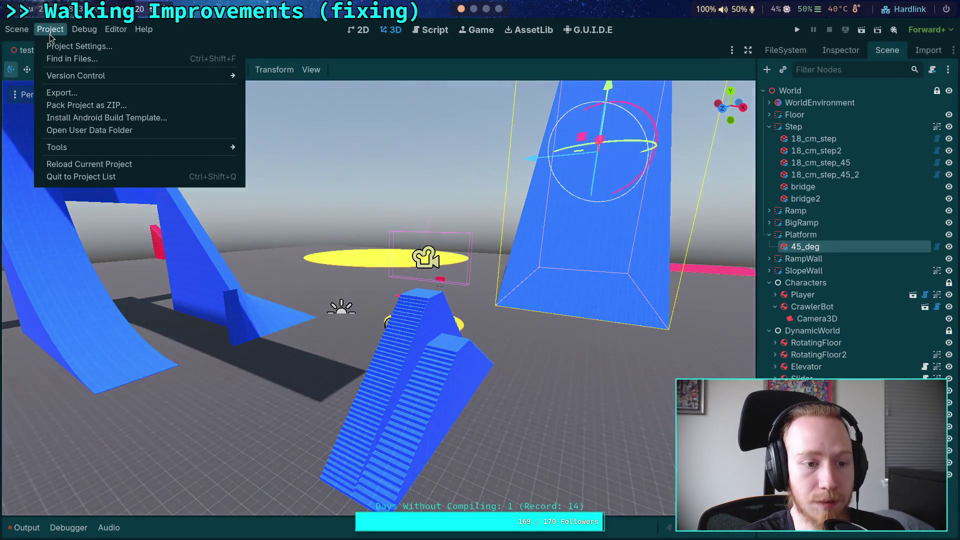
pyautogui.click(95, 244)
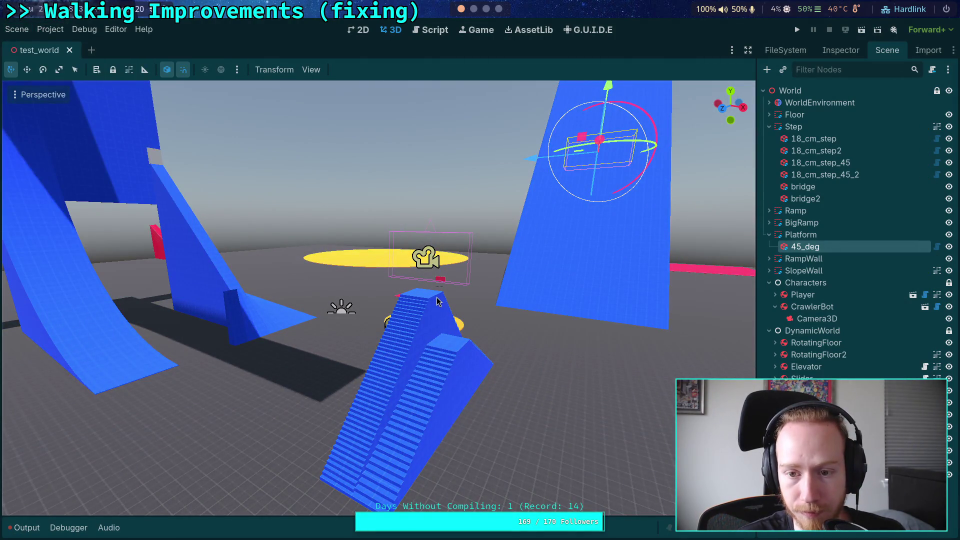
# Select the Platform and move it about 31 m along Z in top-down view
pyautogui.click(800, 235)
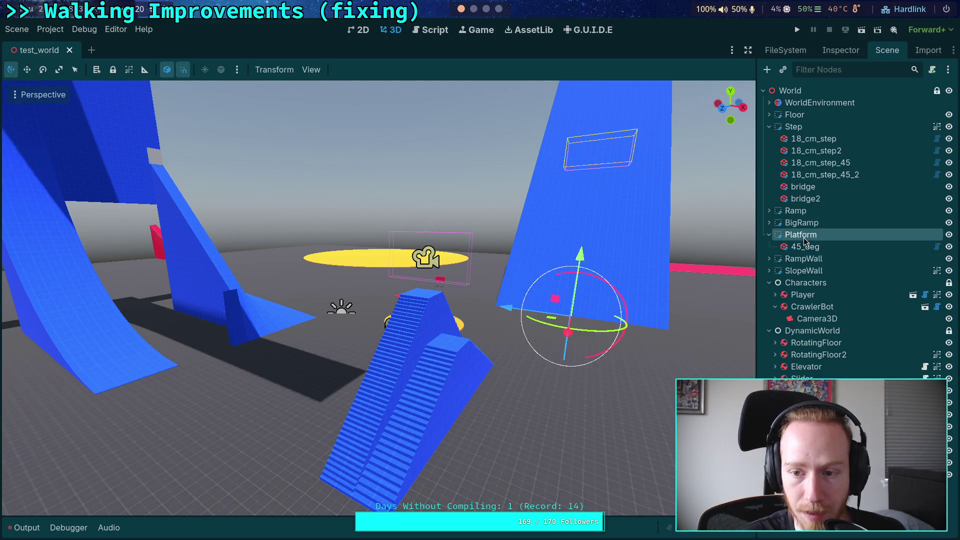
pyautogui.click(841, 50)
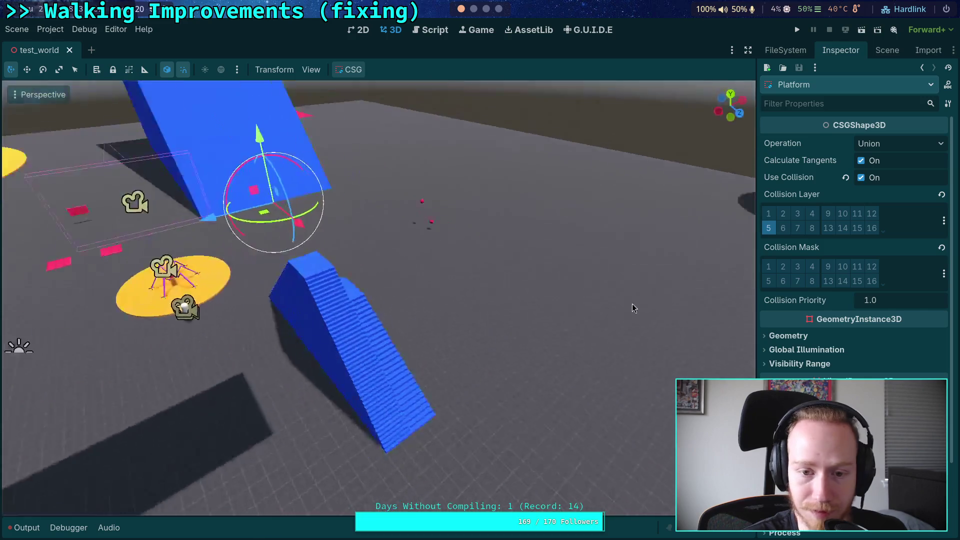
pyautogui.press('KP_7')
pyautogui.scroll(-5, 522, 189)
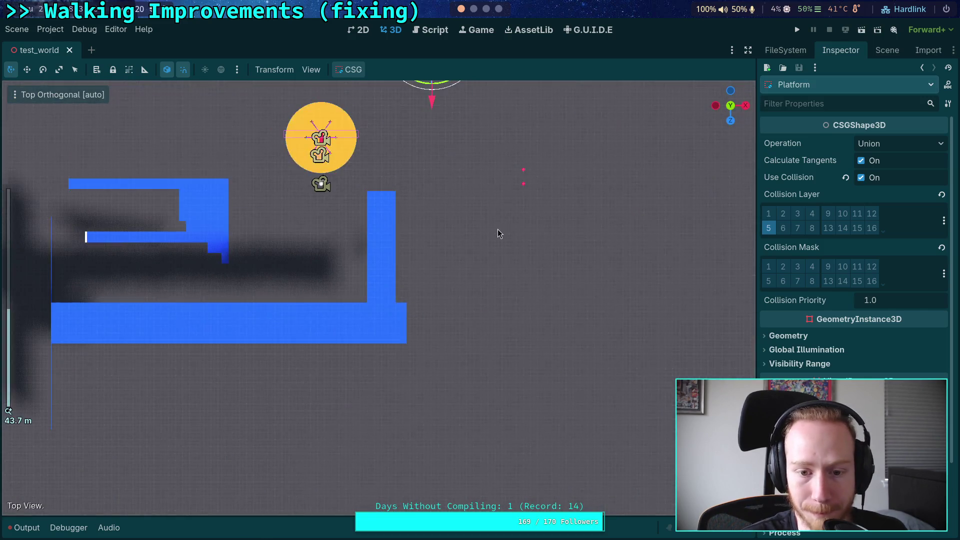
pyautogui.scroll(3, 497, 229)
pyautogui.moveTo(400, 253); pyautogui.dragTo(401, 338)
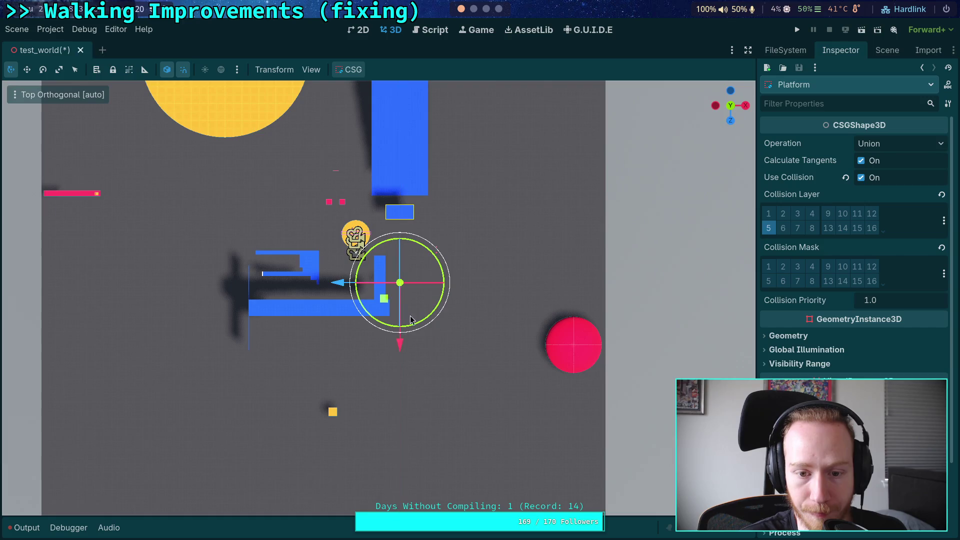
pyautogui.scroll(10, 463, 262)
pyautogui.moveTo(511, 229)
pyautogui.mouseDown()
pyautogui.moveTo(455, 274)
pyautogui.moveTo(575, 167)
pyautogui.moveTo(465, 210)
pyautogui.mouseUp()
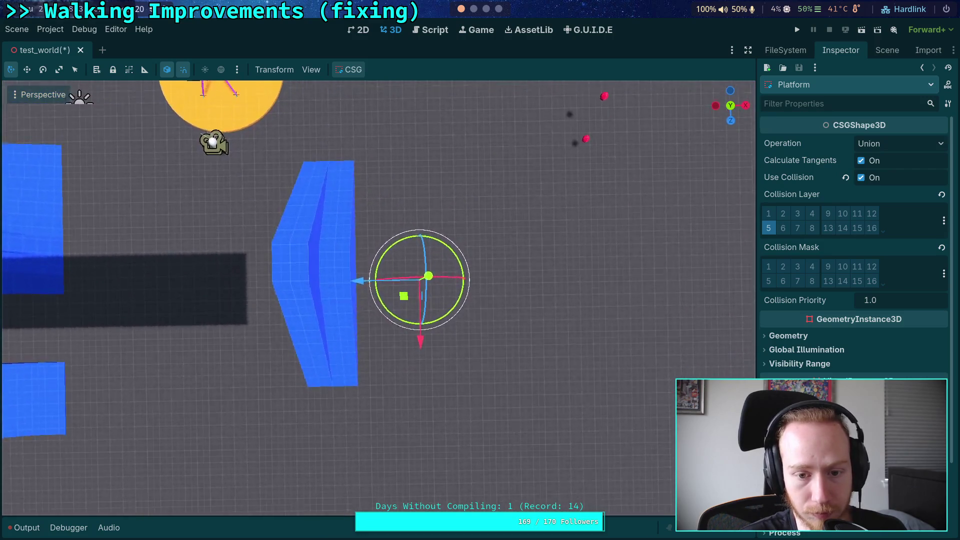
# Slide the Platform about 2.3 m and then a little further along X beside the blue ramps
pyautogui.moveTo(355, 300)
pyautogui.mouseDown()
pyautogui.moveTo(320, 310)
pyautogui.moveTo(341, 310)
pyautogui.mouseUp()
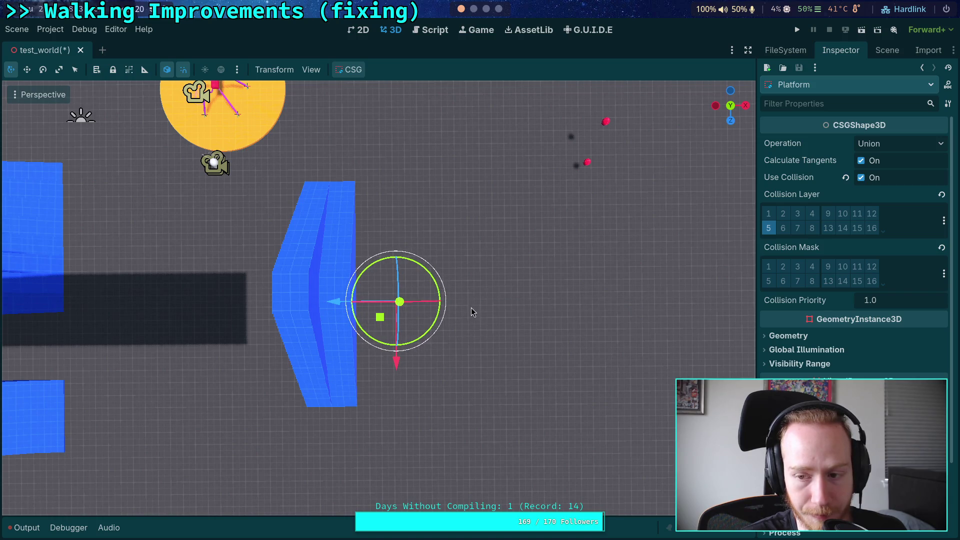
pyautogui.scroll(-4, 861, 320)
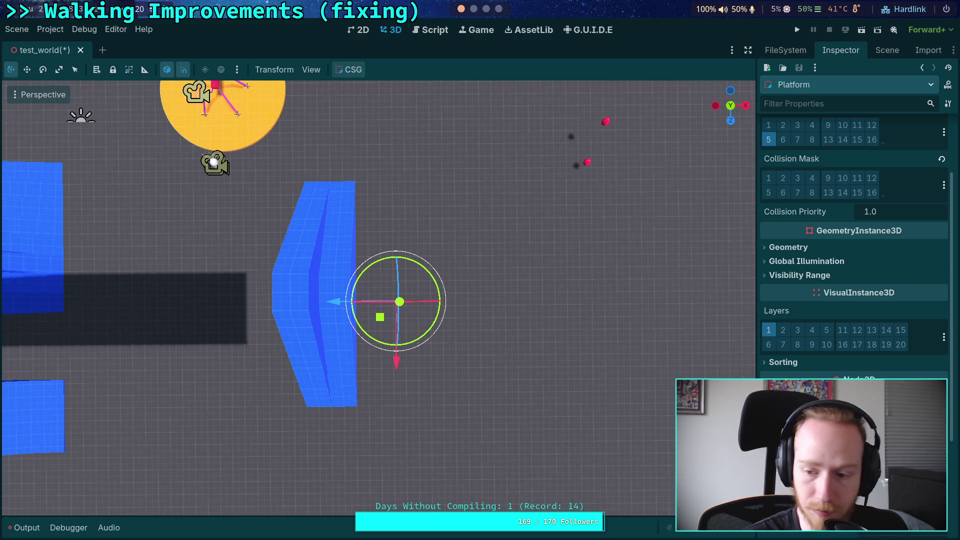
pyautogui.moveTo(399, 301); pyautogui.dragTo(397, 301)
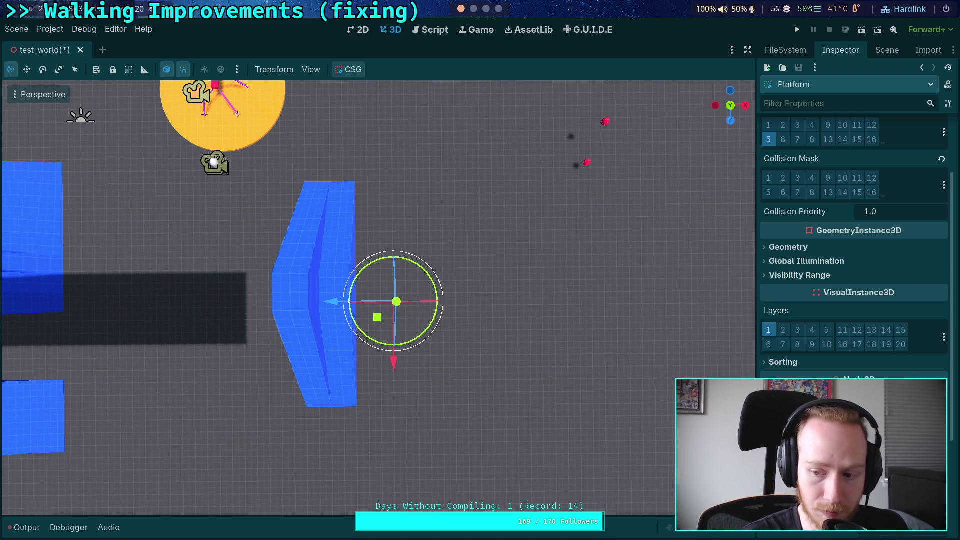
pyautogui.moveTo(552, 360); pyautogui.dragTo(333, 242)
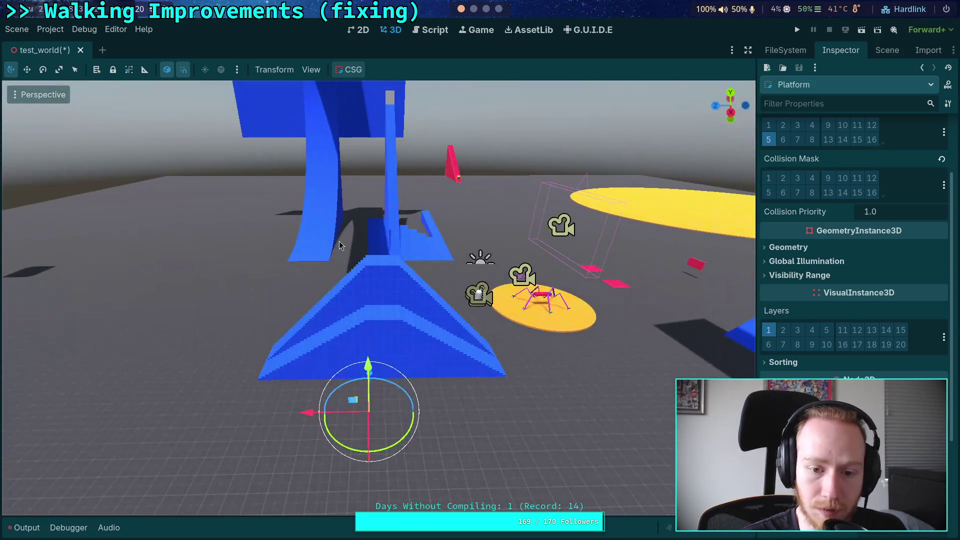
pyautogui.moveTo(307, 413)
pyautogui.mouseDown()
pyautogui.moveTo(291, 413)
pyautogui.moveTo(324, 413)
pyautogui.mouseUp()
pyautogui.moveTo(532, 358); pyautogui.dragTo(360, 320)
pyautogui.click(887, 50)
# Select and frame the 45_deg wedge, then use two undos to bring it down beside the stairs
pyautogui.click(805, 247)
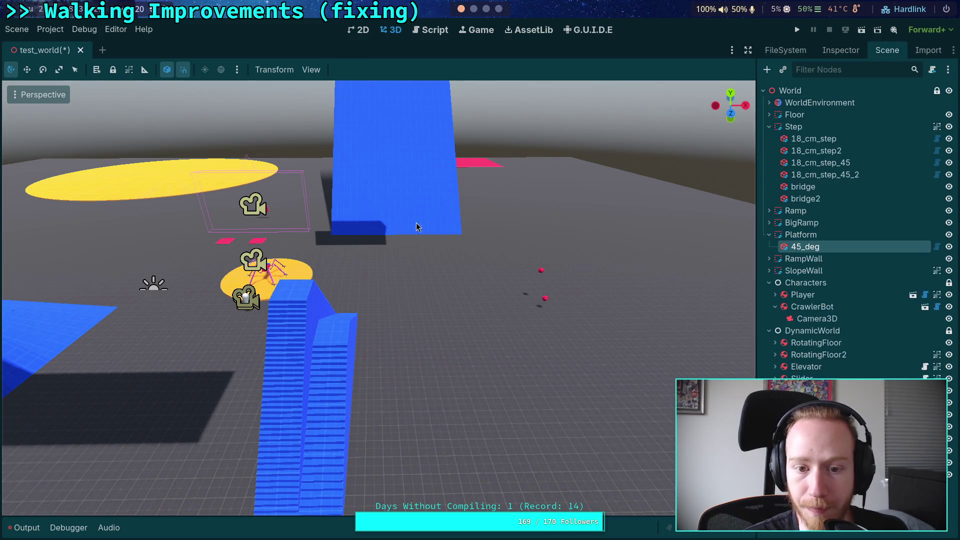
pyautogui.press('f')
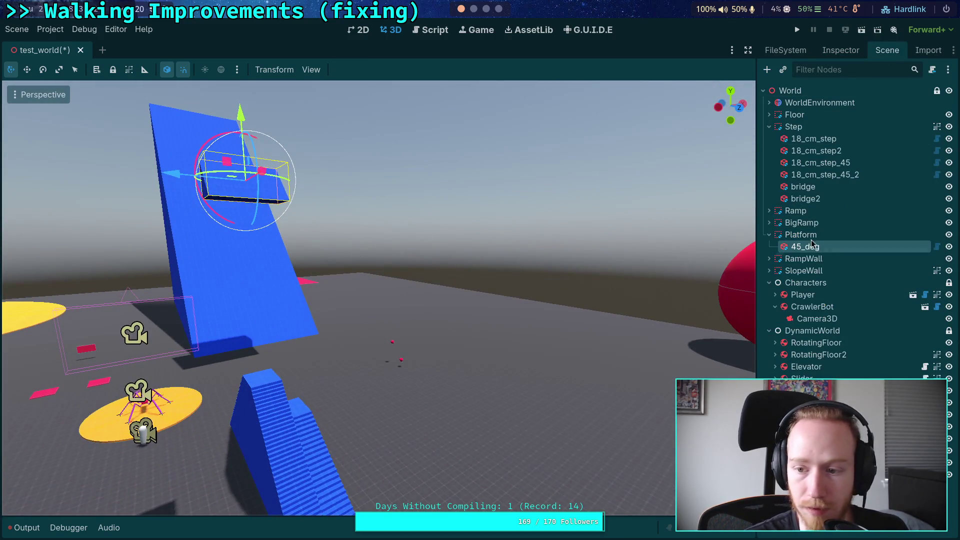
pyautogui.click(840, 49)
pyautogui.scroll(-3, 835, 371)
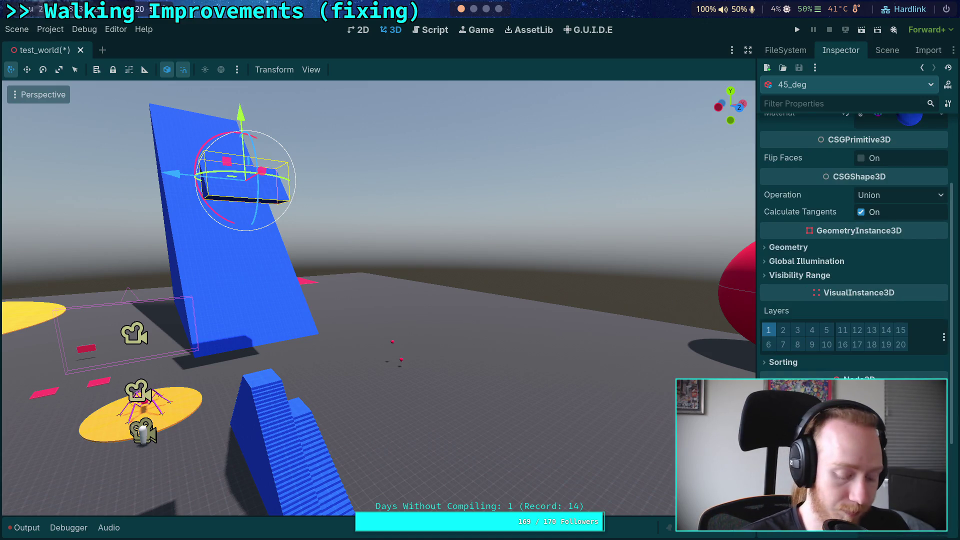
pyautogui.hotkey('ctrl', 'z')
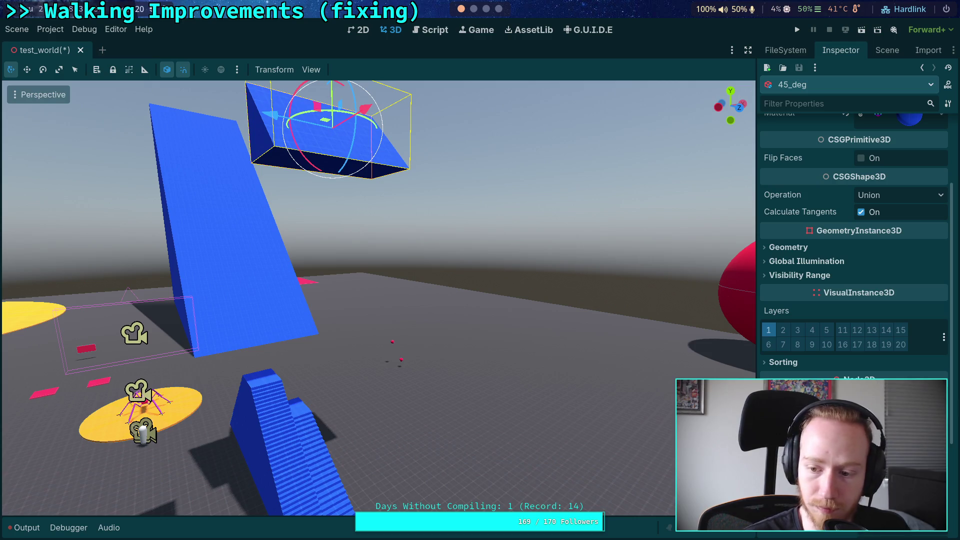
pyautogui.hotkey('ctrl', 'z')
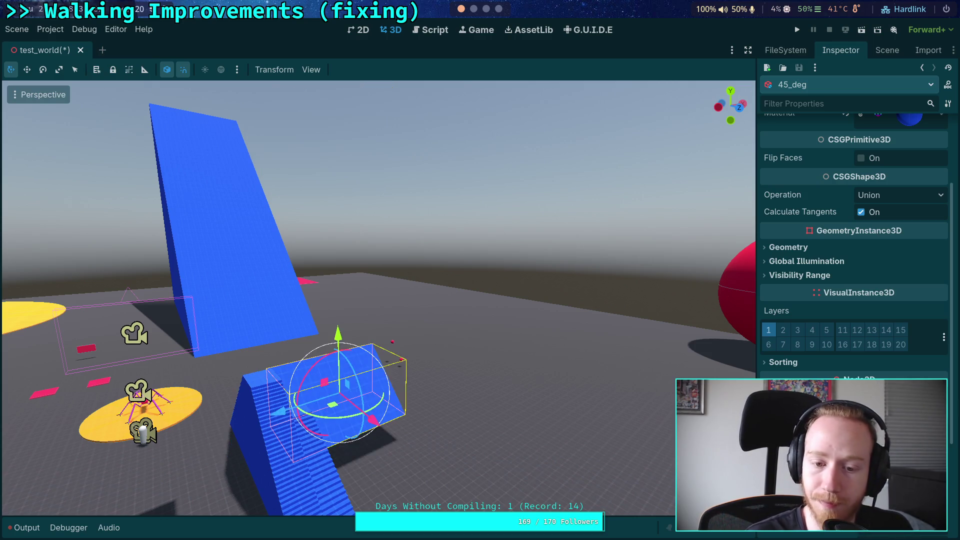
pyautogui.press('f')
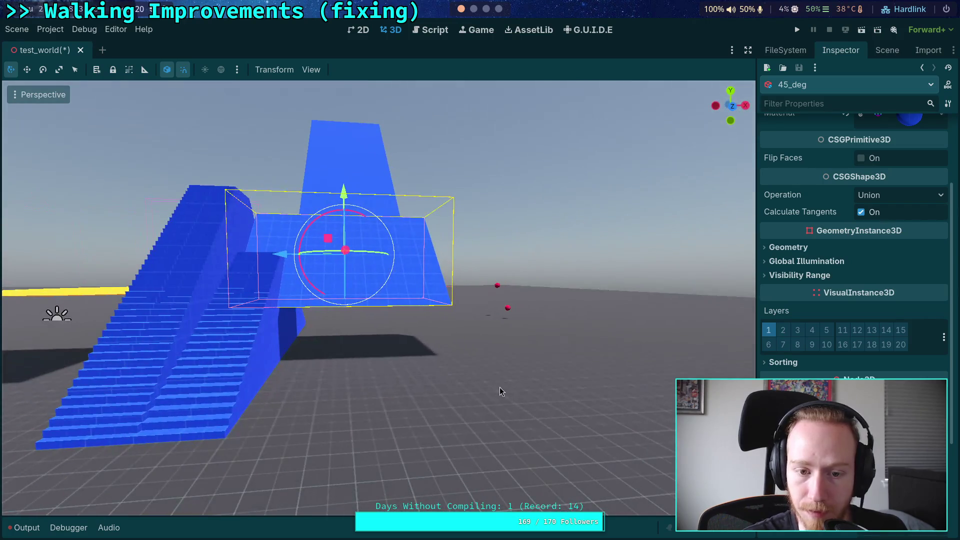
pyautogui.scroll(2, 814, 368)
pyautogui.scroll(-5, 814, 369)
# Set the 45_deg wedge's Y position to 2.5, leaving its size unchanged
pyautogui.click(873, 278)
pyautogui.write('2.5')
pyautogui.press('Return')
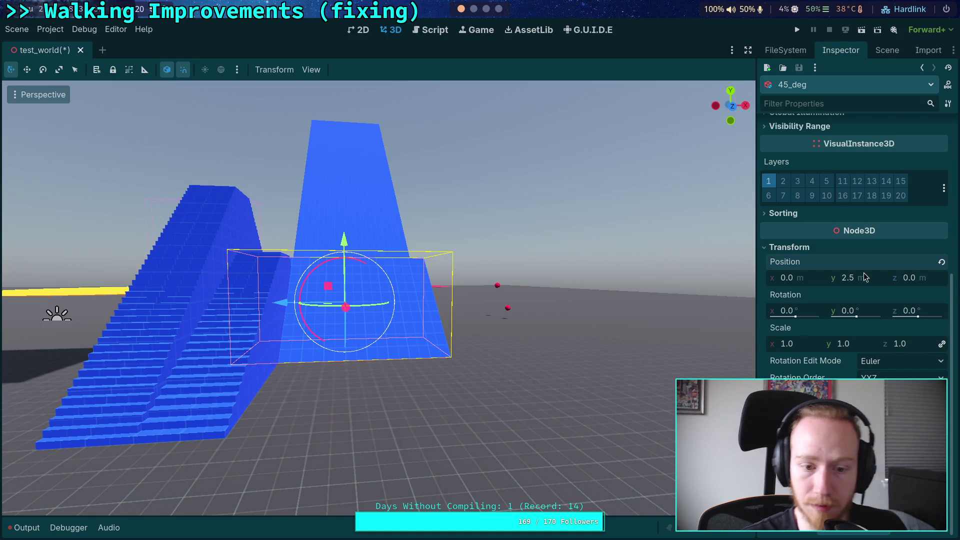
pyautogui.press('f')
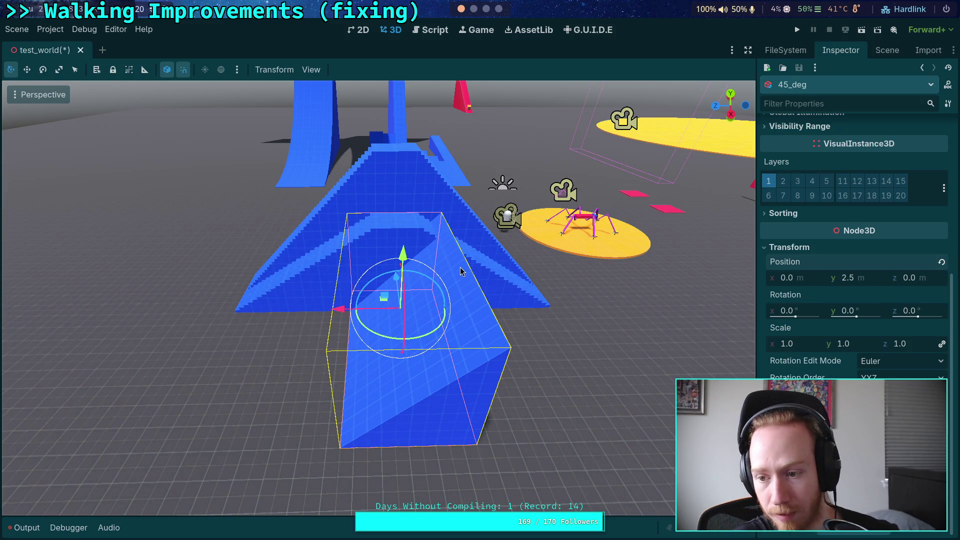
pyautogui.scroll(6, 870, 225)
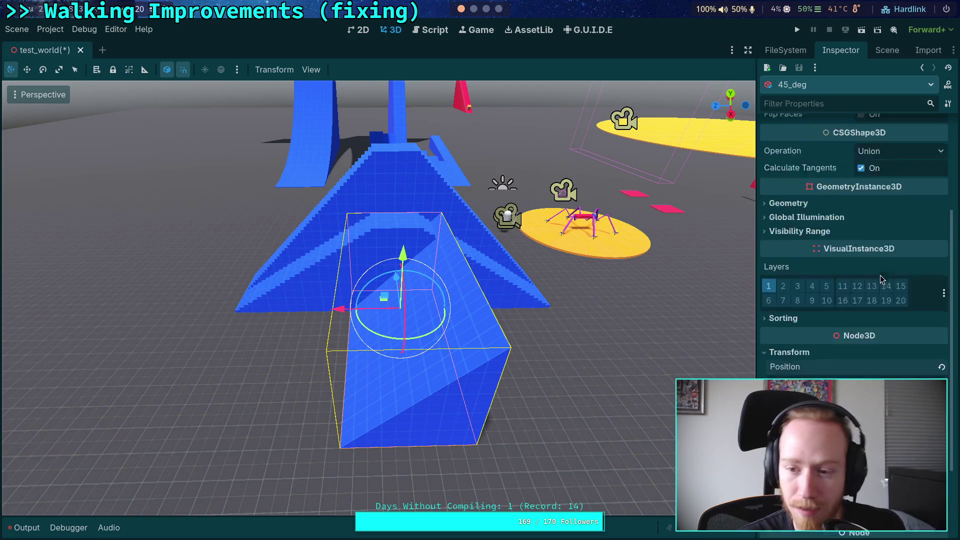
pyautogui.click(871, 197)
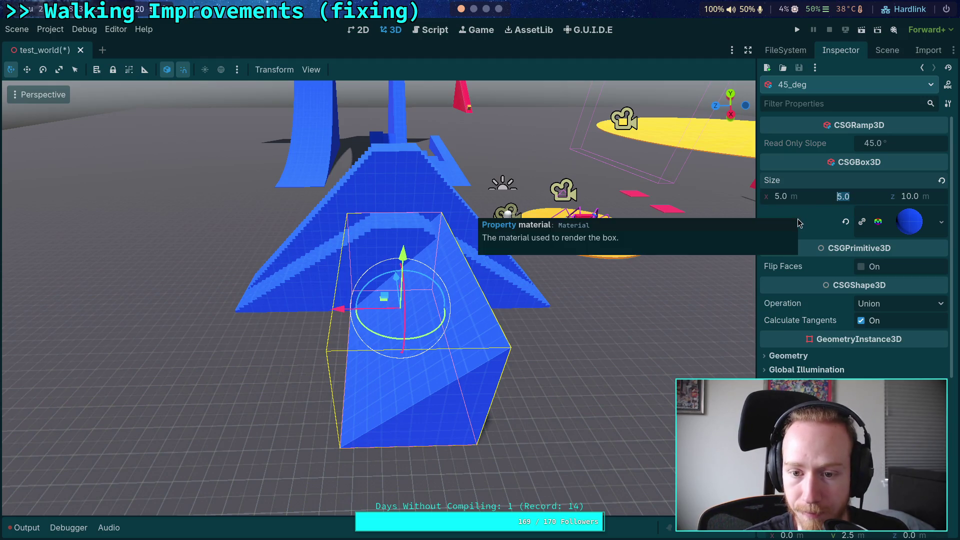
pyautogui.click(815, 234)
pyautogui.moveTo(600, 294); pyautogui.dragTo(539, 288)
pyautogui.click(887, 50)
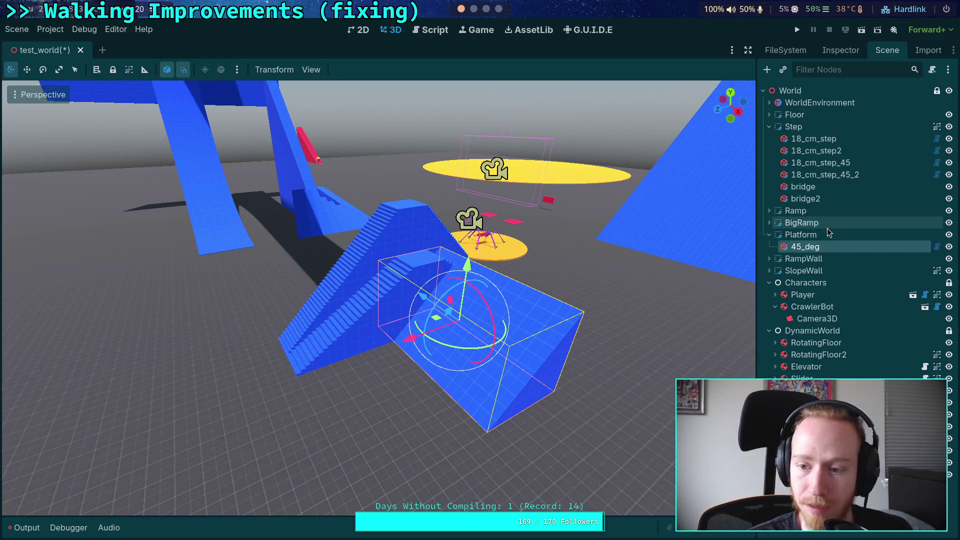
# Delete 45_deg and add a CSGCylinder3D child node under Platform
pyautogui.press('Delete')
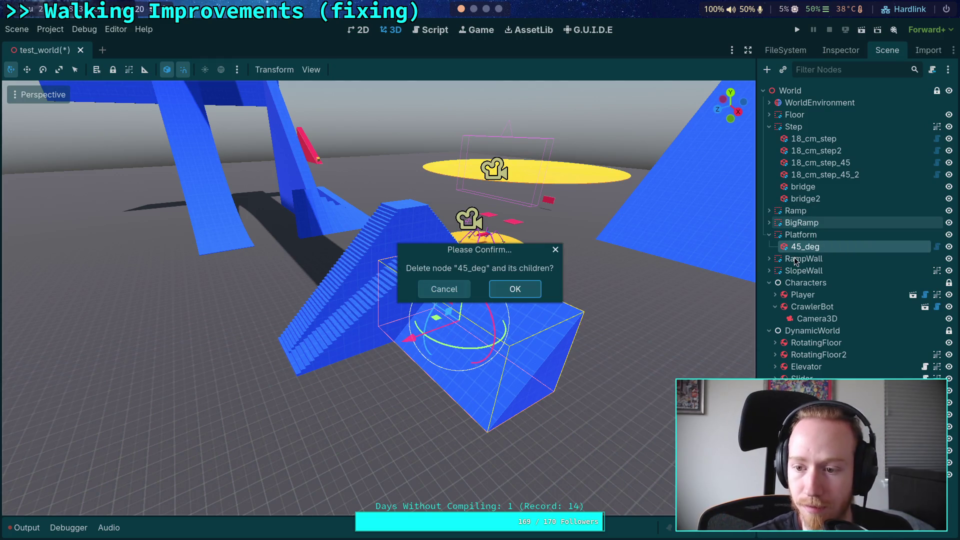
pyautogui.press('Return')
pyautogui.click(805, 225)
pyautogui.click(805, 234)
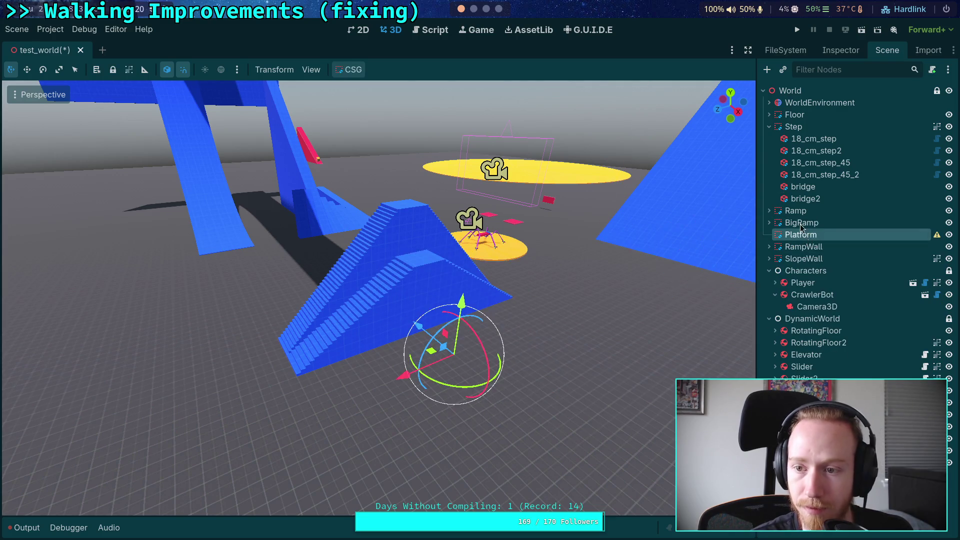
pyautogui.click(767, 70)
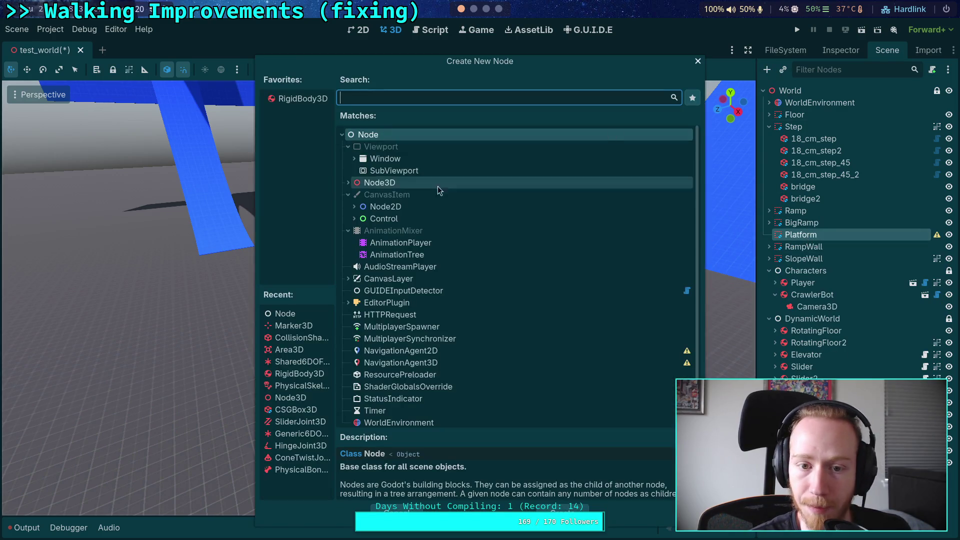
pyautogui.write('csg')
pyautogui.click(446, 249)
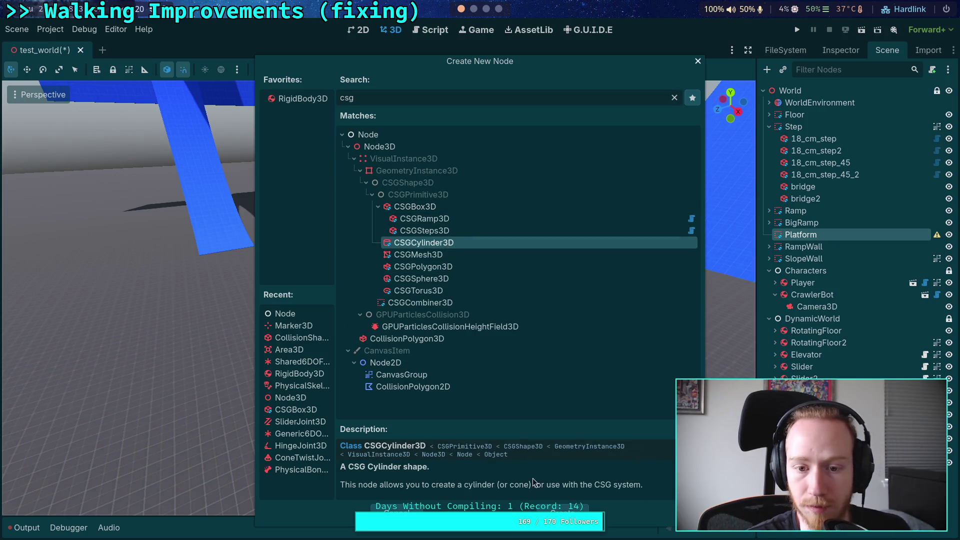
pyautogui.click(561, 510)
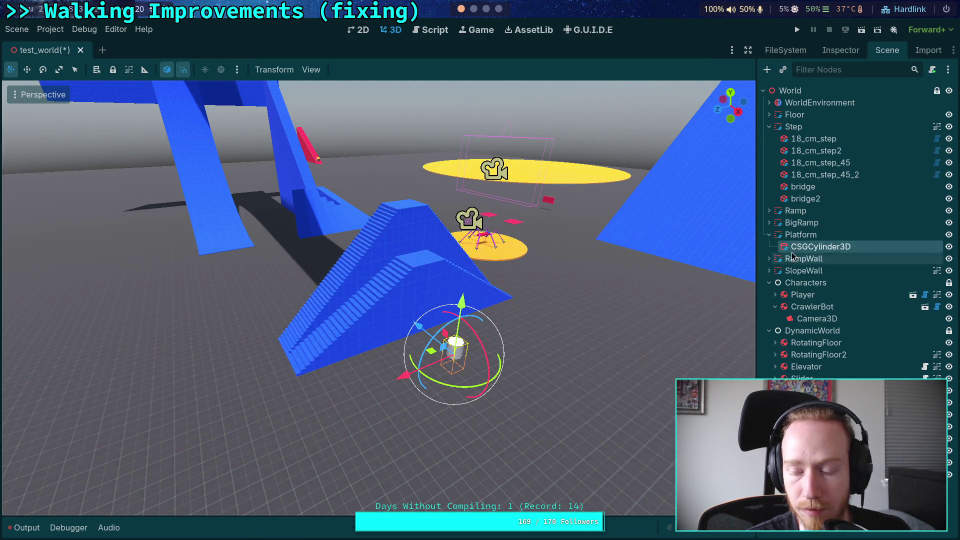
pyautogui.click(840, 50)
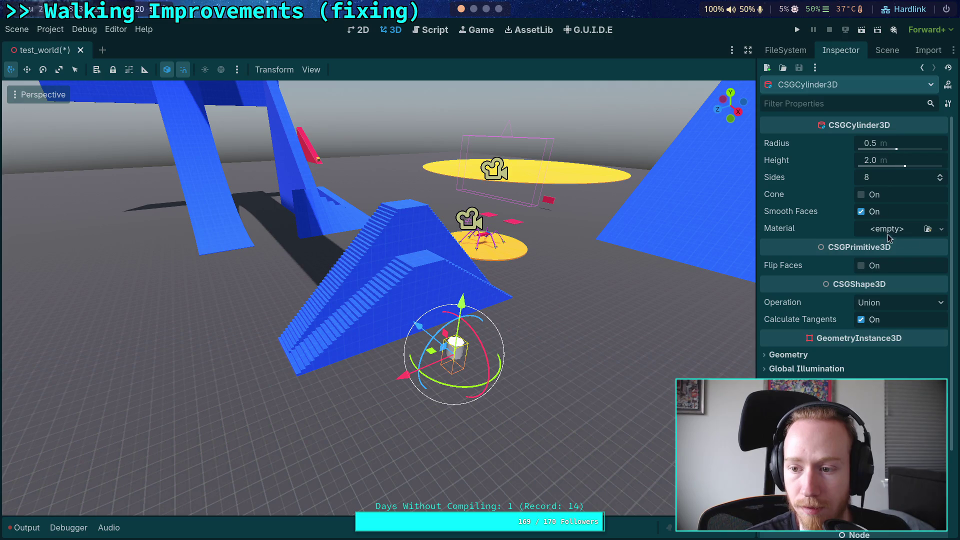
# Open 18_cm_step's material options to copy its blue material
pyautogui.click(402, 279)
pyautogui.click(887, 50)
pyautogui.click(813, 138)
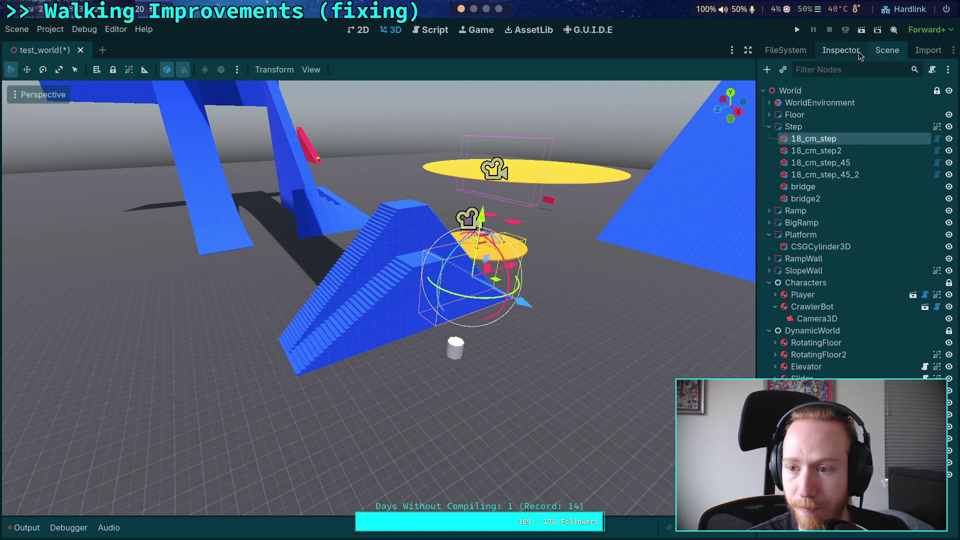
pyautogui.click(841, 49)
pyautogui.click(941, 239)
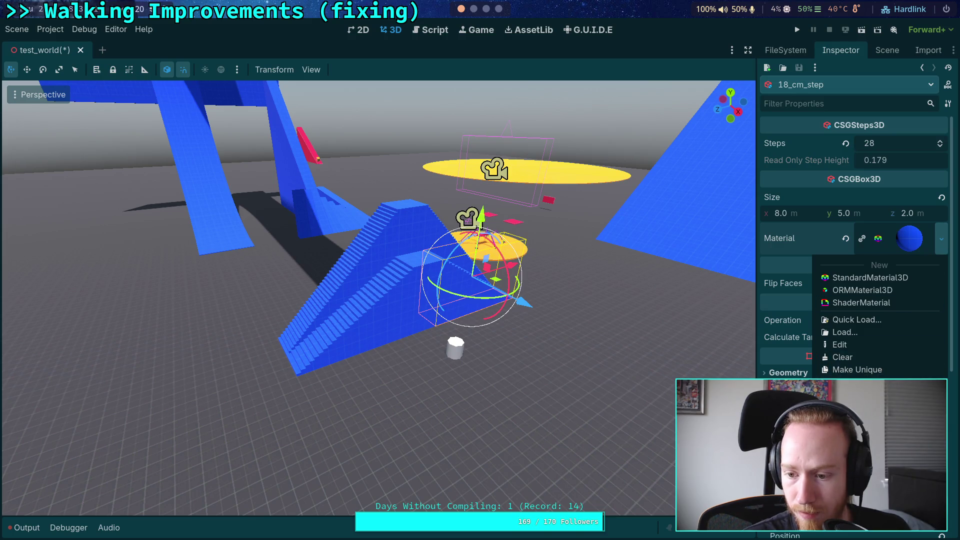
pyautogui.press('Escape')
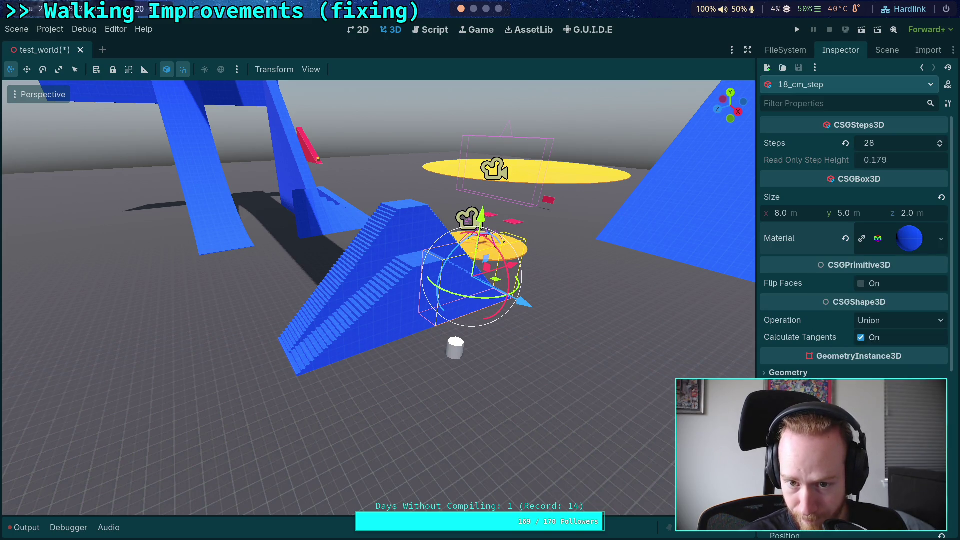
pyautogui.click(887, 50)
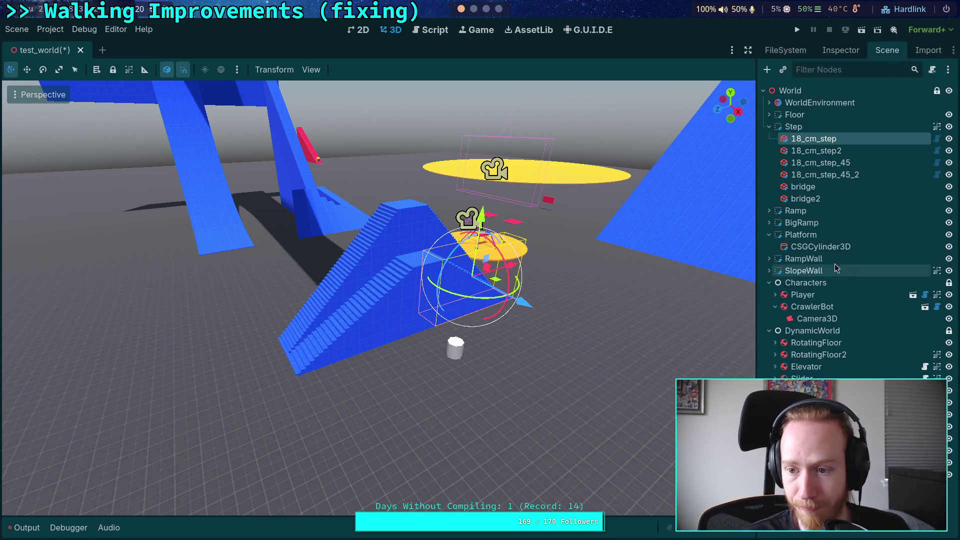
# Paste the blue material onto the CSGCylinder3D and disable Smooth Faces
pyautogui.click(825, 244)
pyautogui.click(841, 50)
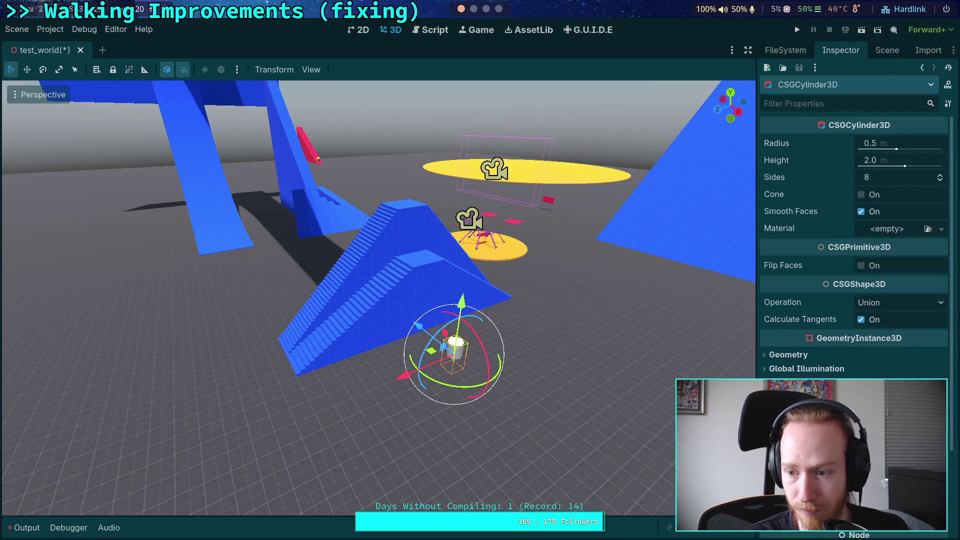
pyautogui.click(942, 228)
pyautogui.click(875, 327)
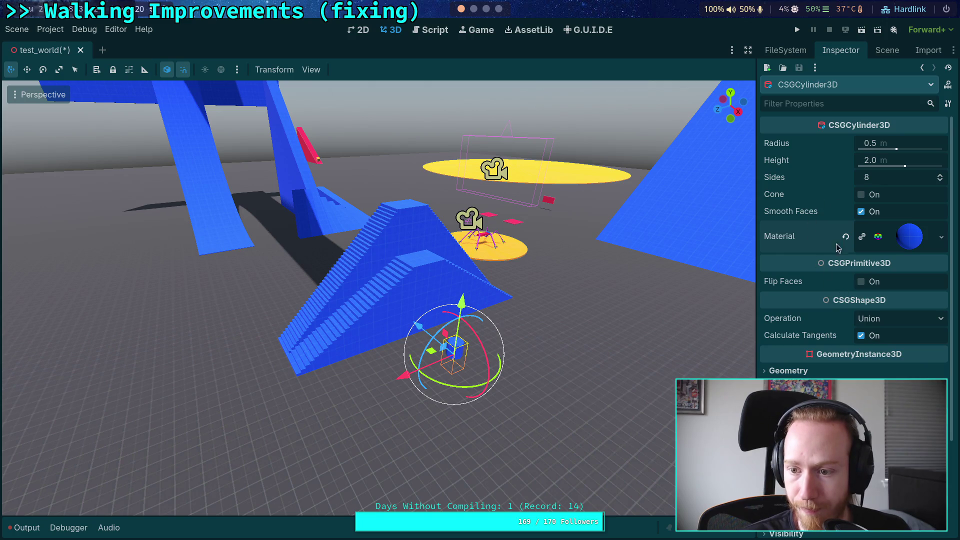
pyautogui.click(861, 212)
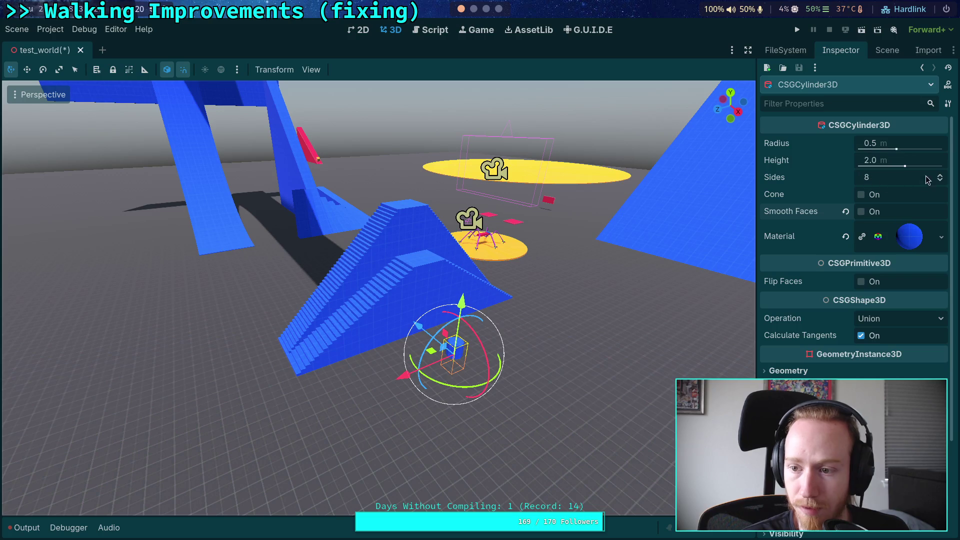
pyautogui.click(909, 144)
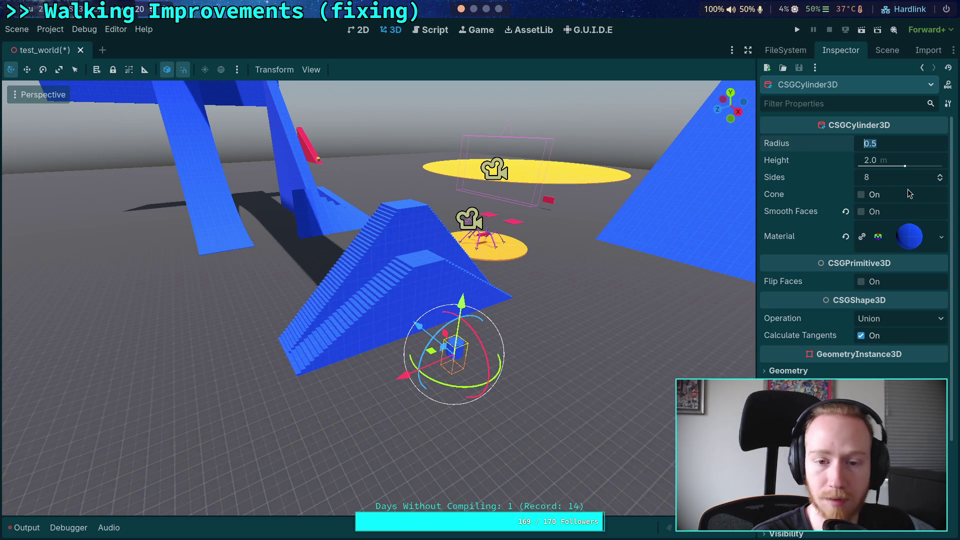
# Set the cylinder's radius to 10 and its height to 10
pyautogui.write('10')
pyautogui.press('Return')
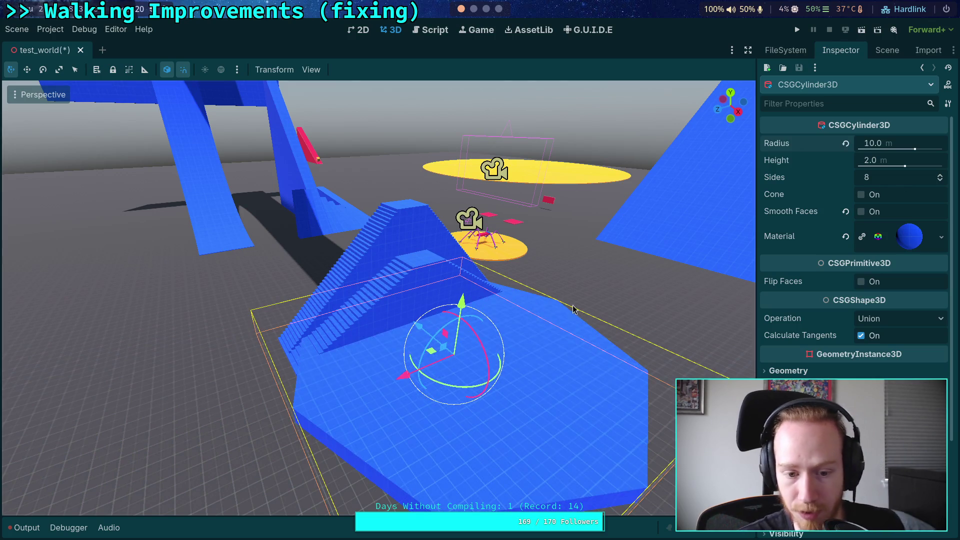
pyautogui.scroll(-5, 263, 284)
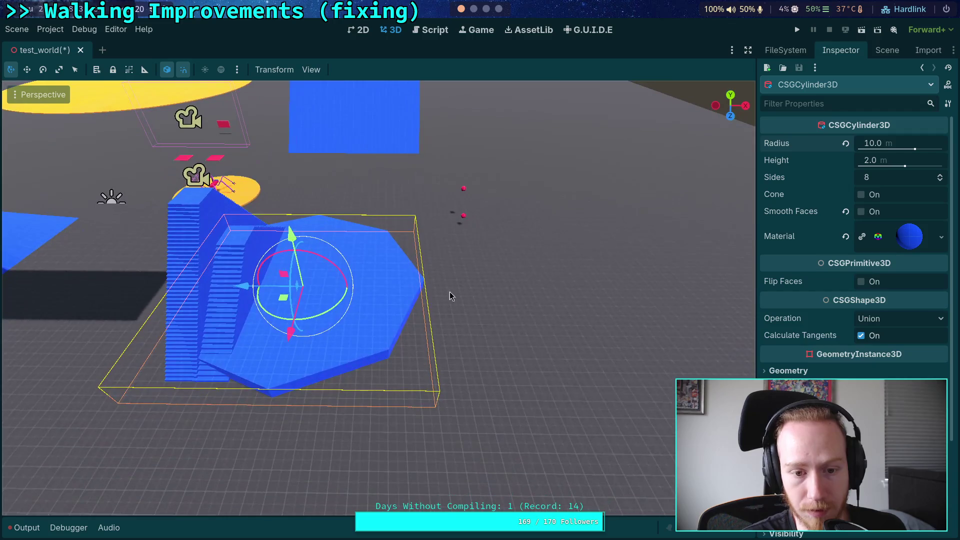
pyautogui.click(887, 50)
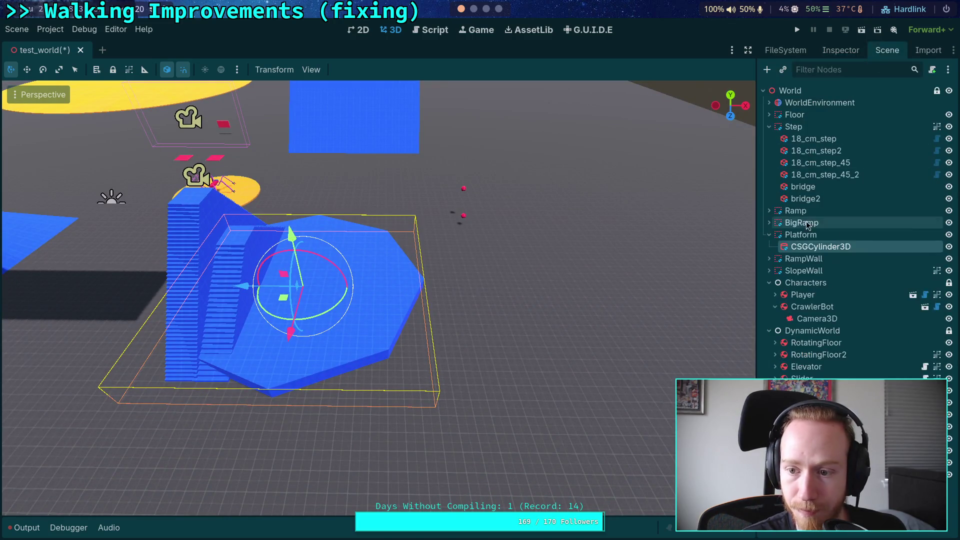
pyautogui.click(840, 50)
pyautogui.scroll(-3, 850, 250)
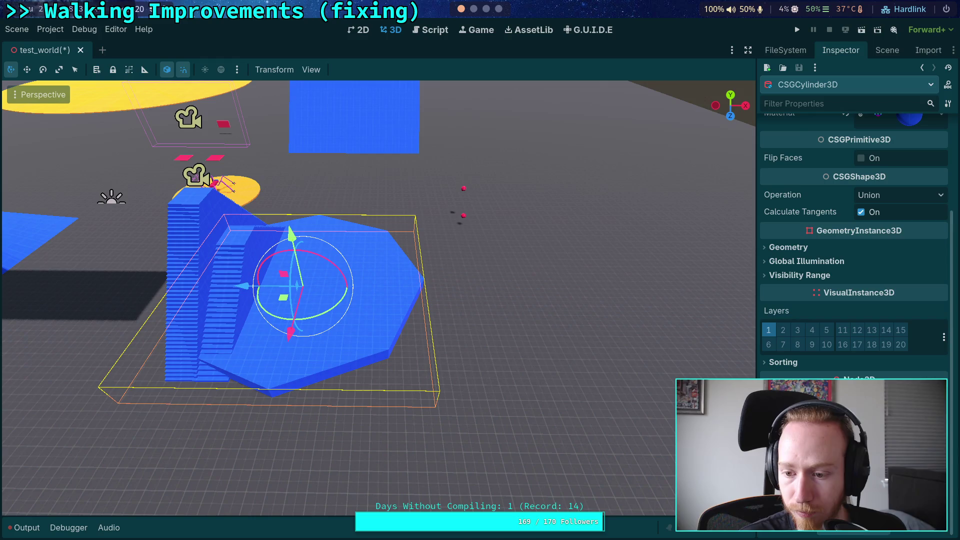
pyautogui.moveTo(535, 290)
pyautogui.mouseDown()
pyautogui.moveTo(535, 317)
pyautogui.moveTo(536, 279)
pyautogui.moveTo(537, 312)
pyautogui.mouseUp()
pyautogui.scroll(5, 810, 315)
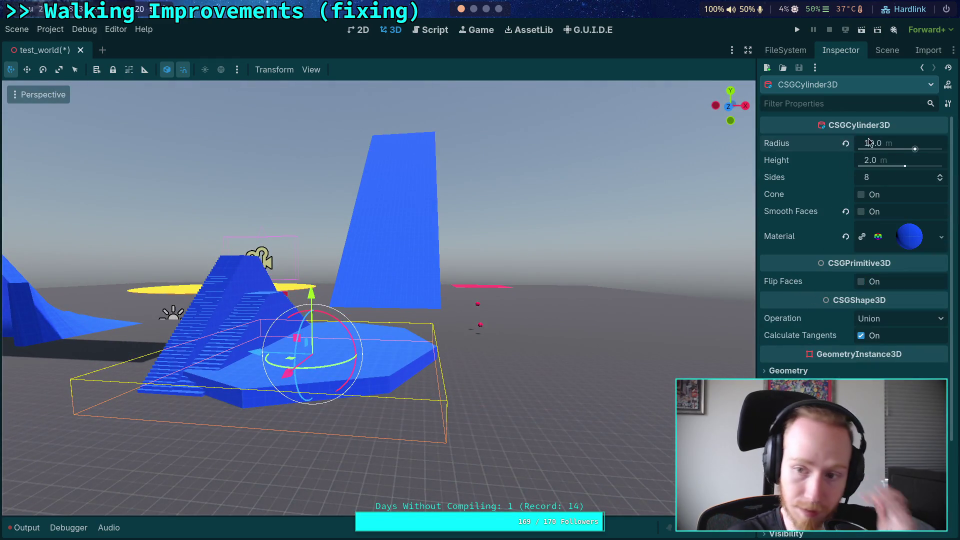
pyautogui.click(895, 163)
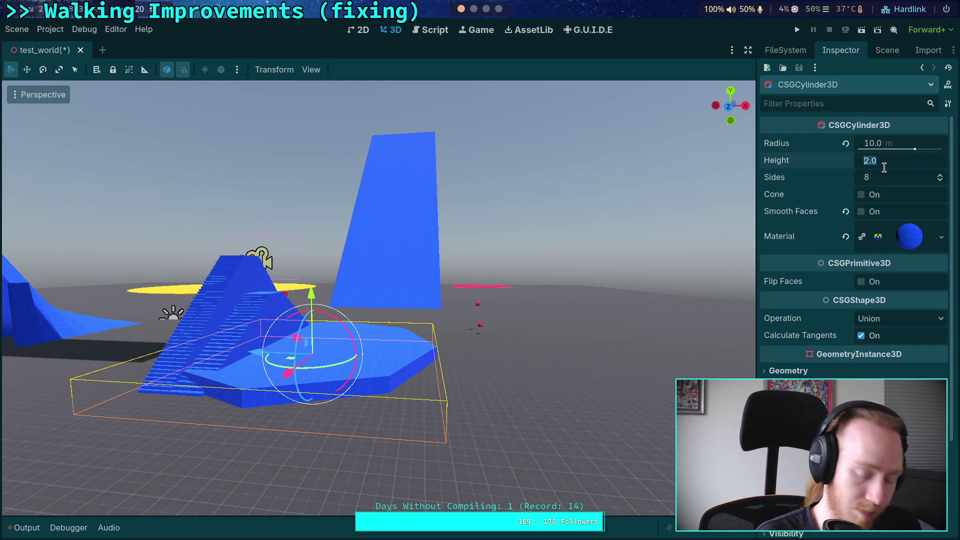
pyautogui.write('10')
pyautogui.press('Return')
# Try 12 and 14 sides on the cylinder, then return it to 8 sides
pyautogui.scroll(-2, 853, 285)
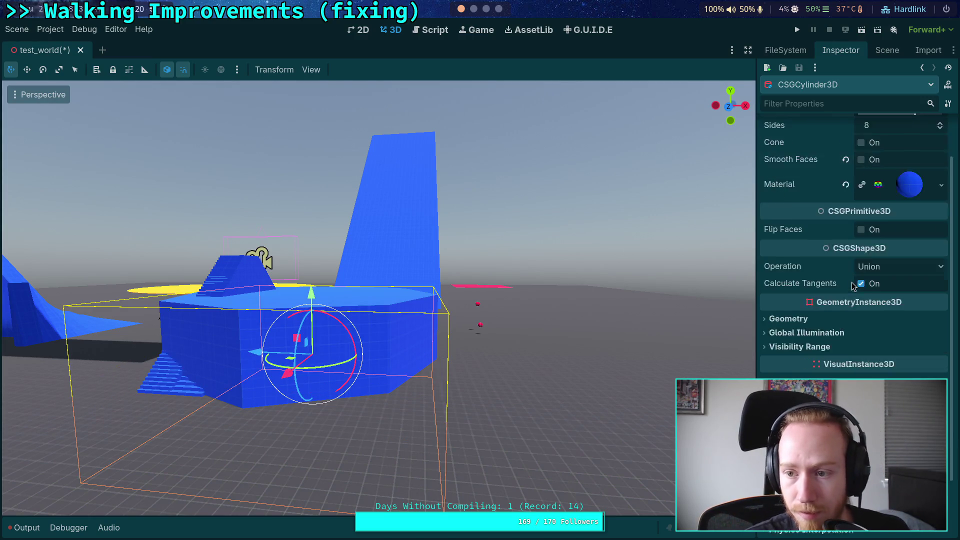
pyautogui.scroll(-3, 845, 289)
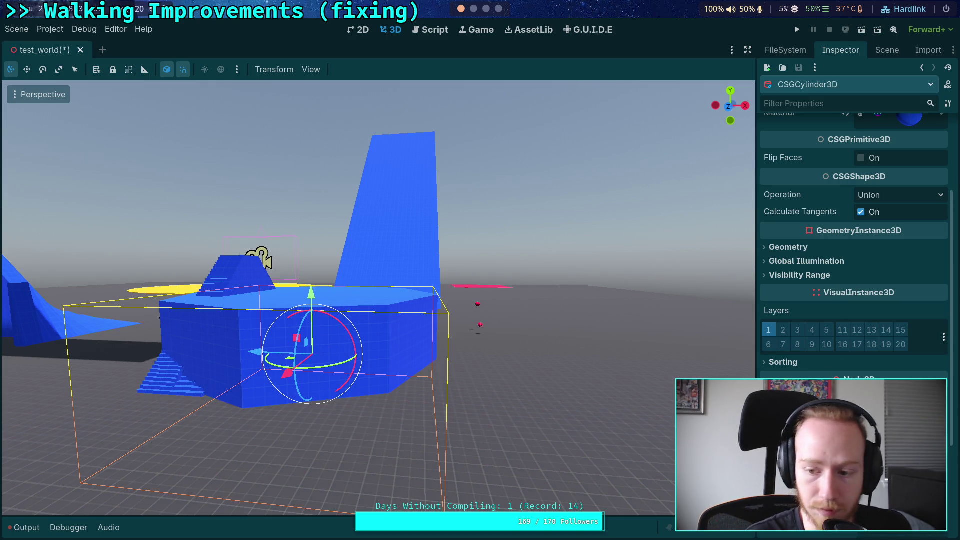
pyautogui.scroll(5, 872, 212)
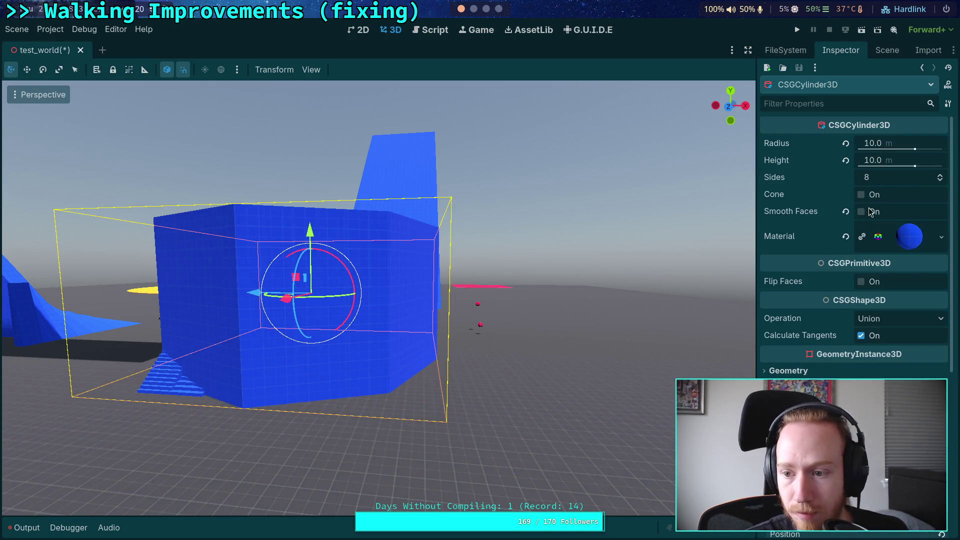
pyautogui.click(940, 174)
pyautogui.moveTo(223, 174); pyautogui.dragTo(222, 230)
pyautogui.click(940, 175)
pyautogui.click(940, 175)
pyautogui.click(940, 175)
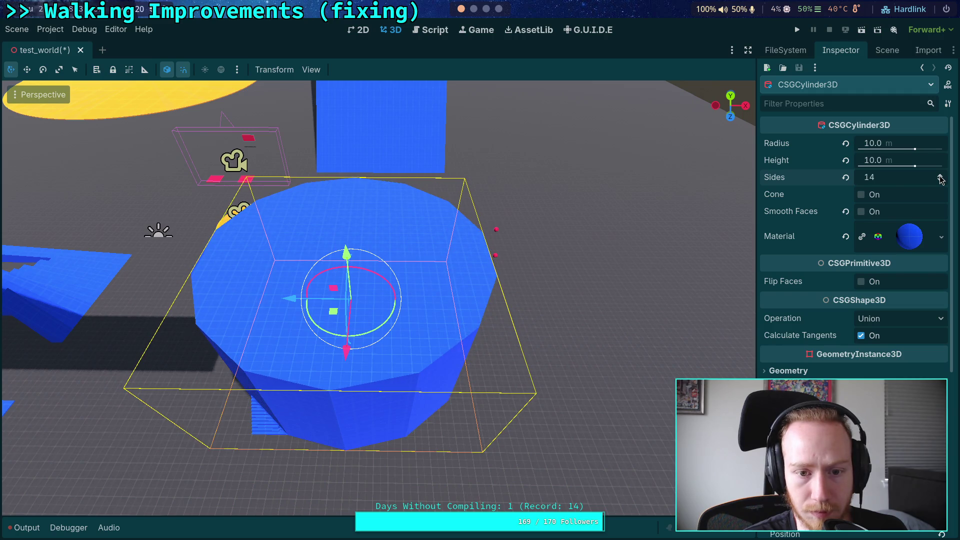
pyautogui.click(939, 180)
pyautogui.click(940, 180)
pyautogui.click(940, 180)
pyautogui.click(940, 180)
pyautogui.click(939, 180)
pyautogui.click(940, 180)
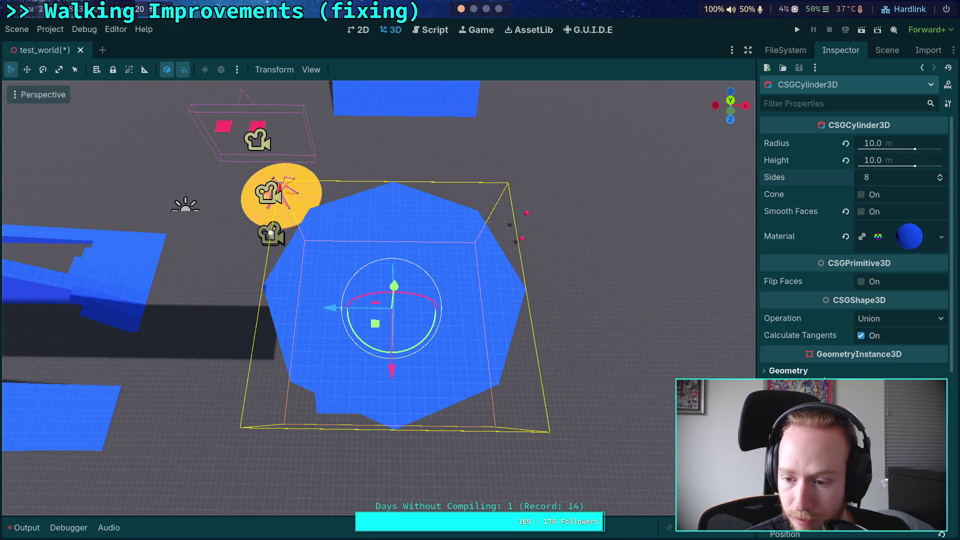
pyautogui.scroll(-5, 855, 250)
pyautogui.click(862, 322)
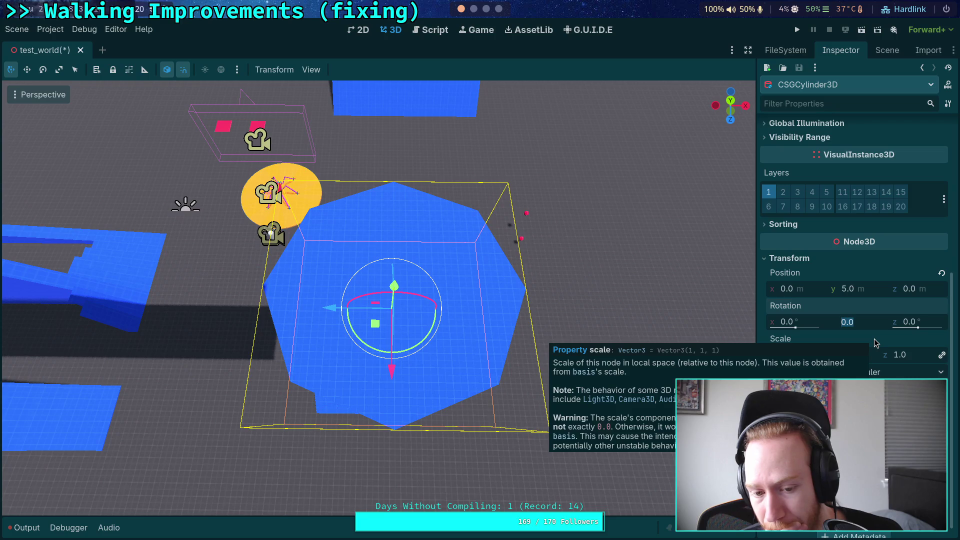
# Rotate the cylinder 20° on Y and view it from directly above
pyautogui.write('20')
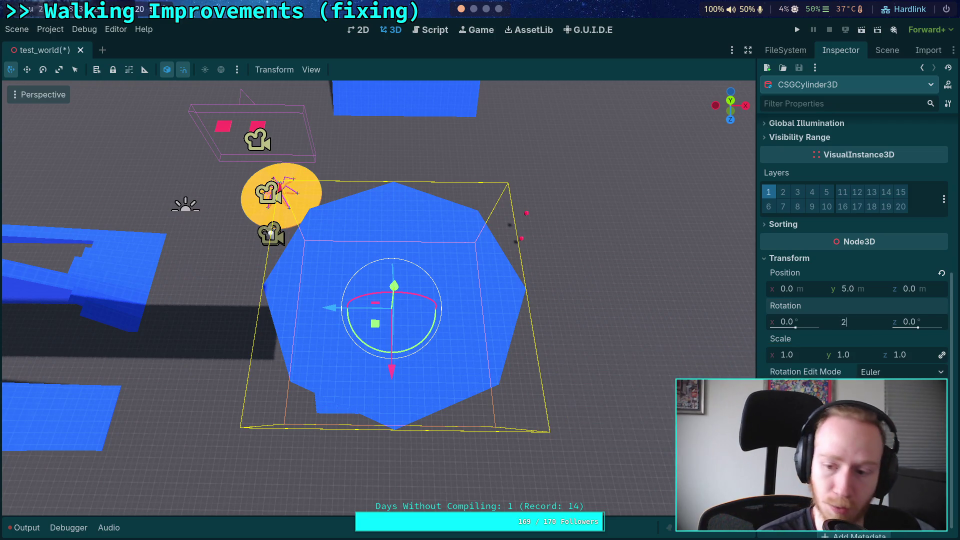
pyautogui.press('Return')
pyautogui.click(882, 322)
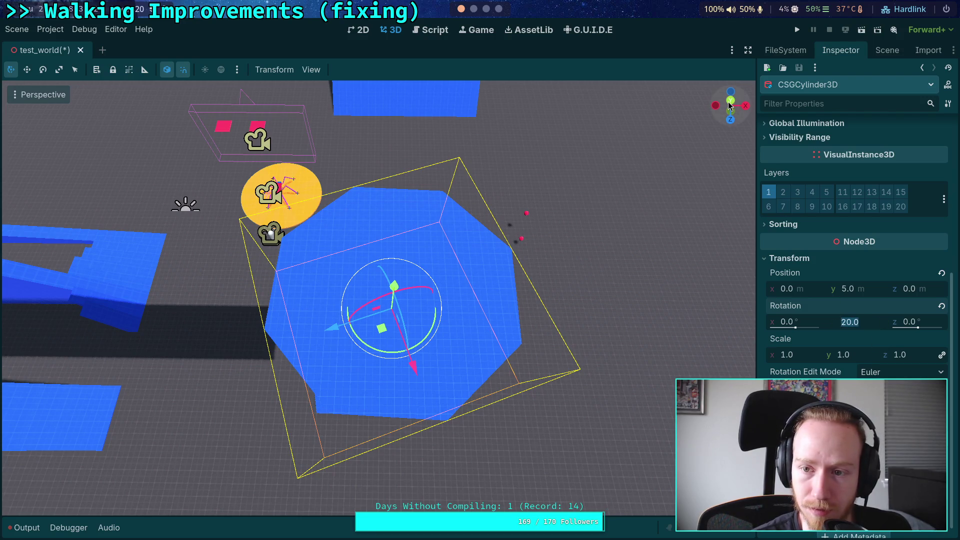
pyautogui.click(730, 101)
# Fine-tune the Y rotation through 21°, 24° and 23°, settling on 22°
pyautogui.moveTo(867, 321); pyautogui.dragTo(873, 320)
pyautogui.click(857, 322)
pyautogui.write('23')
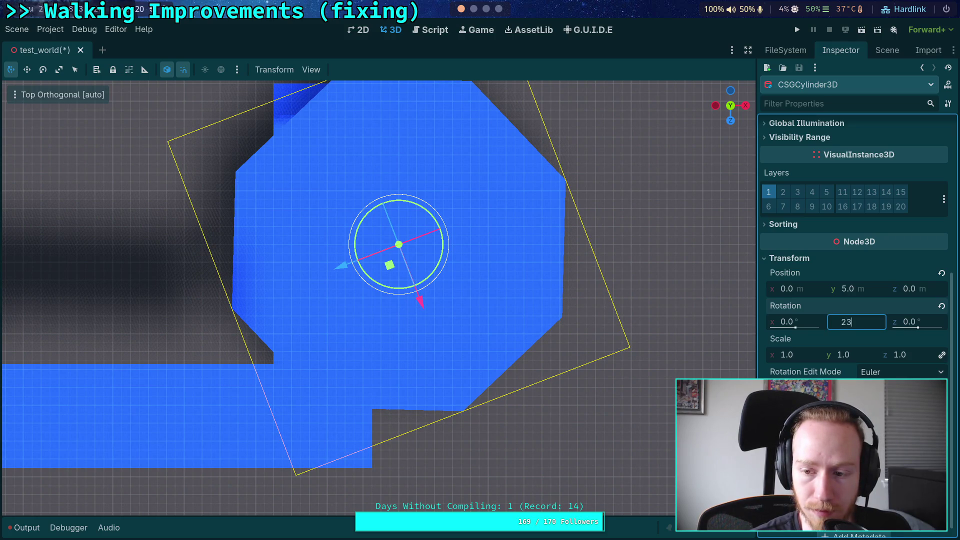
pyautogui.write('4')
pyautogui.press('Return')
pyautogui.write('23')
pyautogui.press('Return')
pyautogui.write('22')
pyautogui.press('Return')
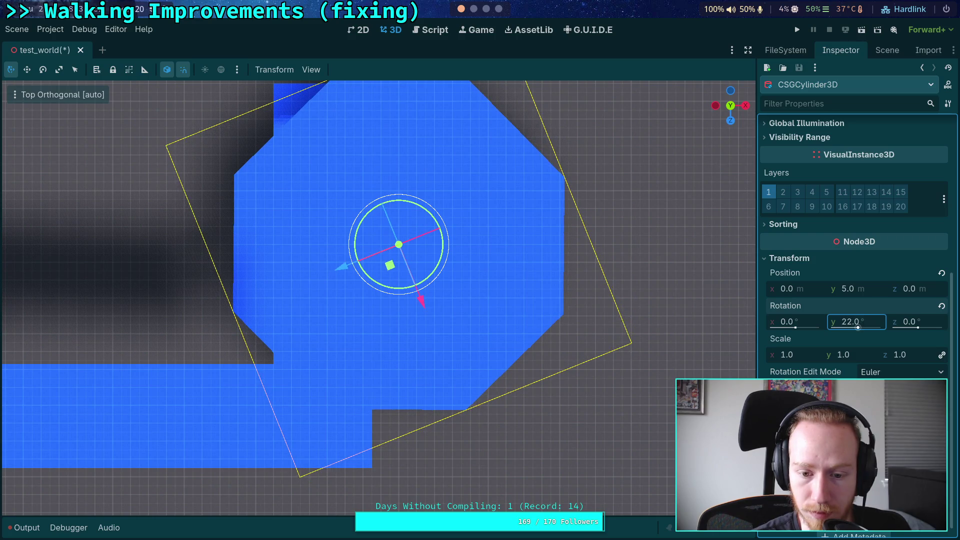
pyautogui.click(858, 324)
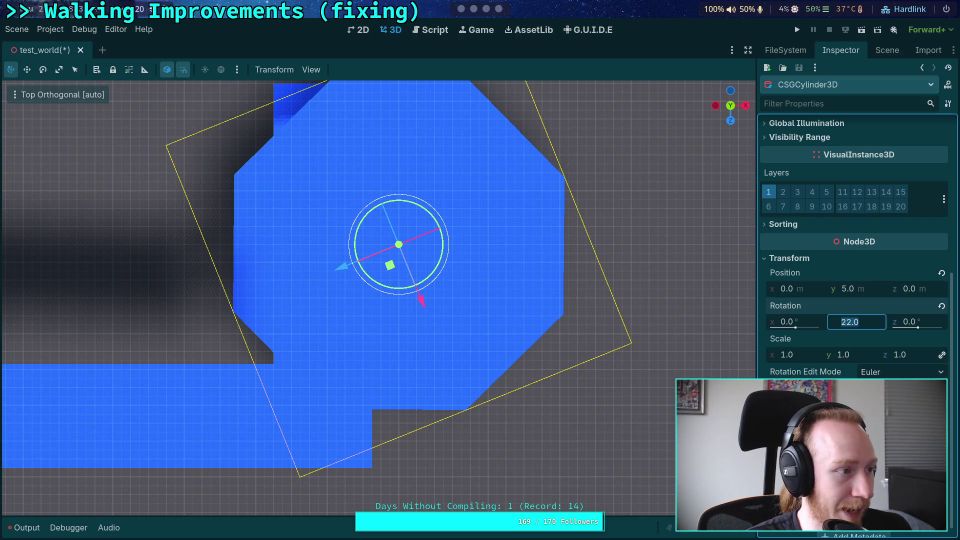
pyautogui.press('super+4')
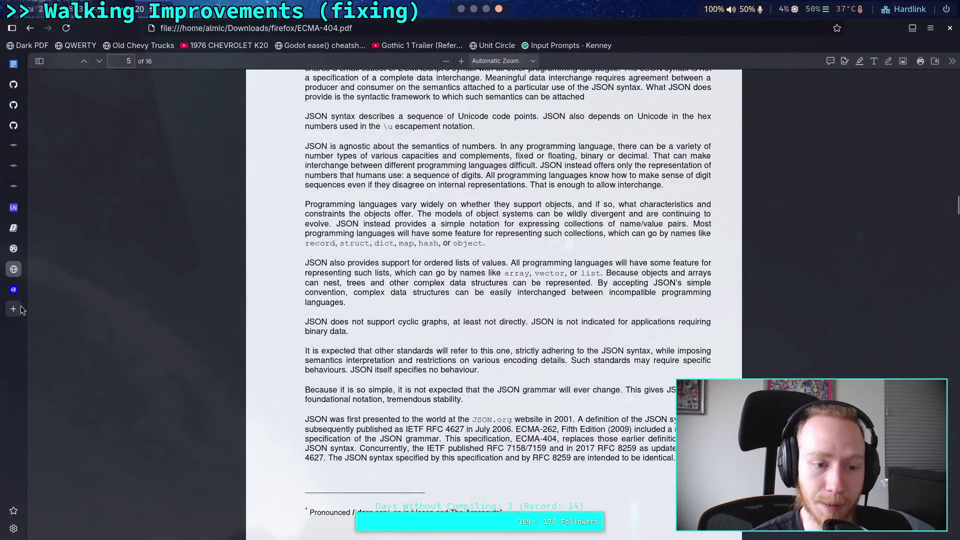
# Search a new Brave tab for 'interior angle of octogon' and read the 135° answer
pyautogui.hotkey('ctrl', 't')
pyautogui.write('interiour')
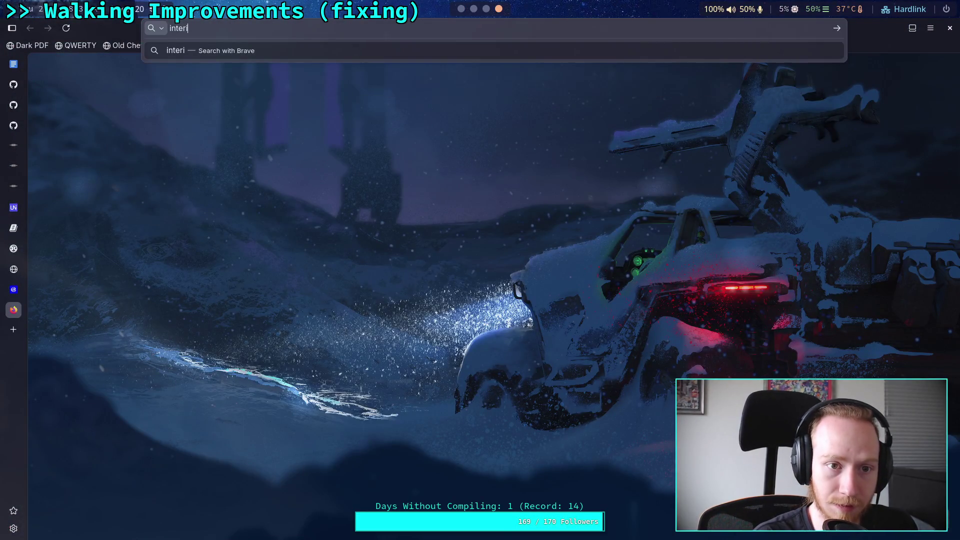
pyautogui.press('BackSpace')
pyautogui.press('BackSpace')
pyautogui.write('r angle')
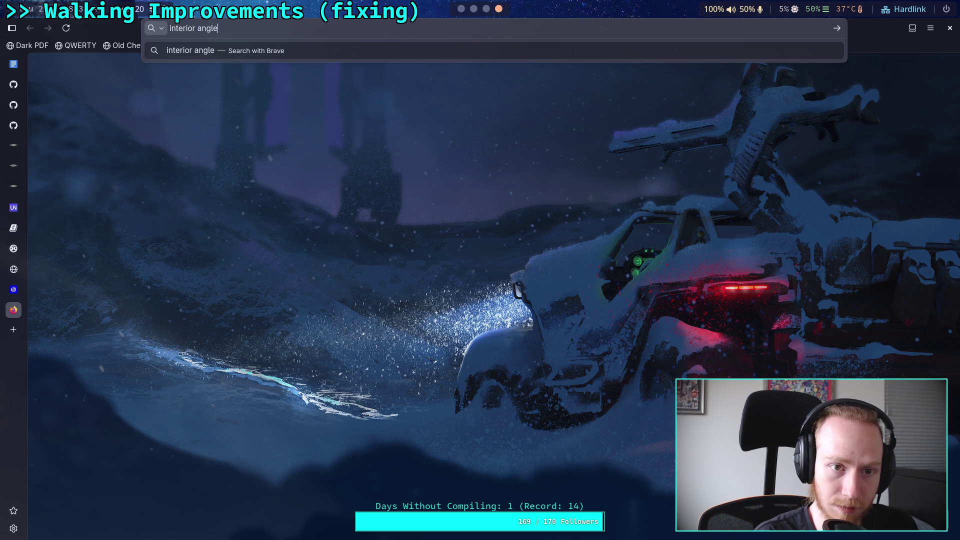
pyautogui.write(' of oc')
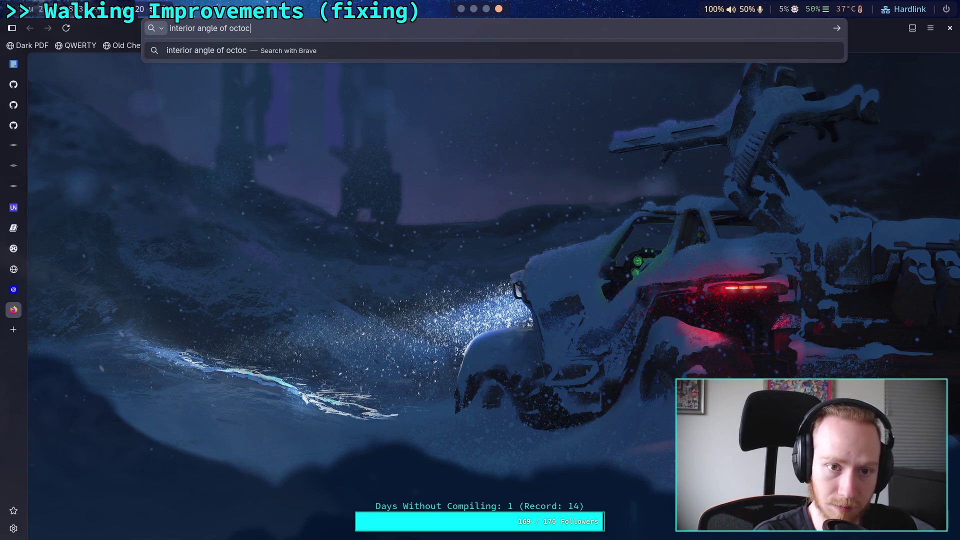
pyautogui.write('togon')
pyautogui.press('Return')
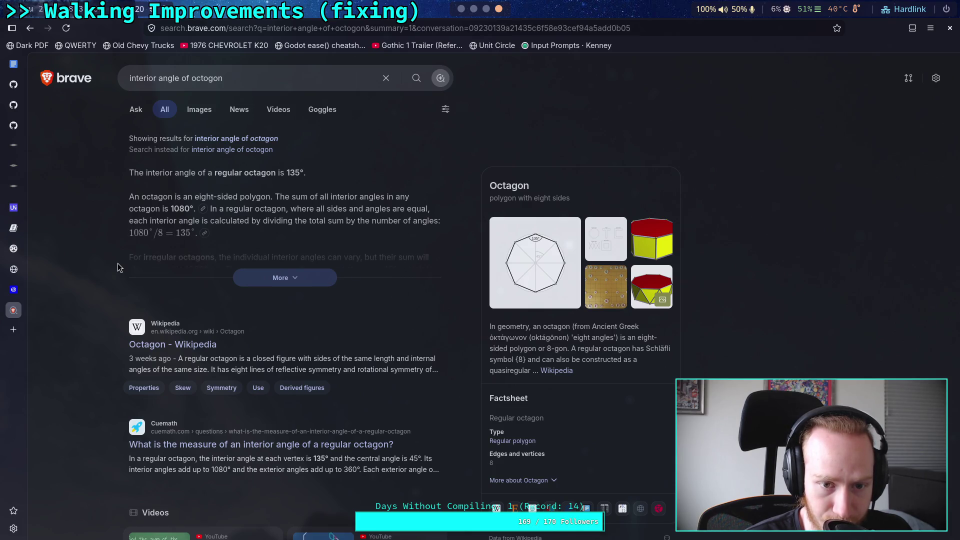
pyautogui.click(461, 9)
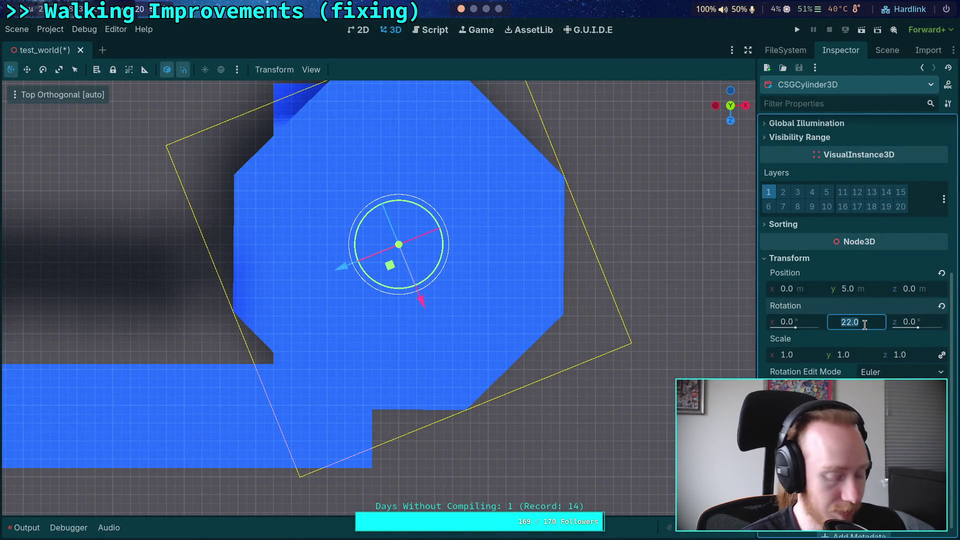
pyautogui.write('135')
# Try Y rotations of 135°, 67.5°, 16.9° and 33.8°, undoing back to 67.5°
pyautogui.press('Return')
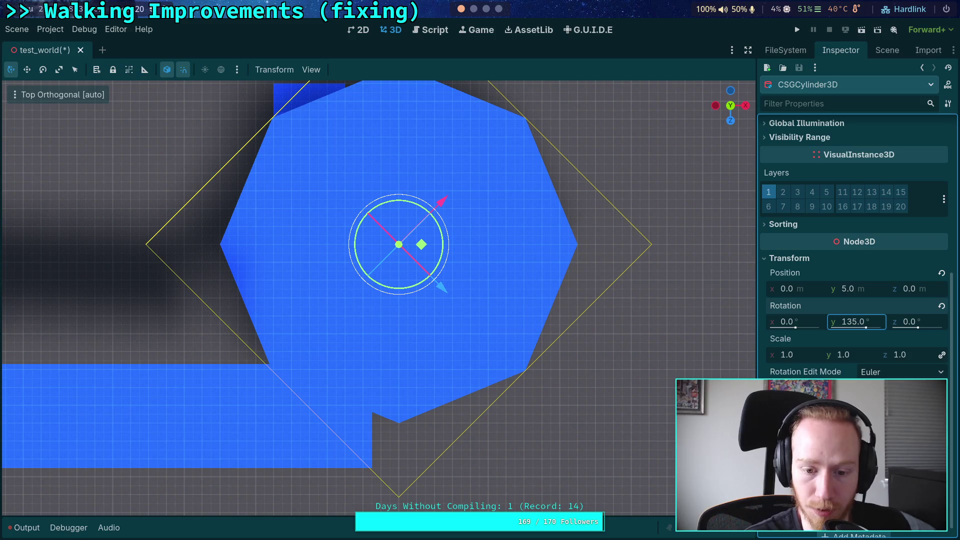
pyautogui.click(875, 322)
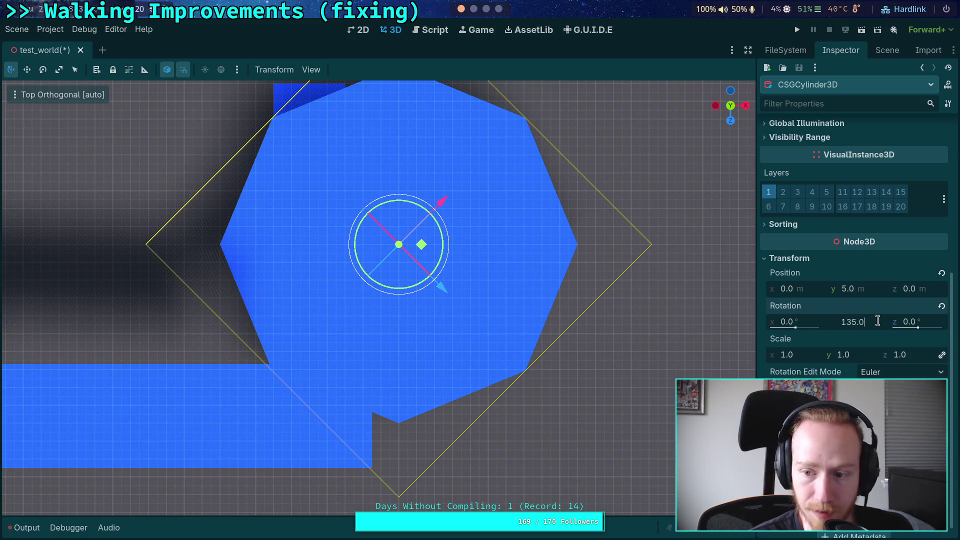
pyautogui.write('/2')
pyautogui.write('67.5/')
pyautogui.press('Return')
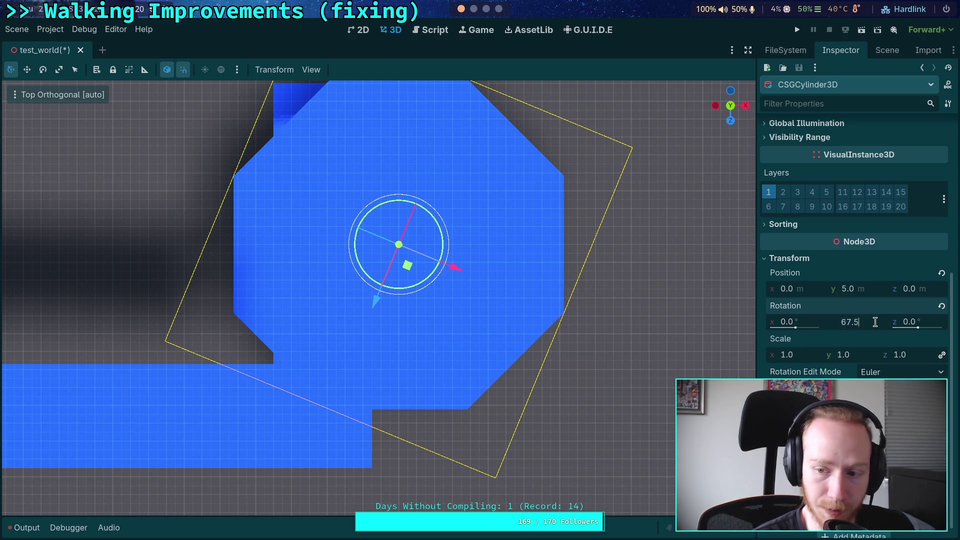
pyautogui.write('4')
pyautogui.press('Return')
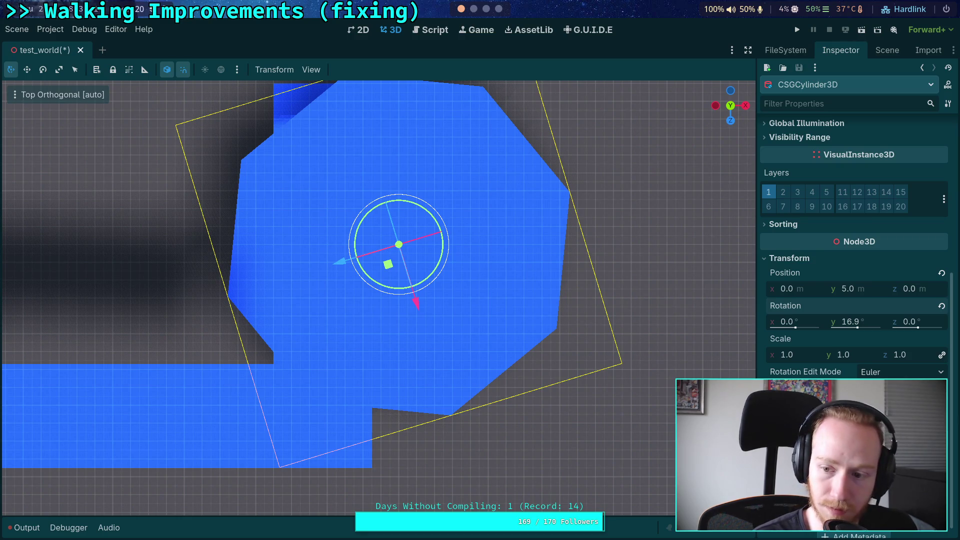
pyautogui.hotkey('ctrl', 'z')
pyautogui.click(856, 321)
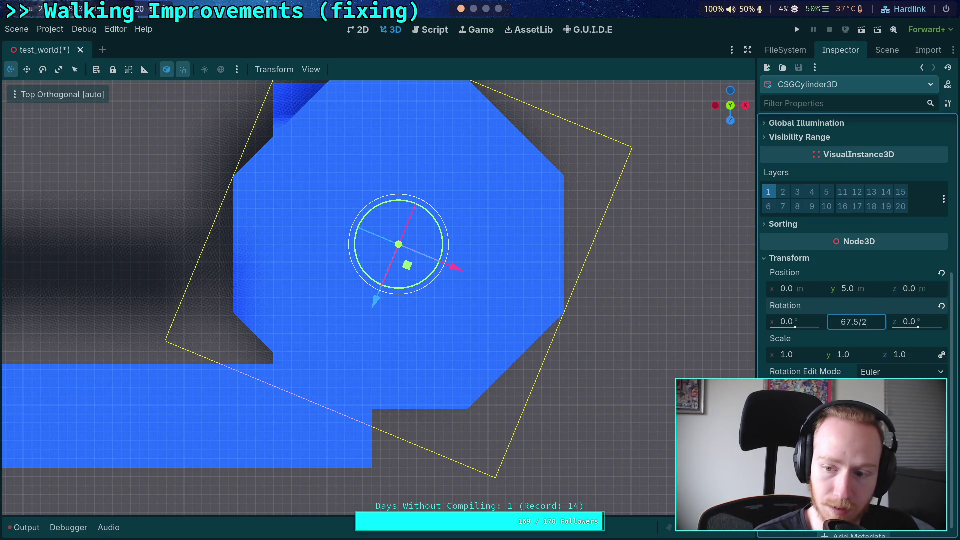
pyautogui.press('Return')
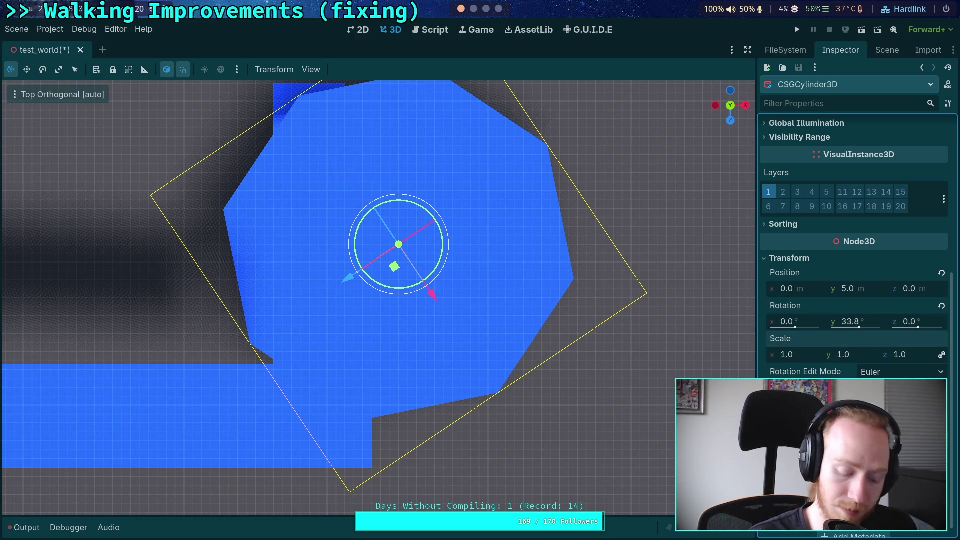
pyautogui.hotkey('ctrl', 'z')
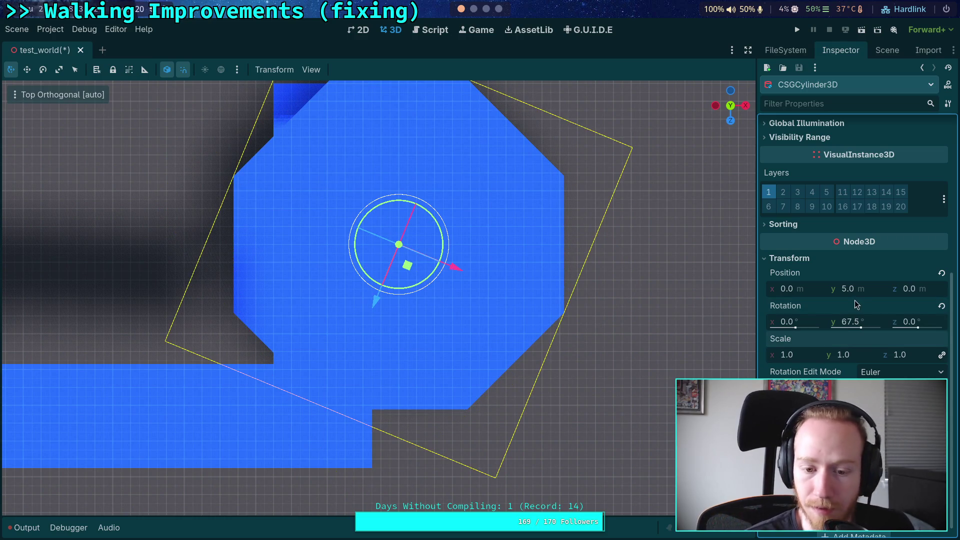
# Set Rotation Y to 90 − 67.5 = 22.5° and turn off Local Space
pyautogui.click(860, 321)
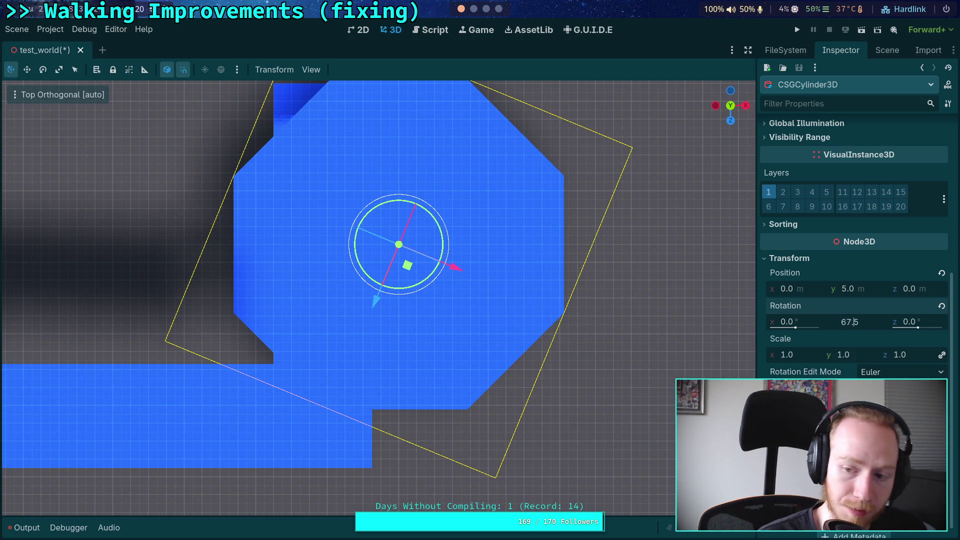
pyautogui.write('90-')
pyautogui.press('Return')
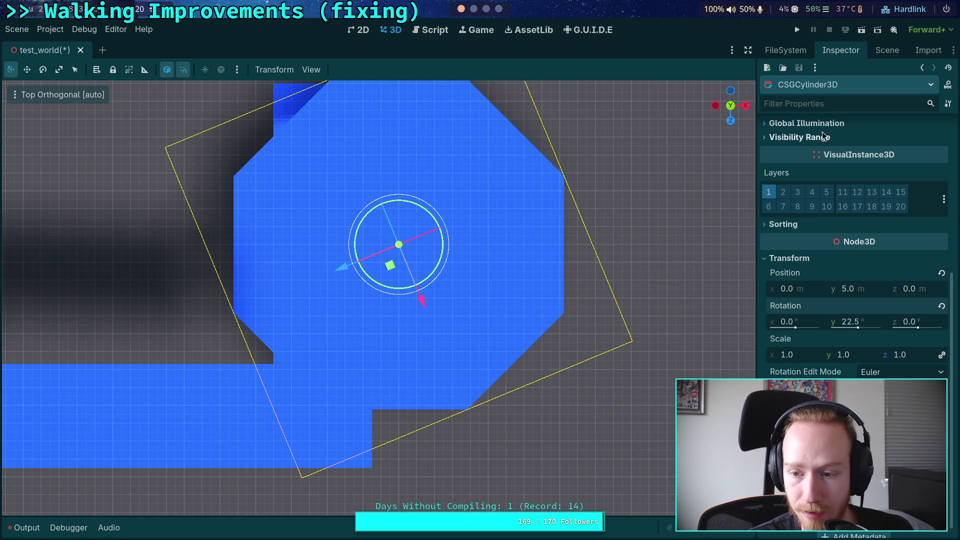
pyautogui.click(174, 71)
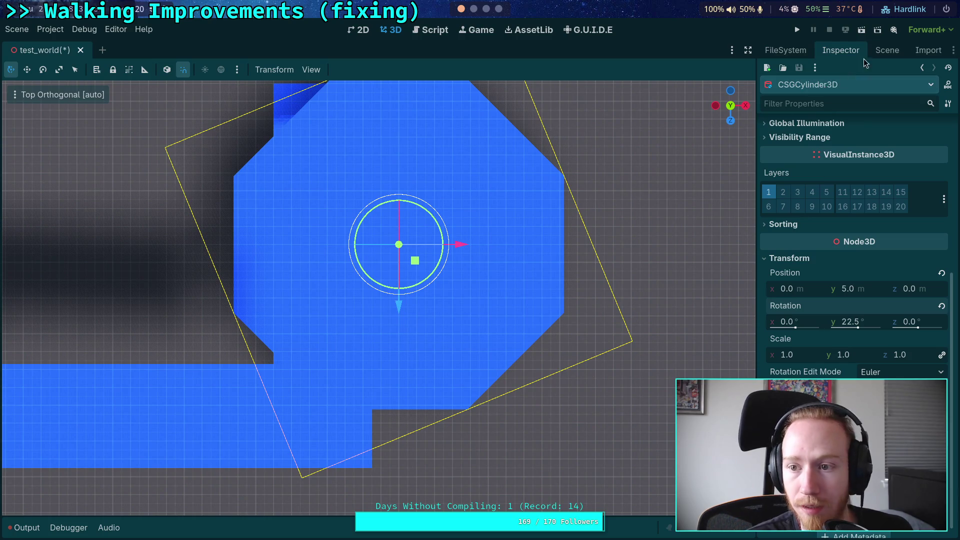
pyautogui.click(886, 50)
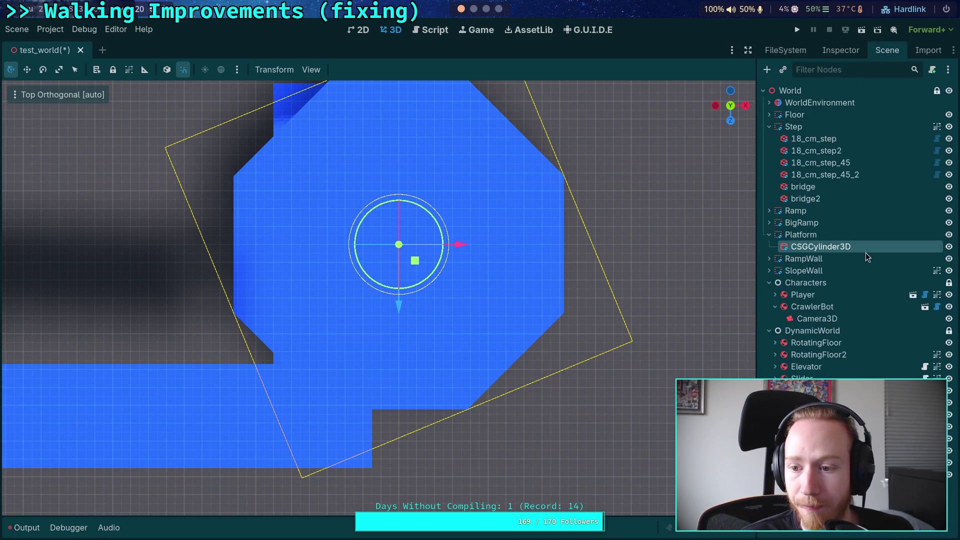
# Select the Platform and slide it about 6.3 m along X
pyautogui.click(800, 235)
pyautogui.moveTo(466, 245)
pyautogui.mouseDown()
pyautogui.moveTo(640, 245)
pyautogui.moveTo(573, 248)
pyautogui.moveTo(616, 246)
pyautogui.mouseUp()
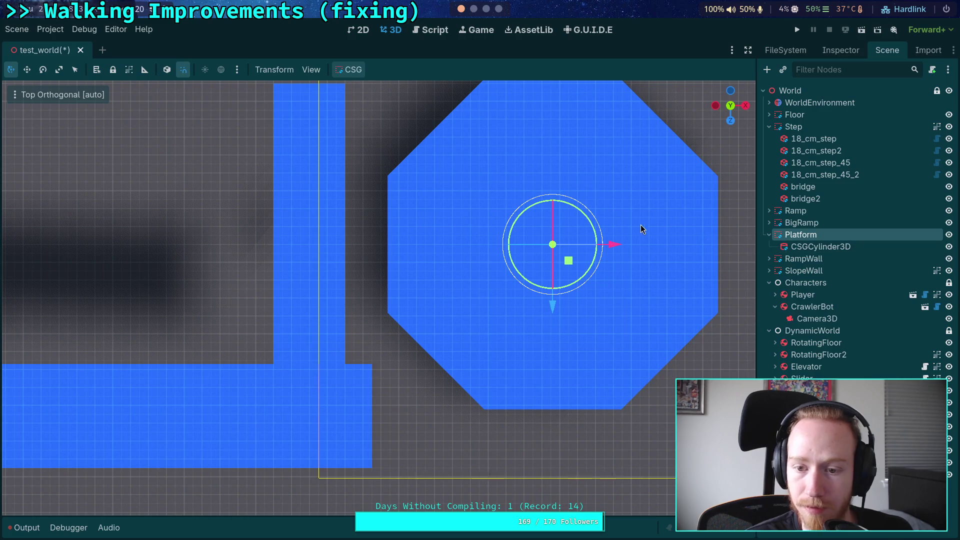
pyautogui.scroll(-3, 641, 229)
pyautogui.moveTo(557, 337)
pyautogui.mouseDown()
pyautogui.moveTo(499, 245)
pyautogui.moveTo(470, 250)
pyautogui.moveTo(449, 260)
pyautogui.moveTo(445, 403)
pyautogui.moveTo(330, 392)
pyautogui.moveTo(430, 405)
pyautogui.moveTo(400, 385)
pyautogui.mouseUp()
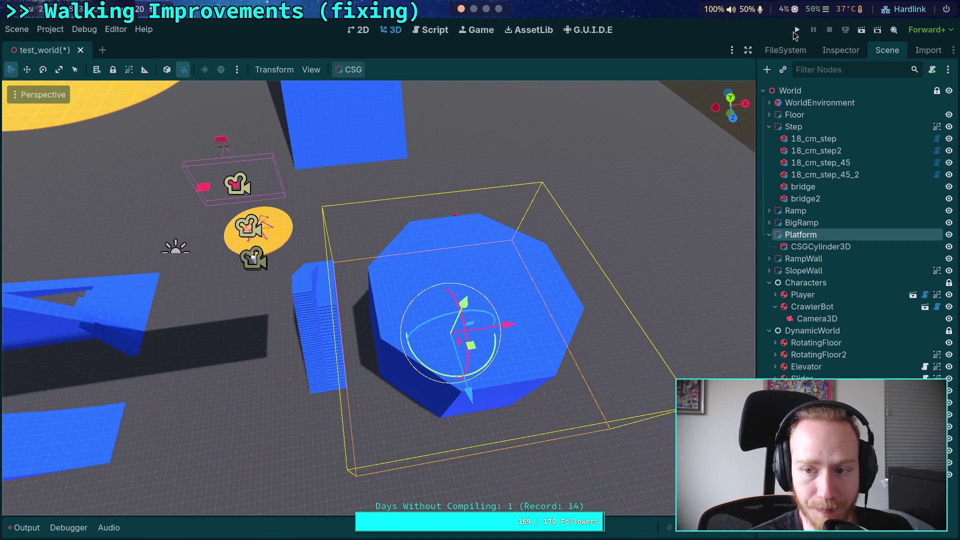
pyautogui.click(840, 50)
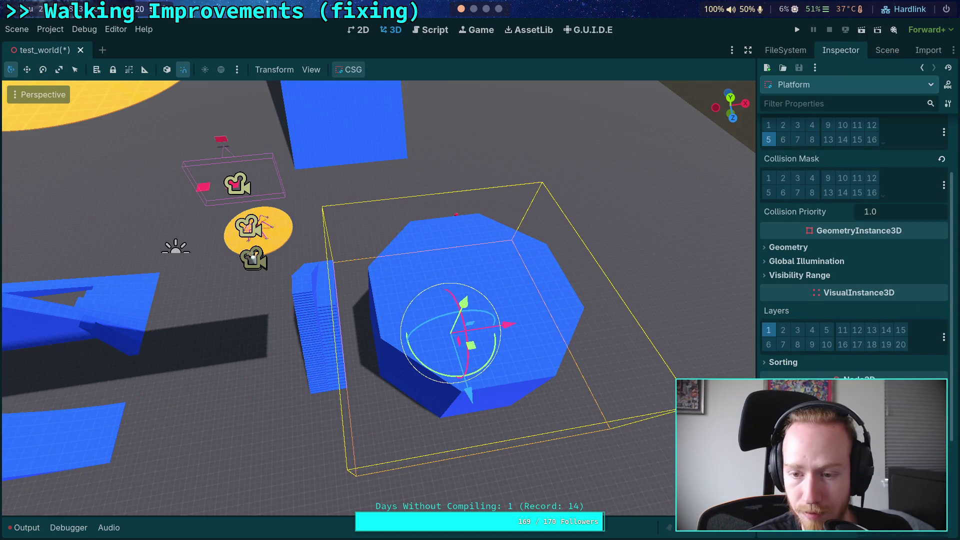
pyautogui.hotkey('ctrl', 'z')
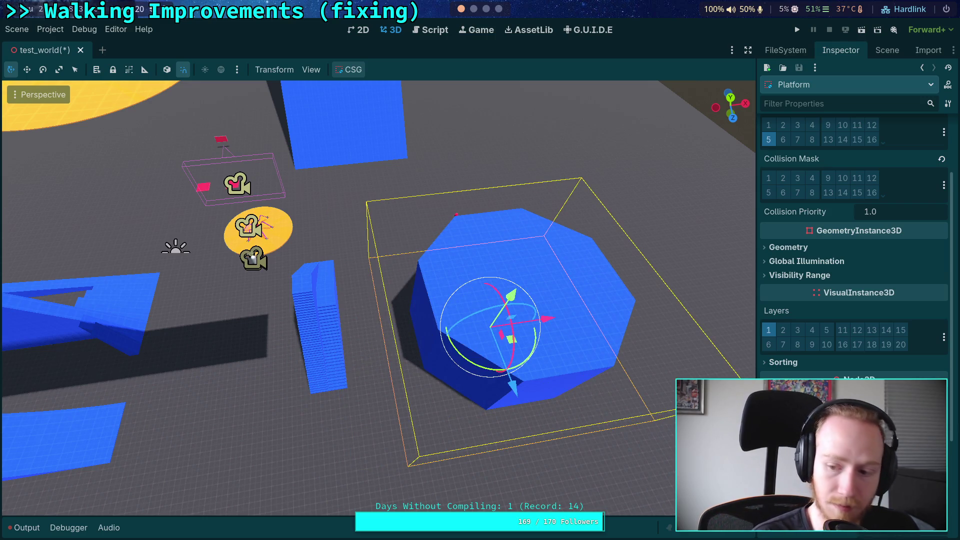
pyautogui.hotkey('ctrl', 'z')
# Box-select the two red balls and drag them to another spot on the floor
pyautogui.press('w')
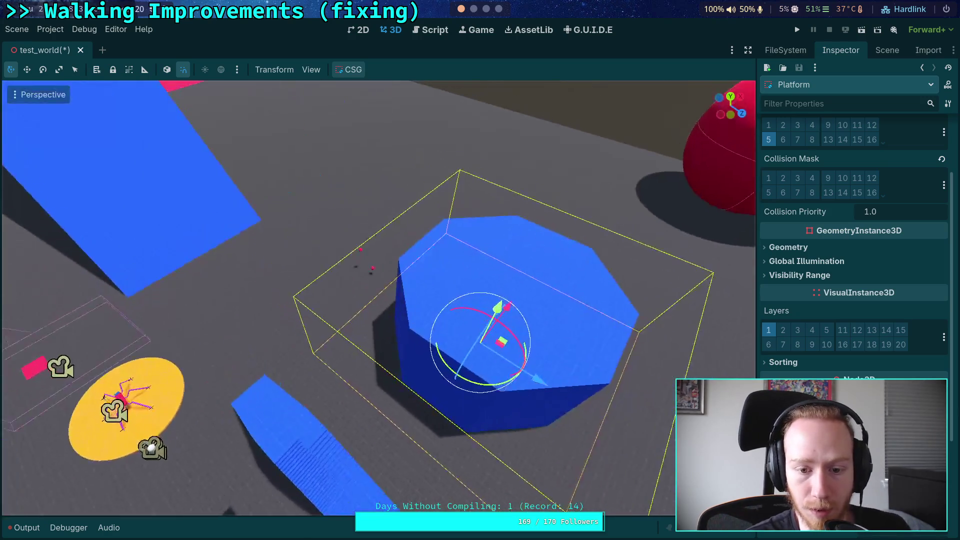
pyautogui.press('w')
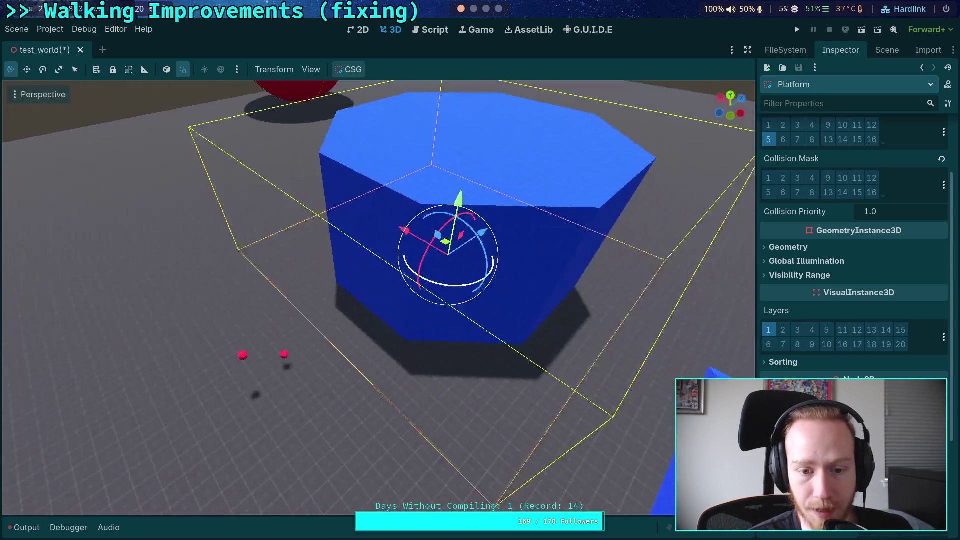
pyautogui.press('w')
pyautogui.moveTo(575, 408); pyautogui.dragTo(366, 274)
pyautogui.moveTo(424, 357)
pyautogui.mouseDown()
pyautogui.moveTo(439, 200)
pyautogui.moveTo(484, 189)
pyautogui.moveTo(652, 194)
pyautogui.moveTo(650, 164)
pyautogui.moveTo(662, 158)
pyautogui.mouseUp()
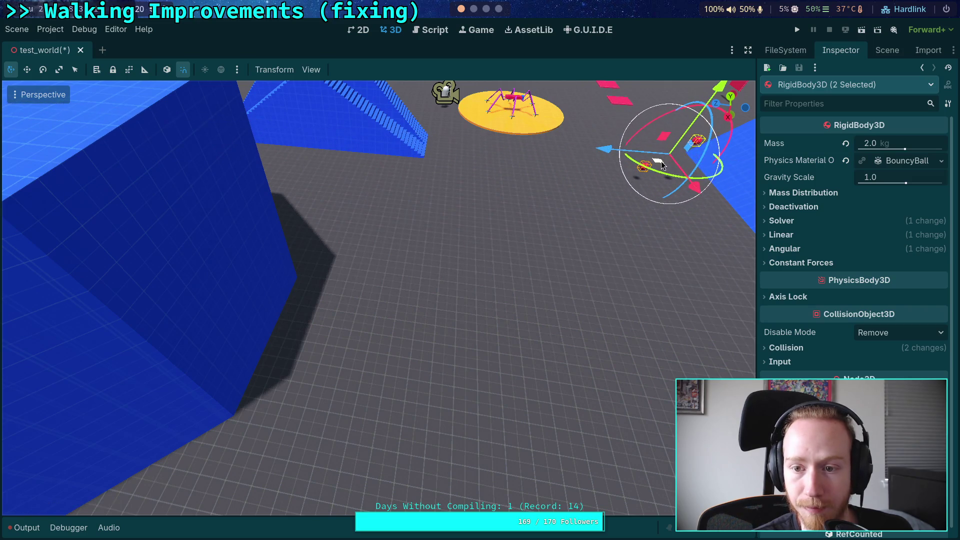
# Duplicate Elevator with Ctrl+D and place Elevator2 beside the octagon platform
pyautogui.click(568, 344)
pyautogui.press('w')
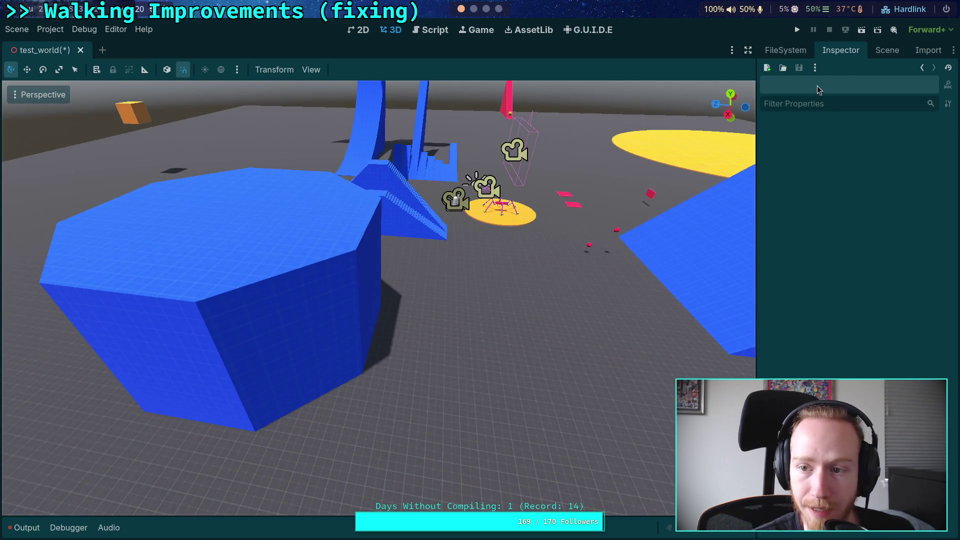
pyautogui.click(887, 50)
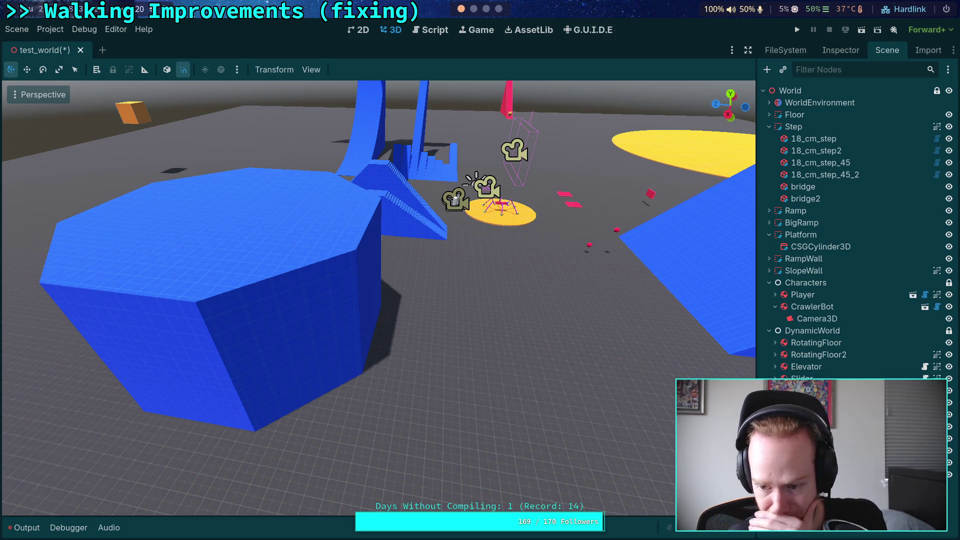
pyautogui.click(834, 356)
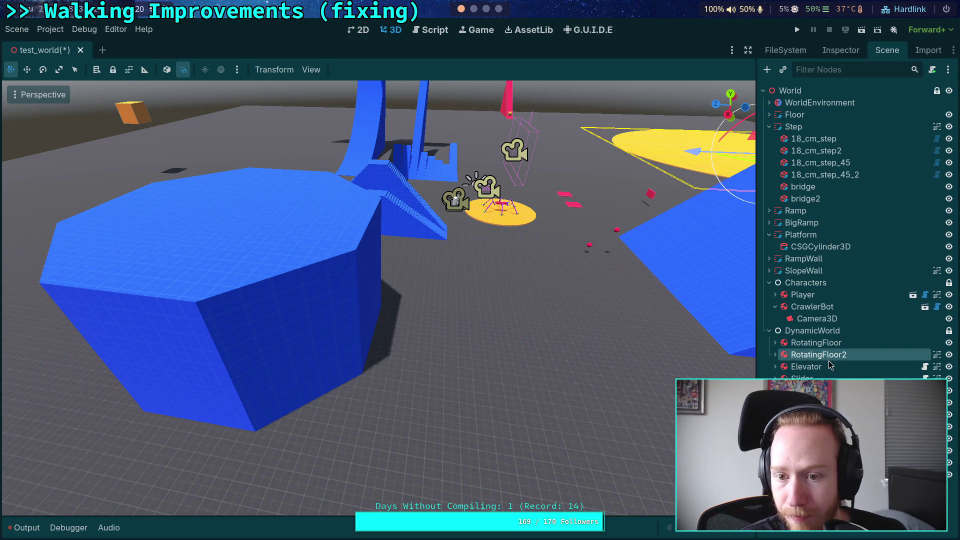
pyautogui.click(830, 369)
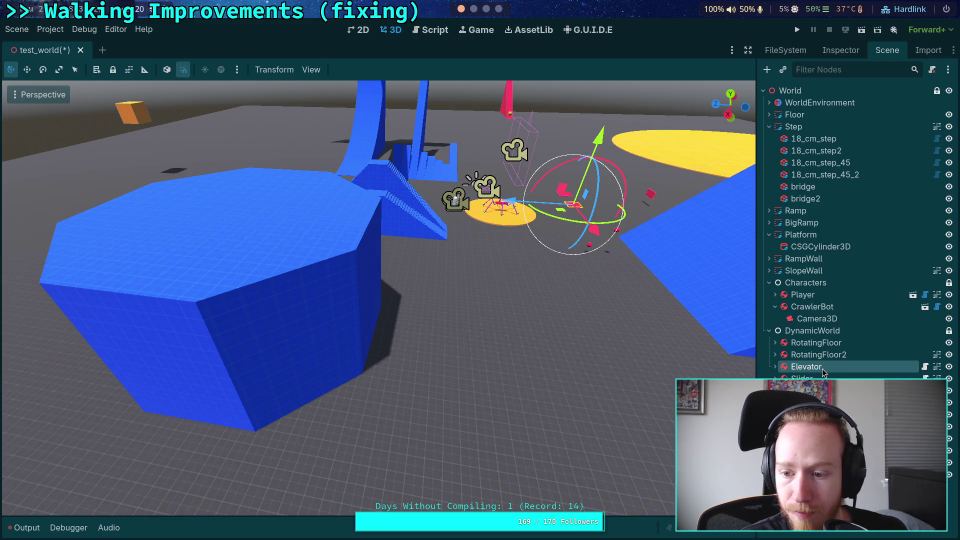
pyautogui.hotkey('ctrl', 'd')
pyautogui.moveTo(560, 216)
pyautogui.mouseDown()
pyautogui.moveTo(435, 342)
pyautogui.moveTo(400, 352)
pyautogui.mouseUp()
pyautogui.click(833, 52)
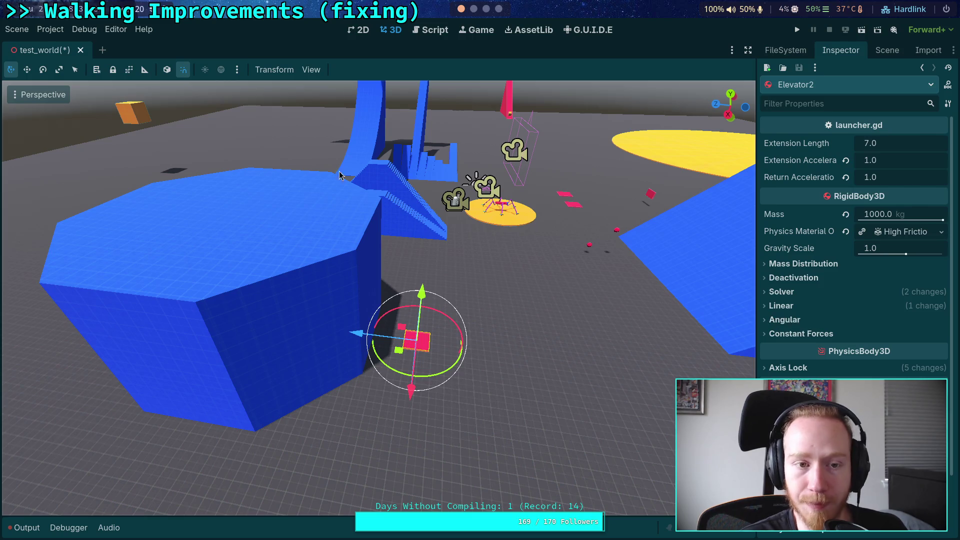
# Revisit the octagon interior angle search in the browser, then return to Godot
pyautogui.click(498, 15)
pyautogui.click(231, 78)
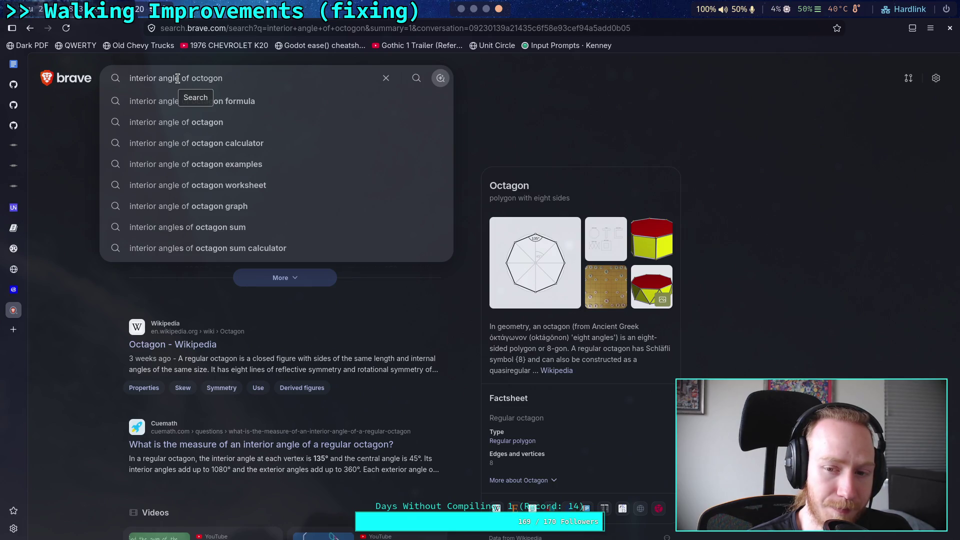
pyautogui.press('super+1')
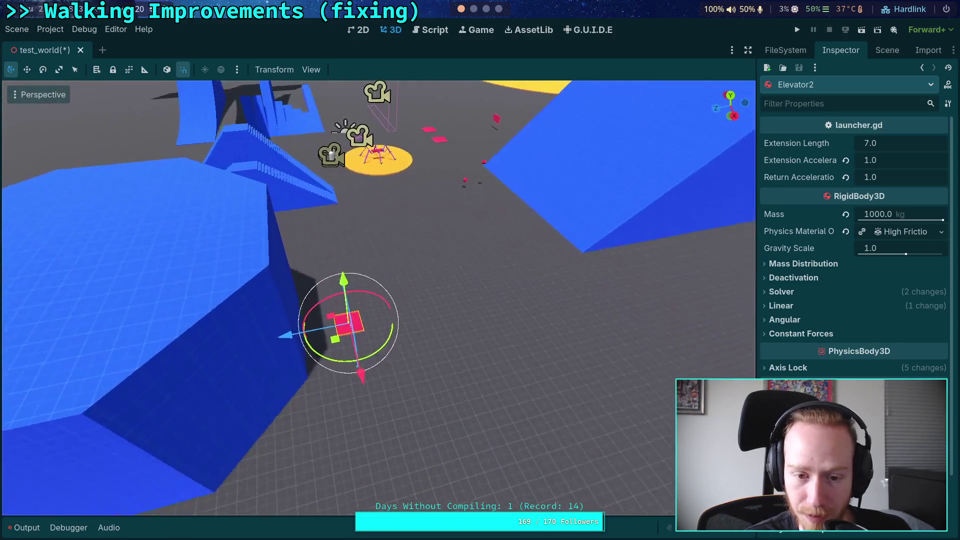
# Switch to Top Orthogonal view, zoom in on Elevator2 beside the octagonal platform, and show the Scene tree
pyautogui.click(731, 103)
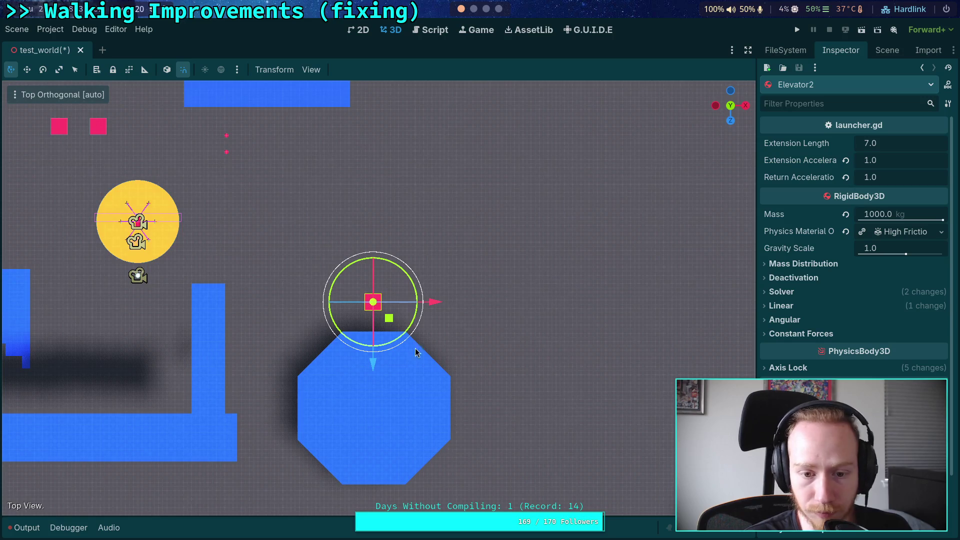
pyautogui.scroll(8, 437, 337)
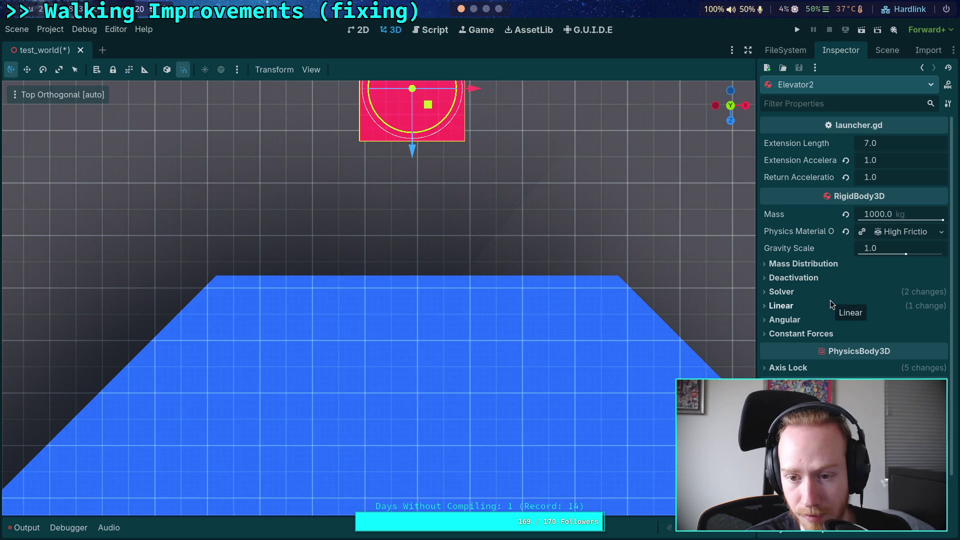
pyautogui.scroll(-1, 839, 300)
pyautogui.scroll(1, 822, 255)
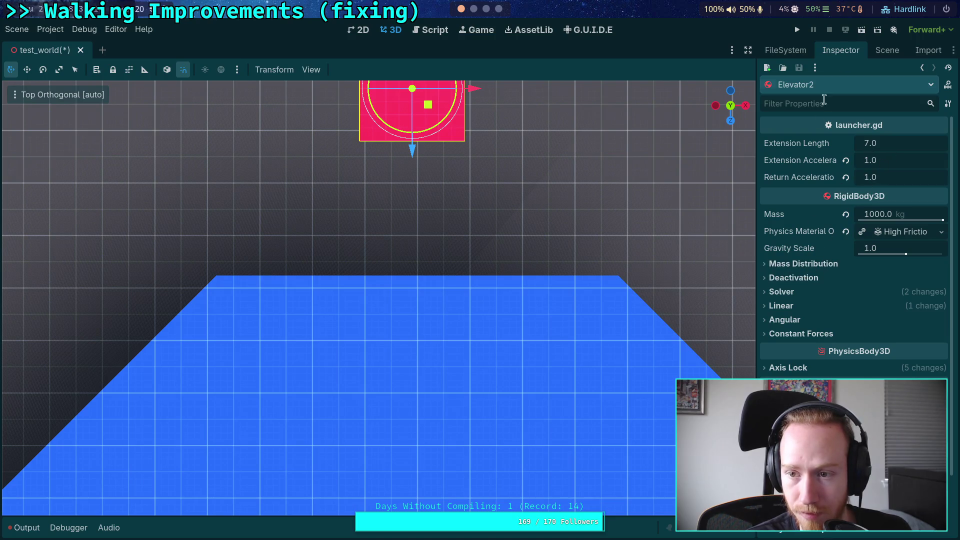
pyautogui.click(887, 50)
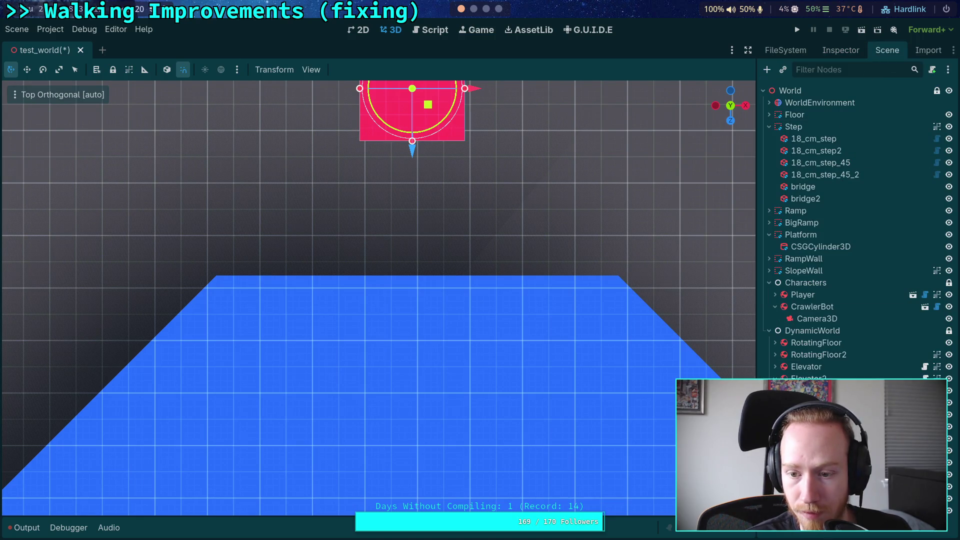
# Select the elevator's floor MeshInstance3D and expand its BoxMesh settings
pyautogui.click(837, 50)
pyautogui.click(911, 156)
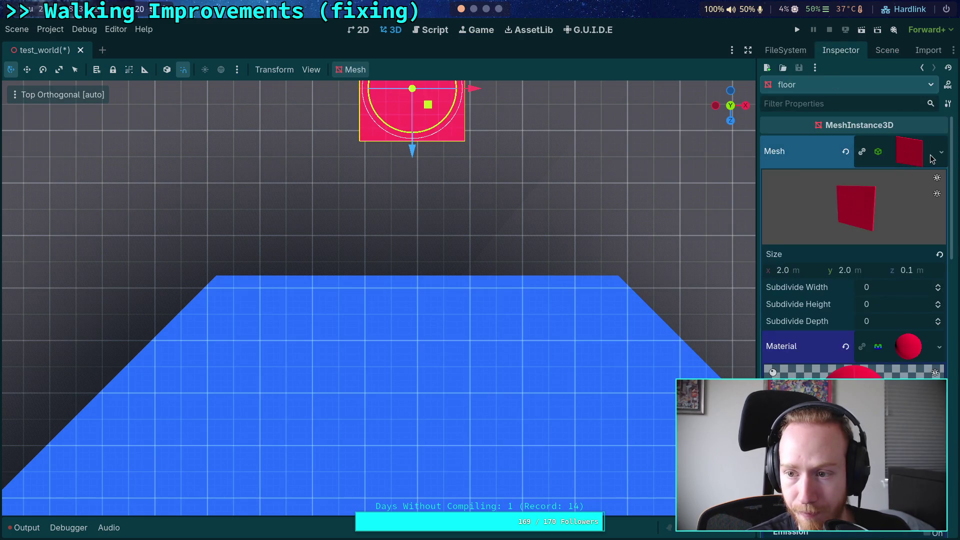
pyautogui.click(941, 152)
pyautogui.click(783, 367)
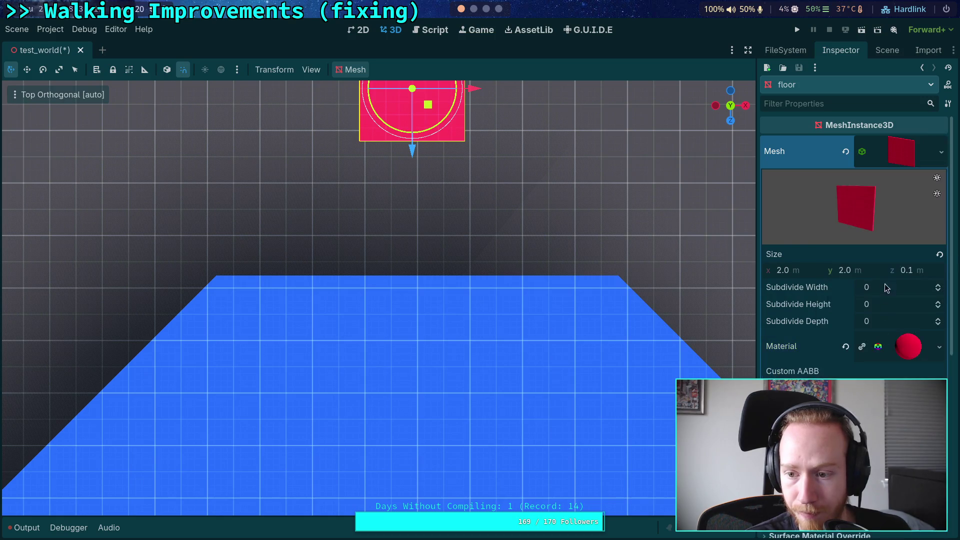
# Set the floor BoxMesh size to x 5.0 m and y 7.5 m
pyautogui.click(802, 274)
pyautogui.write('7.5')
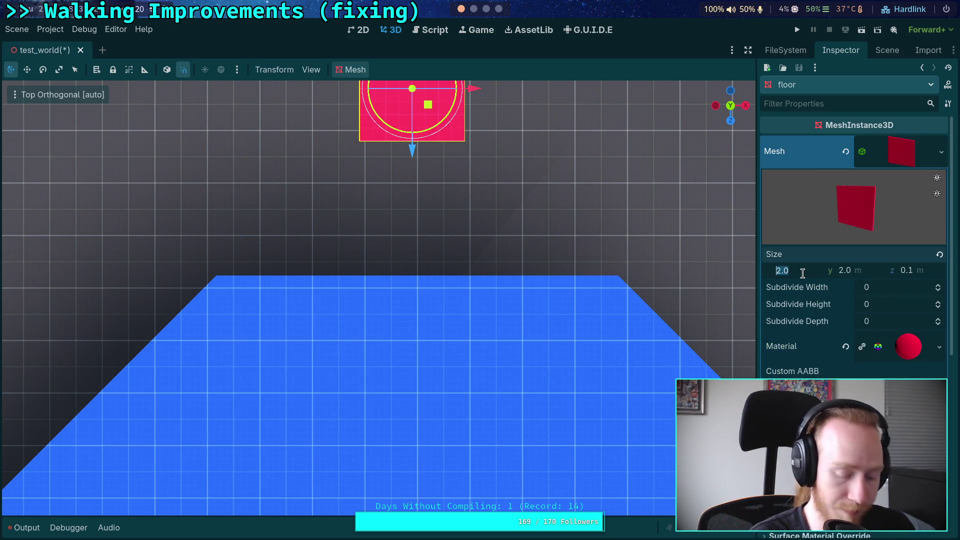
pyautogui.press('Return')
pyautogui.click(800, 273)
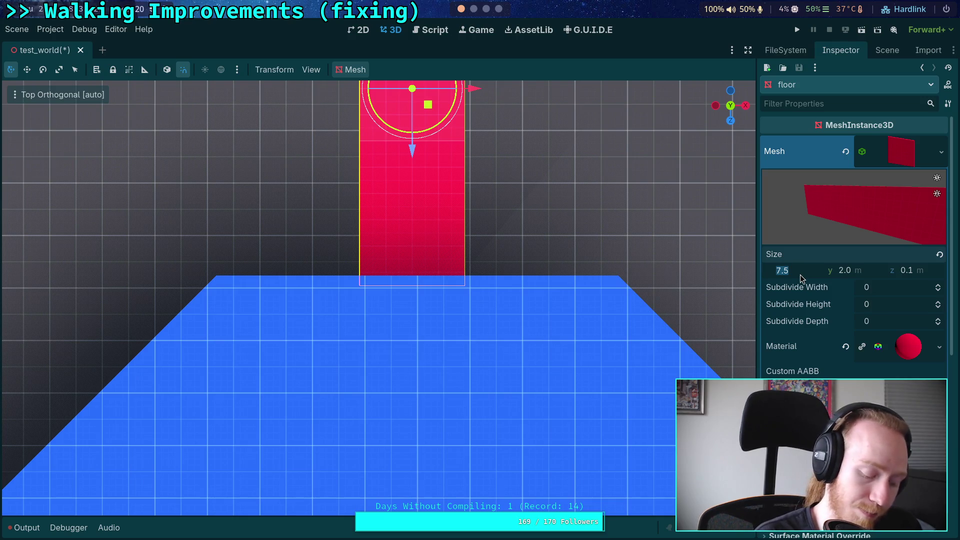
pyautogui.write('5')
pyautogui.press('Return')
pyautogui.click(845, 270)
pyautogui.write('7.')
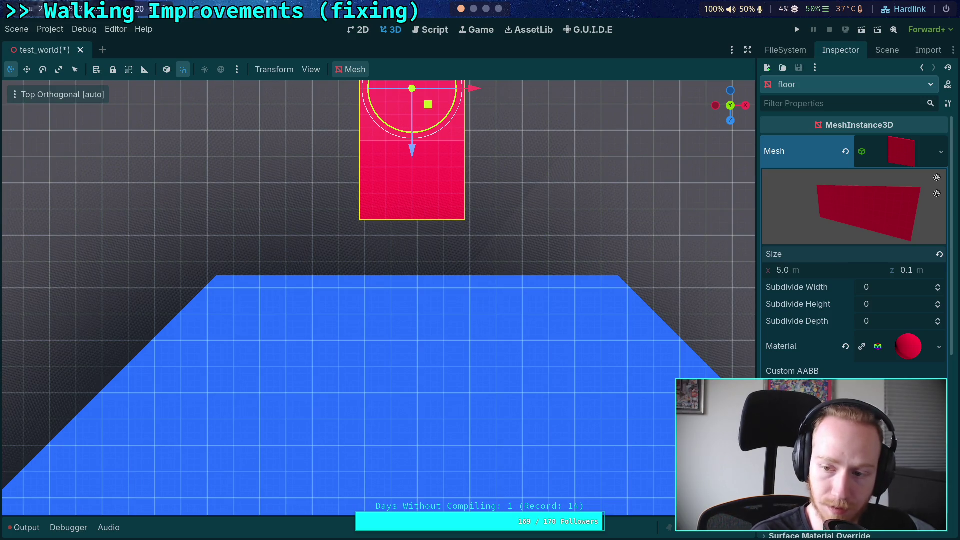
pyautogui.write('5')
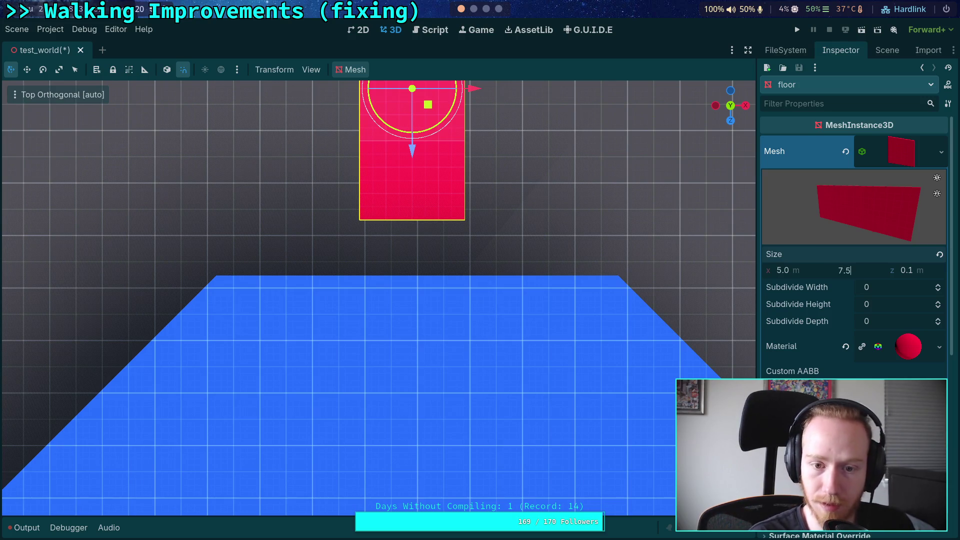
pyautogui.press('Return')
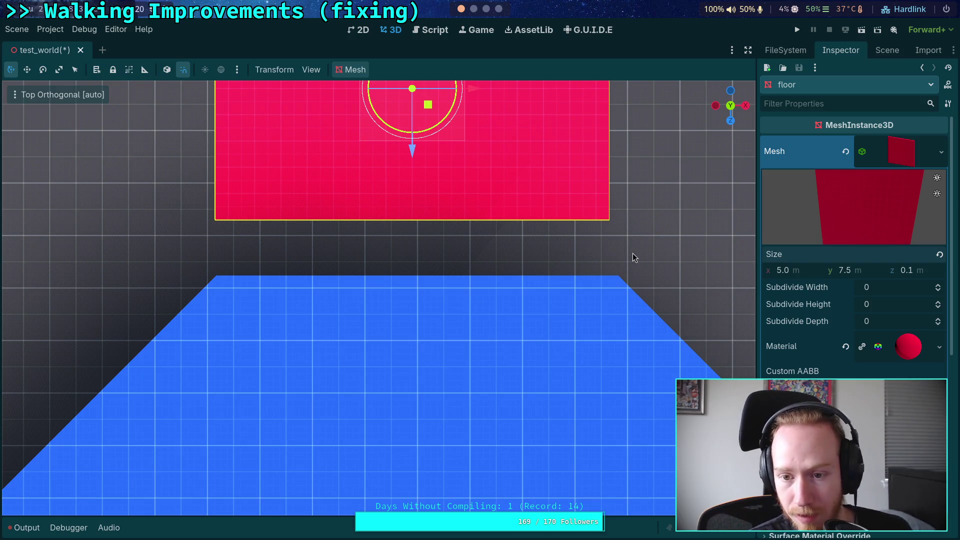
pyautogui.click(886, 50)
pyautogui.click(812, 306)
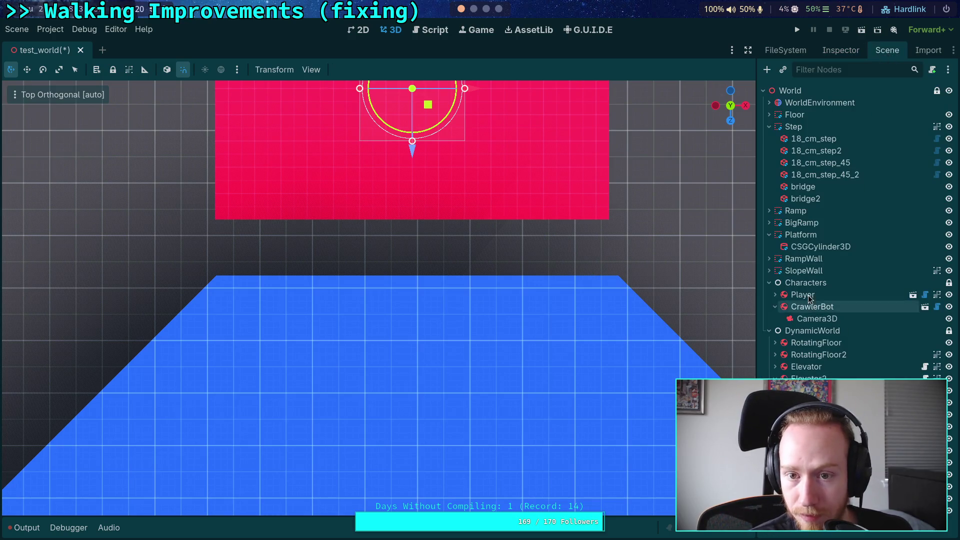
# Select the elevator's collider and make its box shape unique
pyautogui.click(842, 50)
pyautogui.click(795, 229)
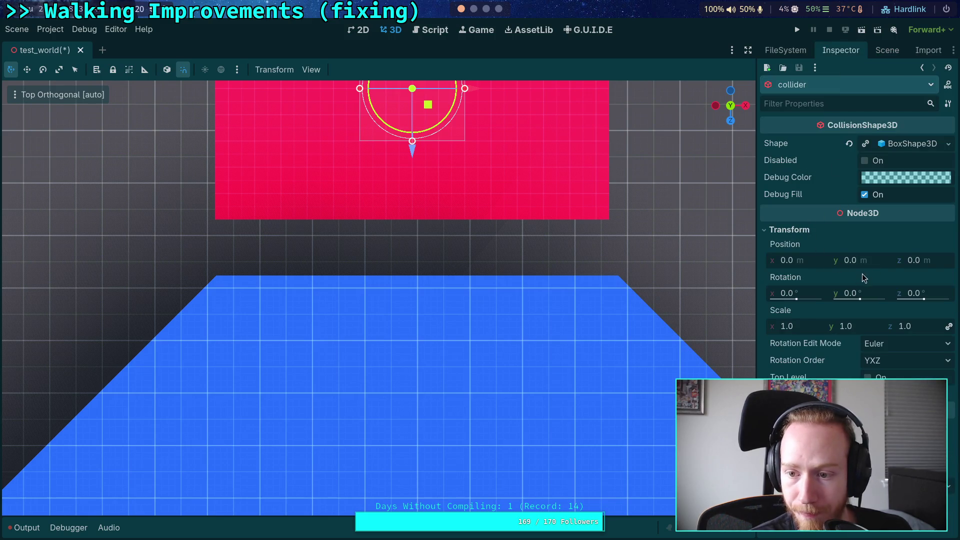
pyautogui.click(908, 144)
pyautogui.click(941, 144)
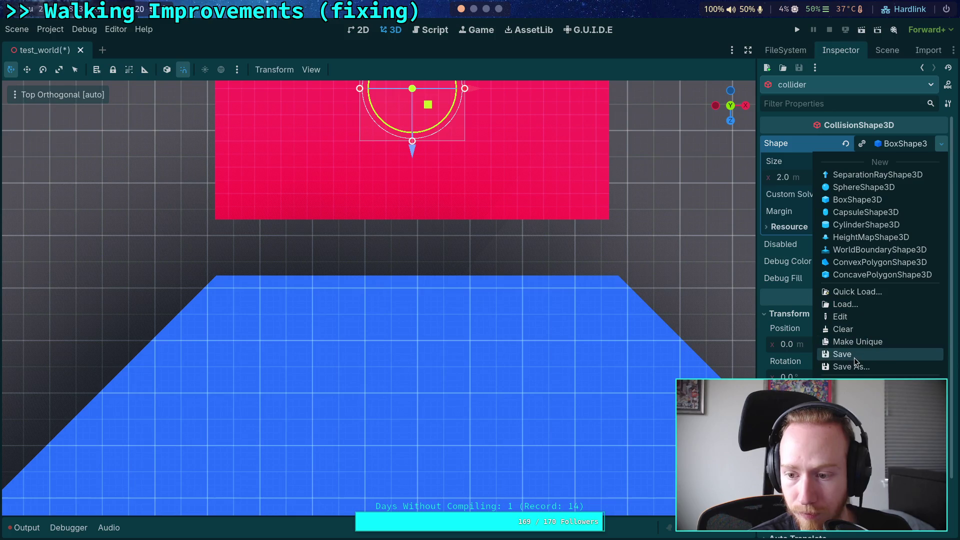
pyautogui.click(856, 345)
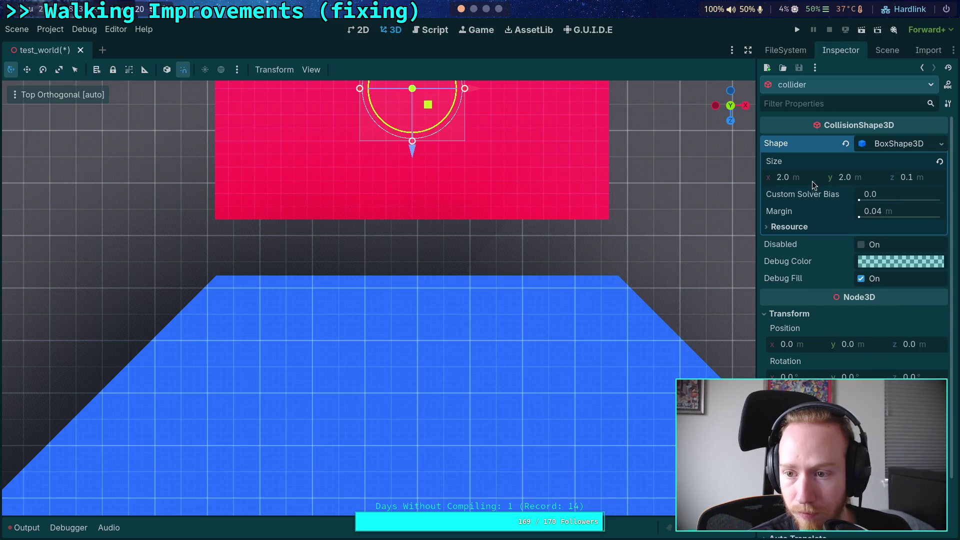
# Set the collider box shape's size to y 7.5 m and x 5 m
pyautogui.click(865, 177)
pyautogui.write('6.')
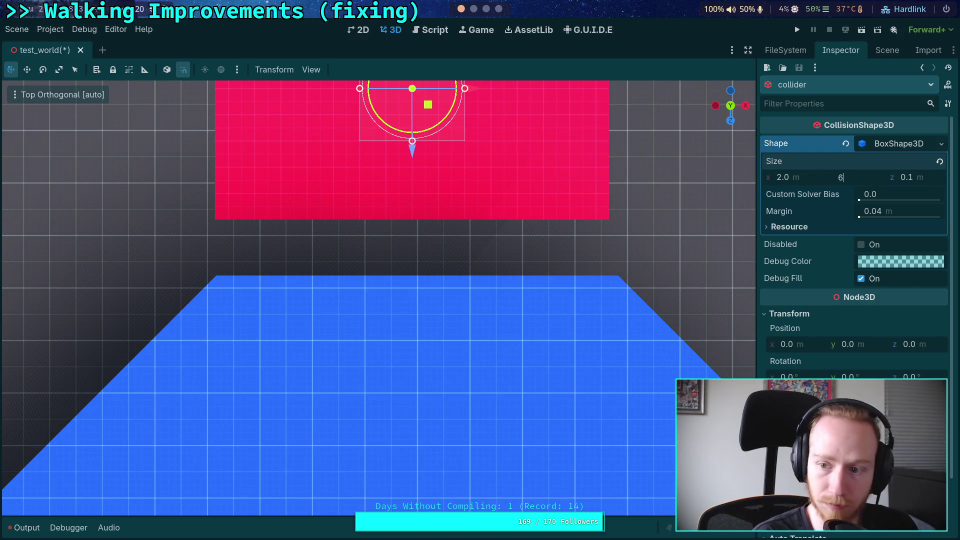
pyautogui.press('BackSpace')
pyautogui.press('BackSpace')
pyautogui.write('7.5')
pyautogui.press('Return')
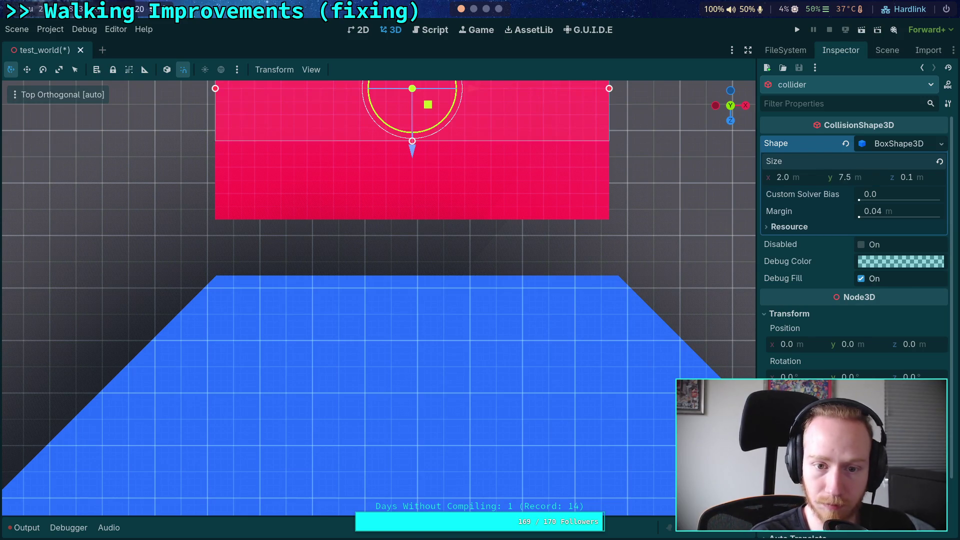
pyautogui.click(783, 177)
pyautogui.write('5')
pyautogui.press('Return')
# Check the collider from a top-down view and change its box x size to 8 m
pyautogui.press('KP_5')
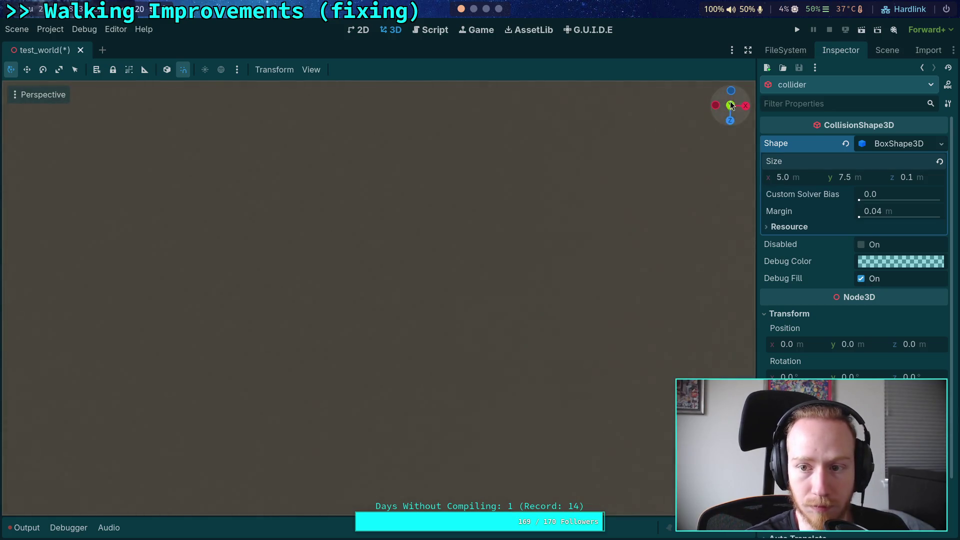
pyautogui.click(730, 106)
pyautogui.scroll(-3, 456, 217)
pyautogui.scroll(3, 608, 334)
pyautogui.hscroll(-3, 530, 193)
pyautogui.hscroll(3, 529, 188)
pyautogui.scroll(-3, 529, 188)
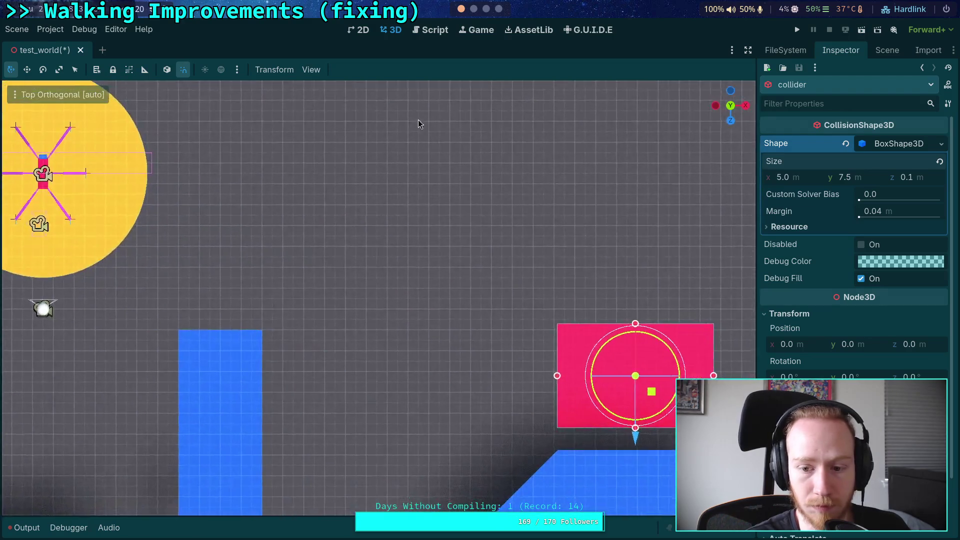
pyautogui.hscroll(-1, 447, 133)
pyautogui.hscroll(5, 376, 244)
pyautogui.scroll(-3, 376, 245)
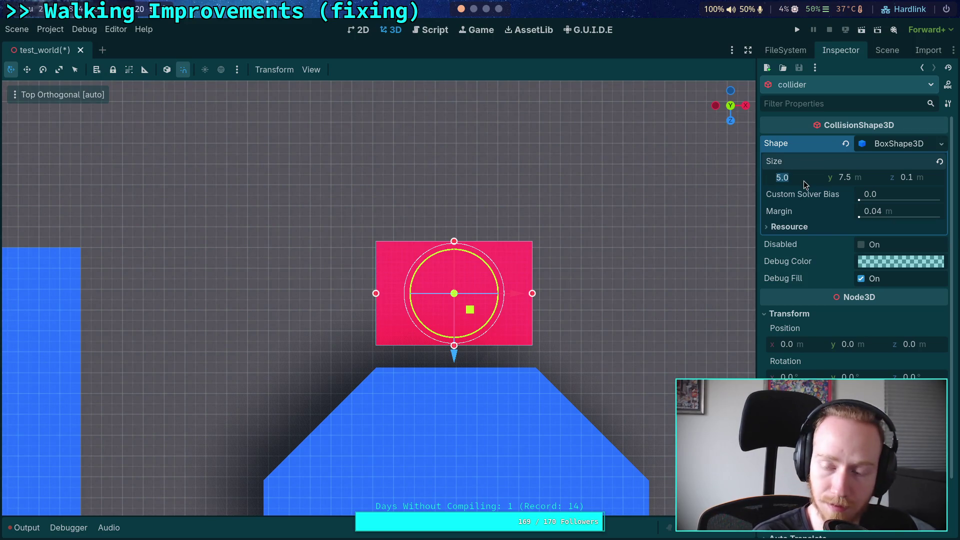
pyautogui.write('8')
pyautogui.press('Return')
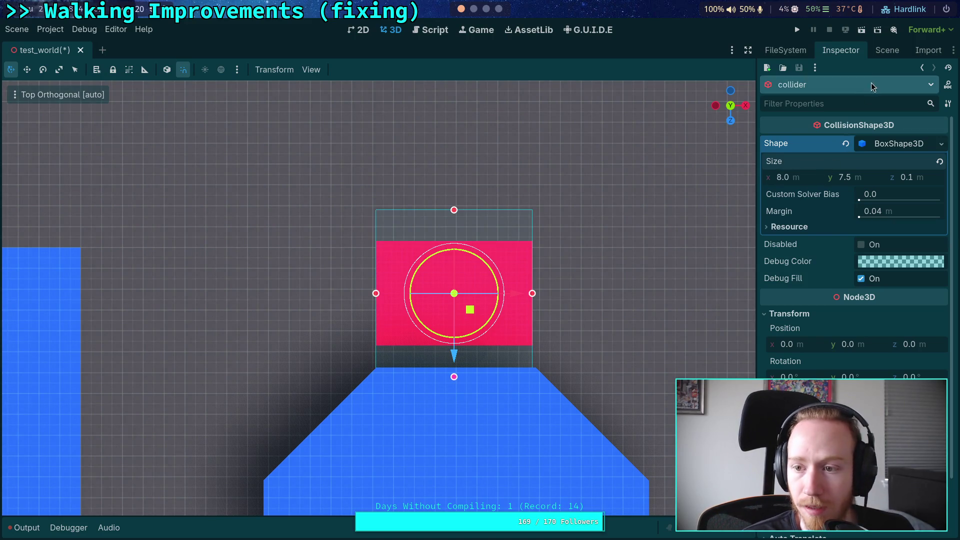
pyautogui.click(883, 52)
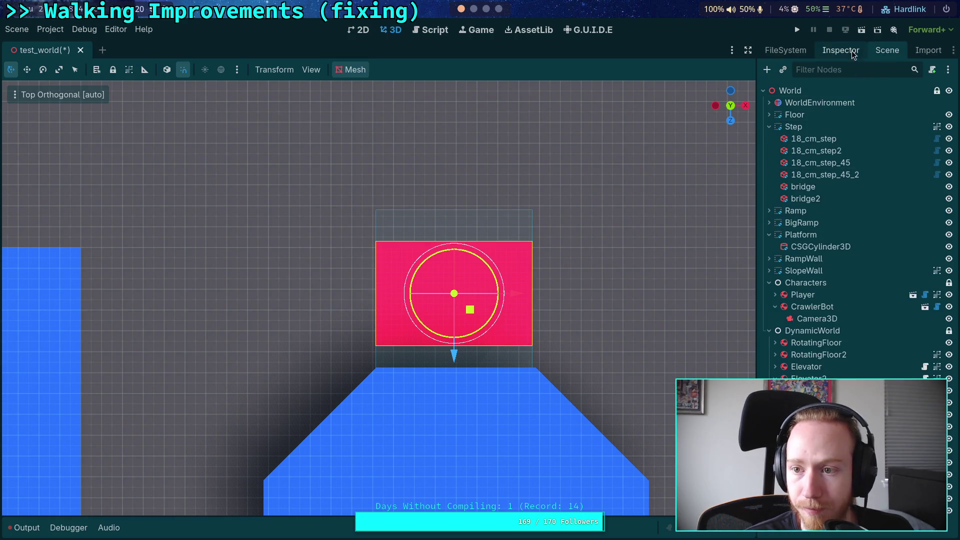
# Set the pink floor mesh's x size to 8 m to match the collider
pyautogui.click(840, 50)
pyautogui.click(802, 272)
pyautogui.write('8')
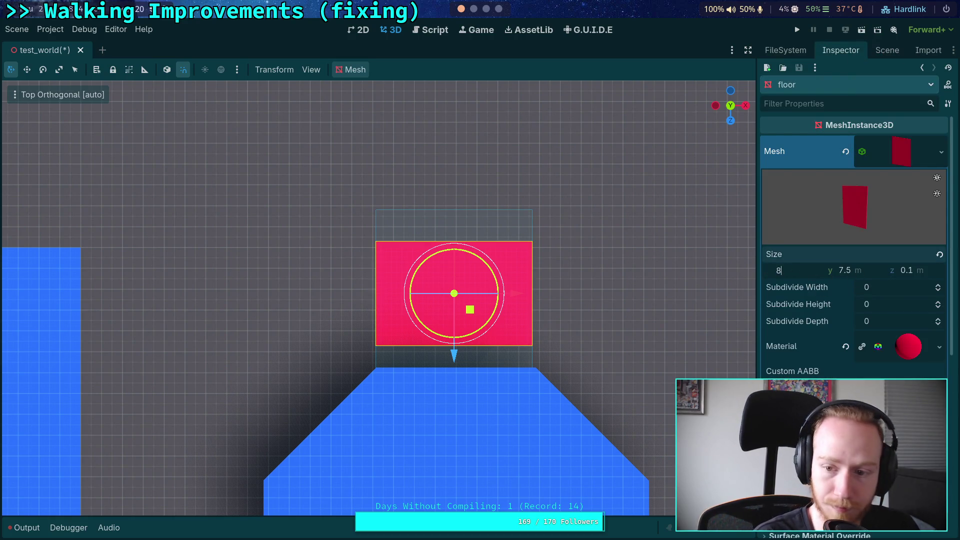
pyautogui.press('Return')
# Nudge the pink block with the move gizmo along Z and slightly along X
pyautogui.click(887, 50)
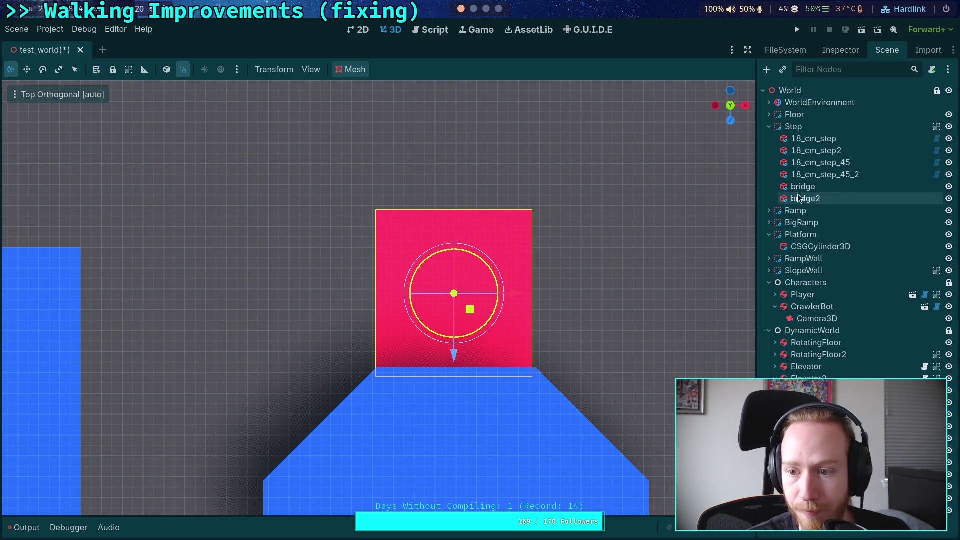
pyautogui.scroll(5, 517, 381)
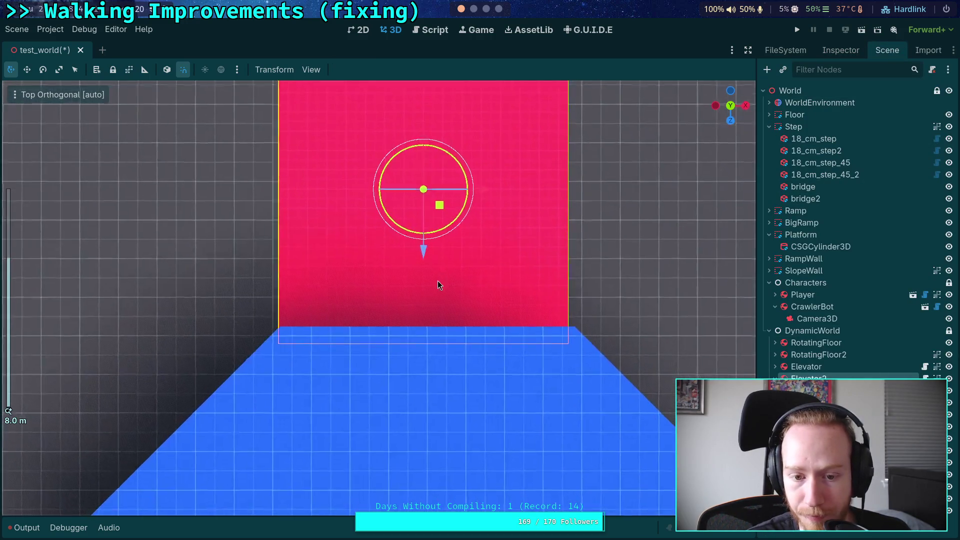
pyautogui.moveTo(420, 256); pyautogui.dragTo(421, 237)
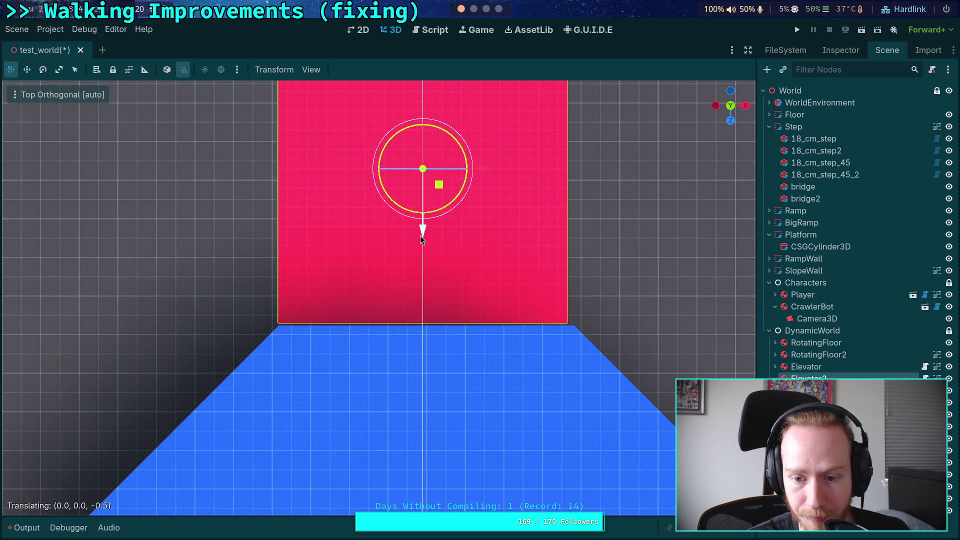
pyautogui.scroll(3, 459, 255)
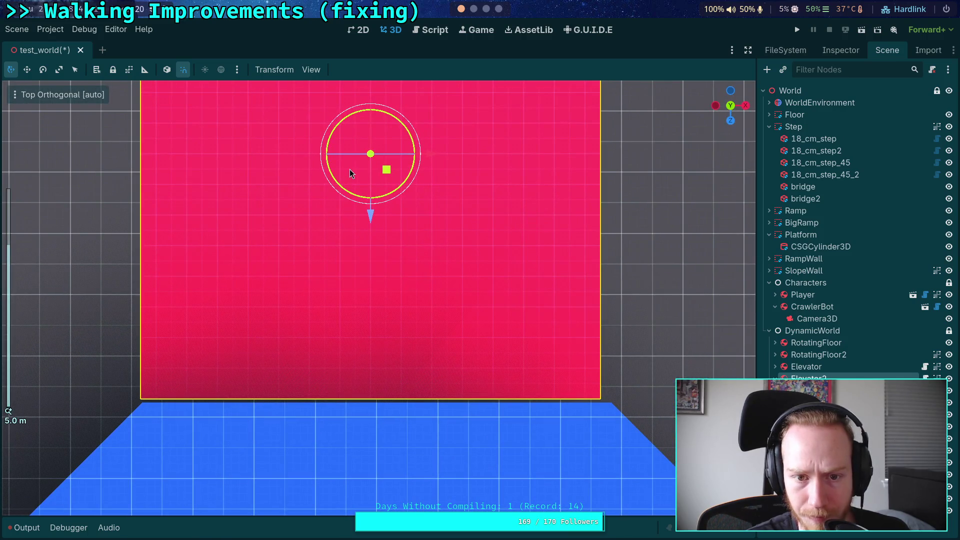
pyautogui.moveTo(435, 156); pyautogui.dragTo(440, 153)
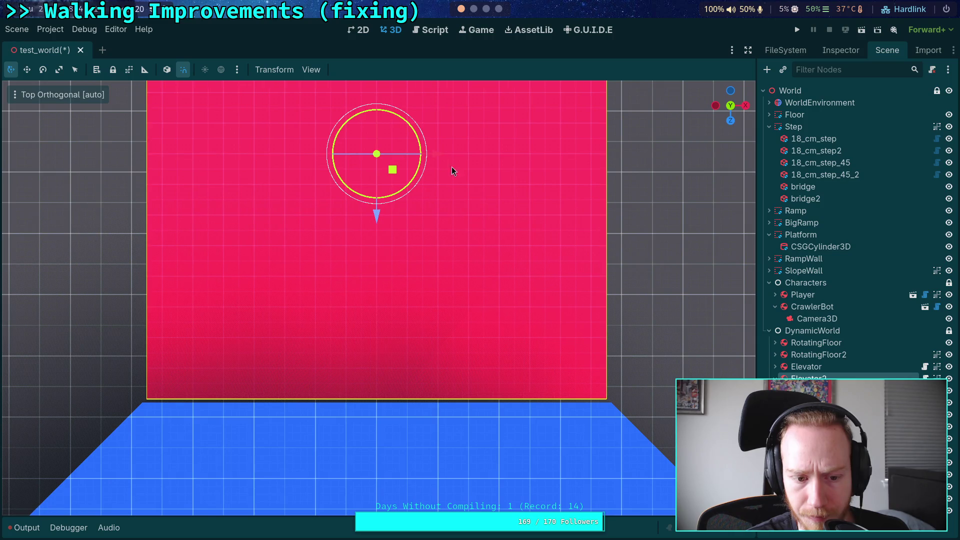
# Set Elevator2's Transform Position z to 6.75 m, against the blue ramp's edge
pyautogui.click(850, 51)
pyautogui.scroll(-3, 831, 274)
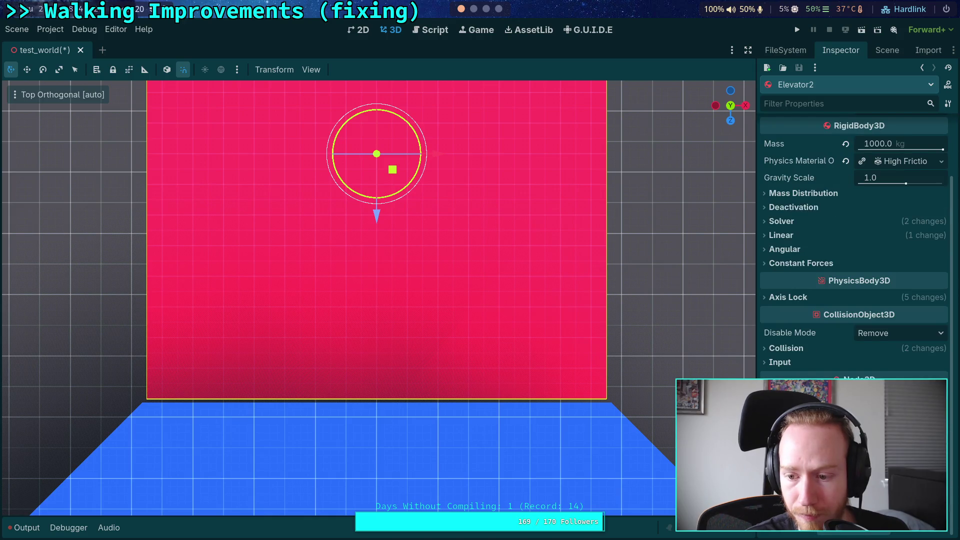
pyautogui.scroll(-5, 850, 250)
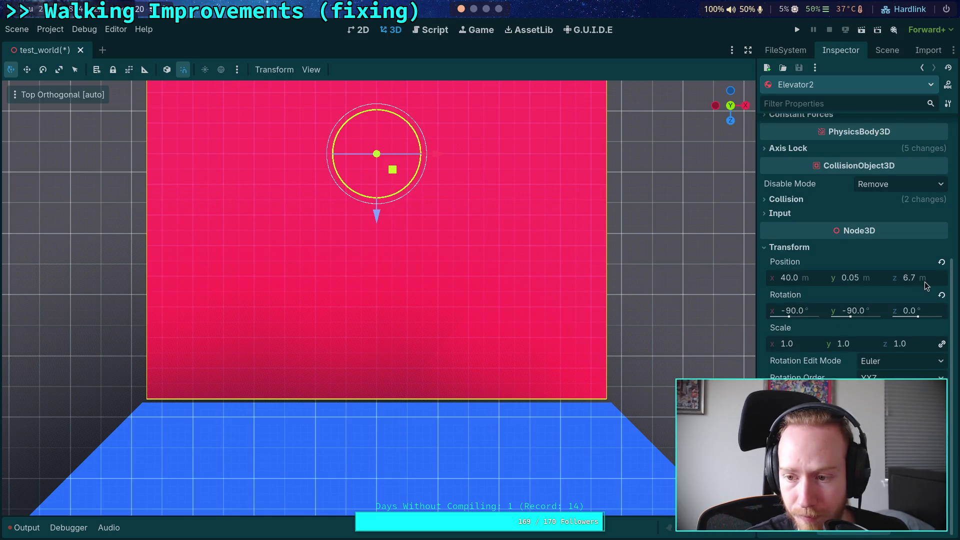
pyautogui.click(922, 280)
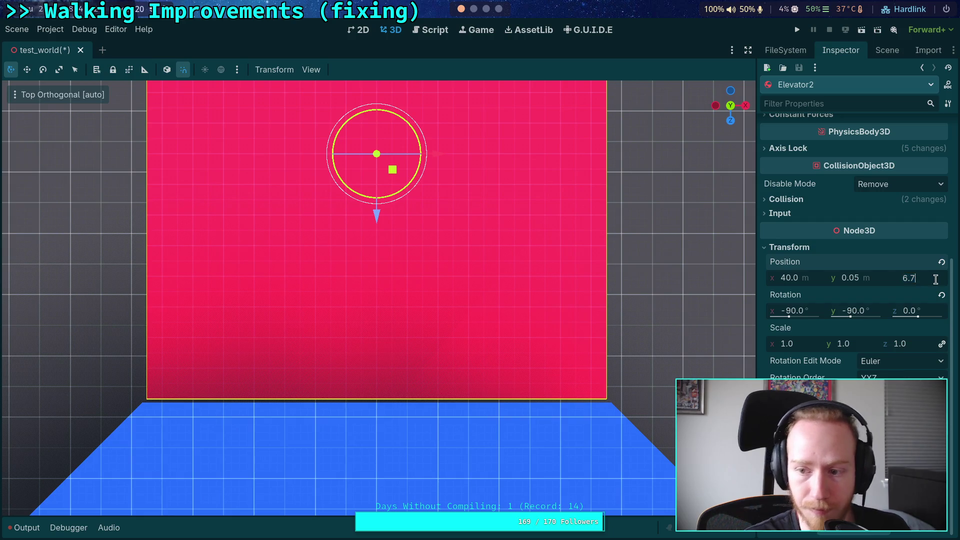
pyautogui.write('6.5')
pyautogui.press('Return')
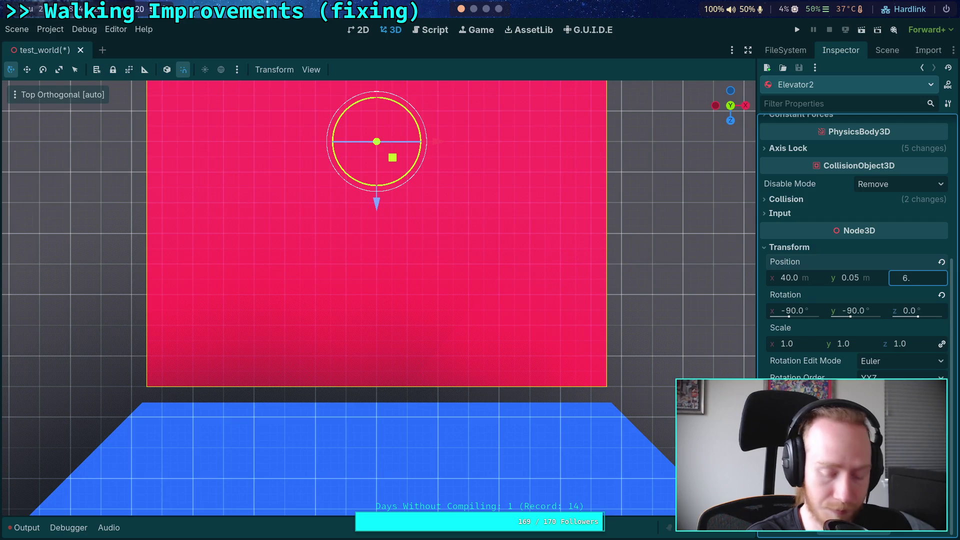
pyautogui.write('75')
pyautogui.press('Return')
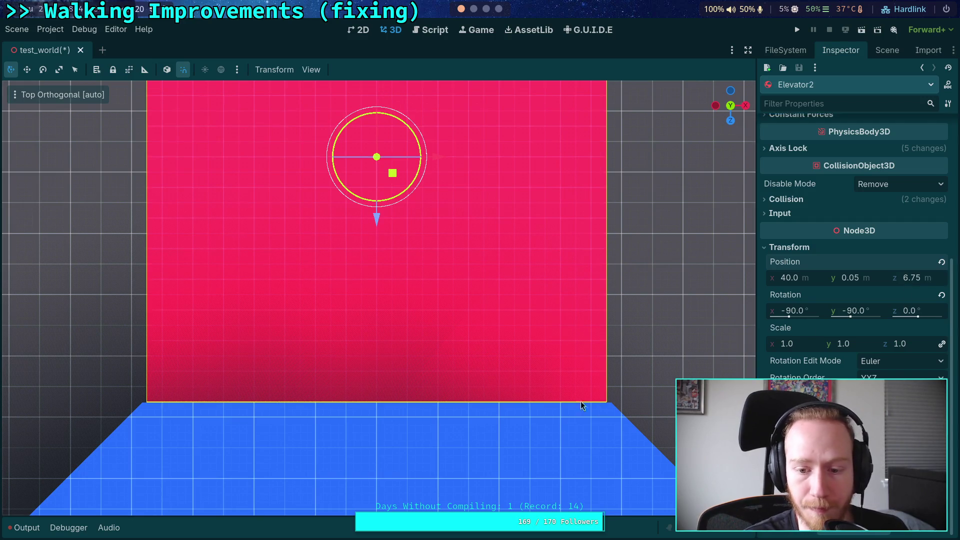
pyautogui.moveTo(452, 322); pyautogui.dragTo(434, 325)
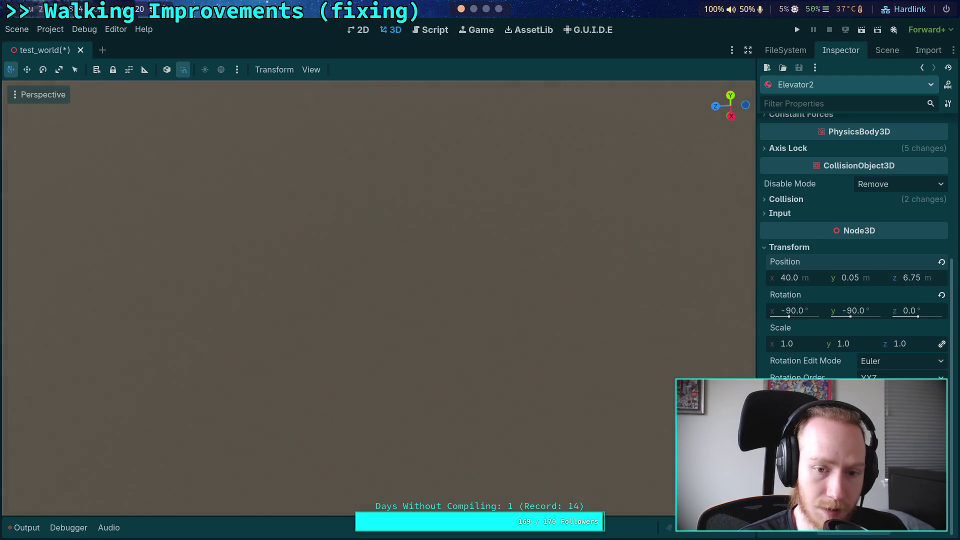
# Frame Elevator2 and set its RigidBody3D Mass to 2000 kg
pyautogui.press('f')
pyautogui.moveTo(380, 90); pyautogui.dragTo(356, 87)
pyautogui.scroll(2, 357, 87)
pyautogui.moveTo(264, 217); pyautogui.dragTo(264, 217)
pyautogui.scroll(5, 819, 344)
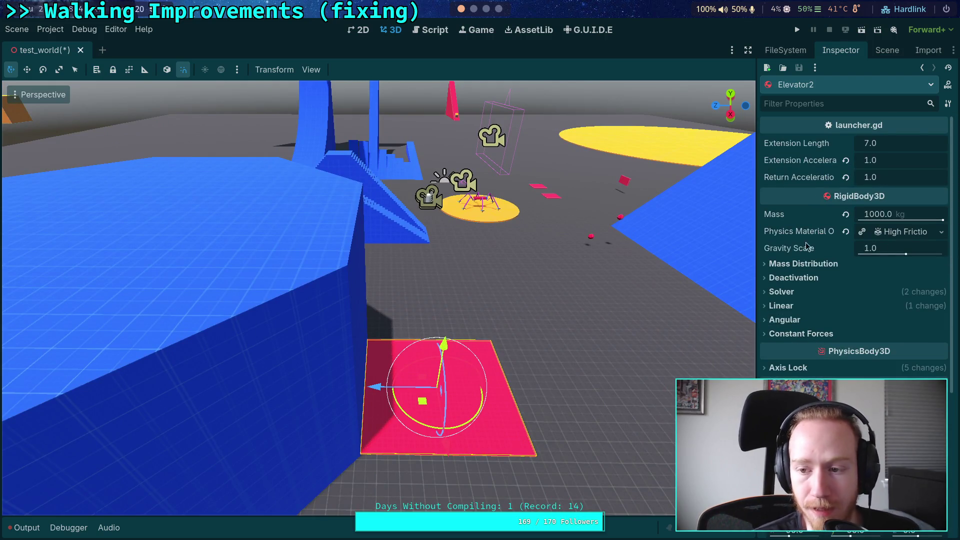
pyautogui.click(876, 216)
pyautogui.write('2000')
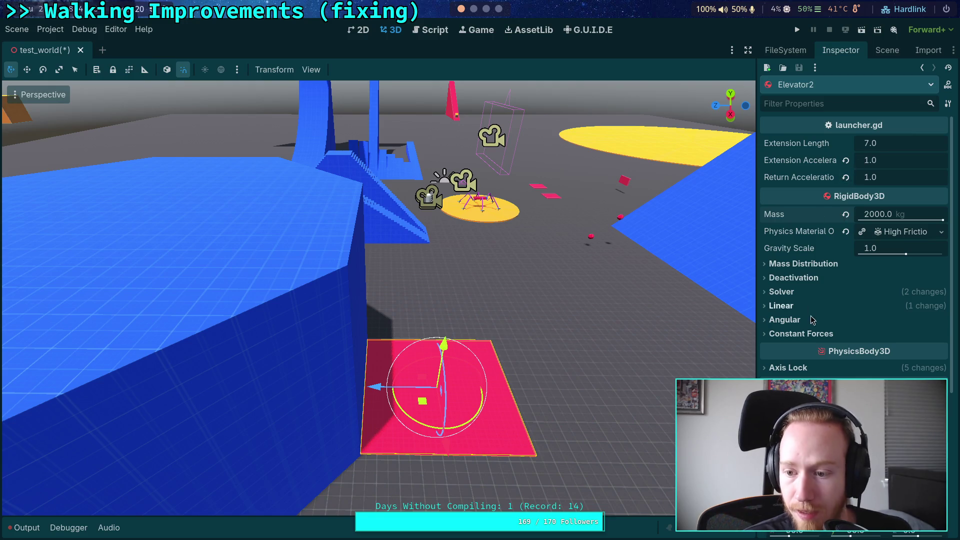
pyautogui.click(795, 306)
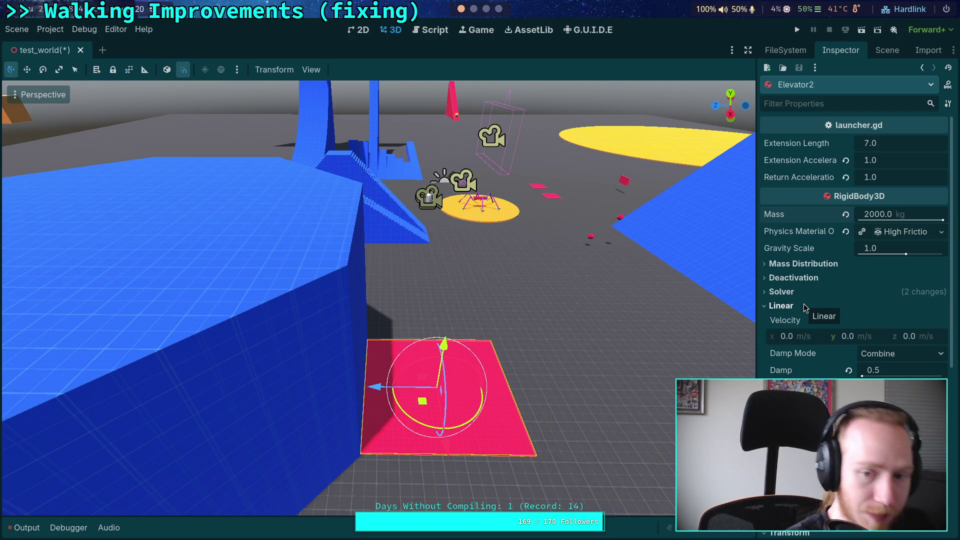
pyautogui.click(480, 203)
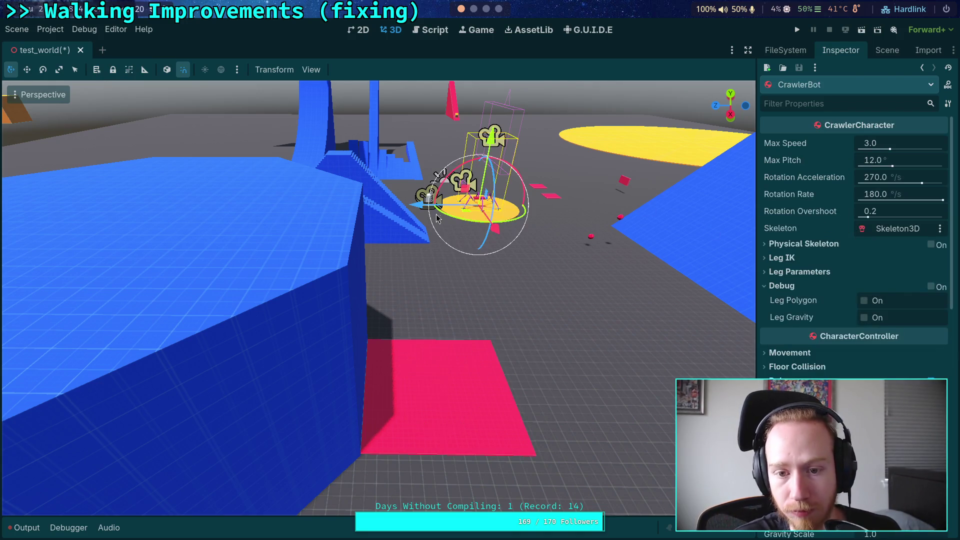
# Drag the CrawlerBot onto the pink elevator pad and rotate the Player around Y
pyautogui.moveTo(465, 213)
pyautogui.mouseDown()
pyautogui.moveTo(505, 350)
pyautogui.moveTo(395, 407)
pyautogui.moveTo(427, 393)
pyautogui.moveTo(419, 380)
pyautogui.moveTo(442, 376)
pyautogui.mouseUp()
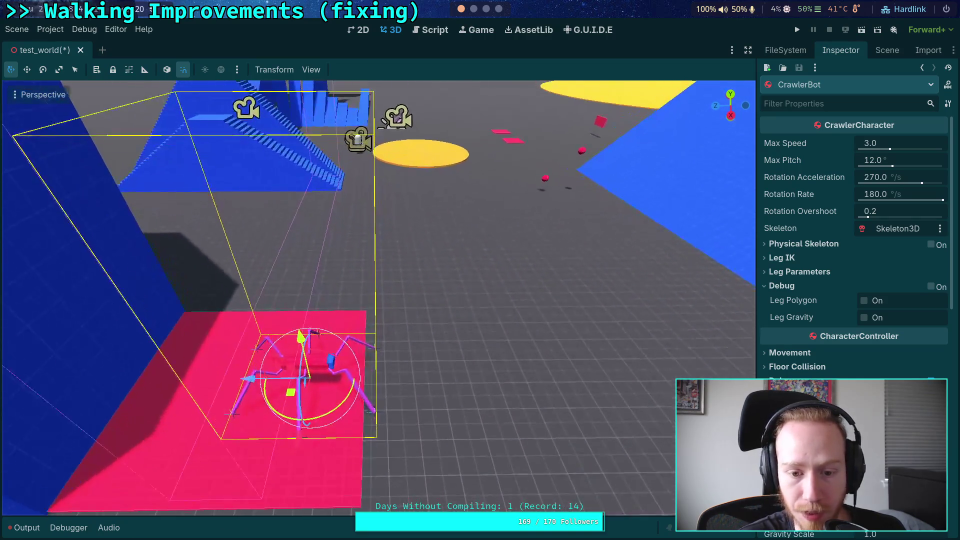
pyautogui.moveTo(438, 212)
pyautogui.mouseDown()
pyautogui.moveTo(427, 176)
pyautogui.moveTo(398, 386)
pyautogui.moveTo(255, 418)
pyautogui.moveTo(310, 460)
pyautogui.moveTo(377, 464)
pyautogui.mouseUp()
pyautogui.click(410, 179)
pyautogui.press('f')
pyautogui.press('r')
pyautogui.press('y')
pyautogui.click(360, 209)
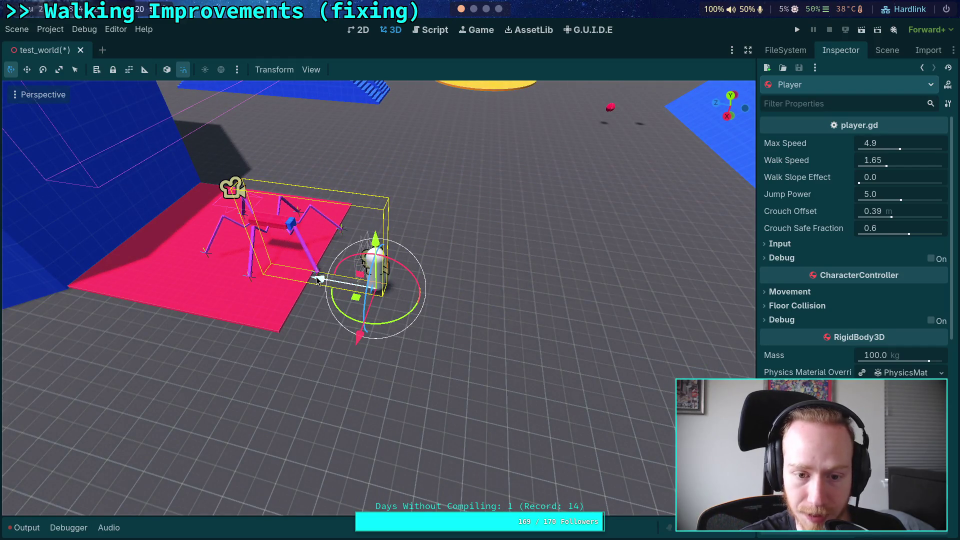
# Give Elevator2 an Extension Length of 9.9 and a Linear Damp of 0.2
pyautogui.moveTo(322, 280)
pyautogui.mouseDown()
pyautogui.moveTo(390, 257)
pyautogui.moveTo(412, 197)
pyautogui.moveTo(419, 66)
pyautogui.mouseUp()
pyautogui.click(405, 350)
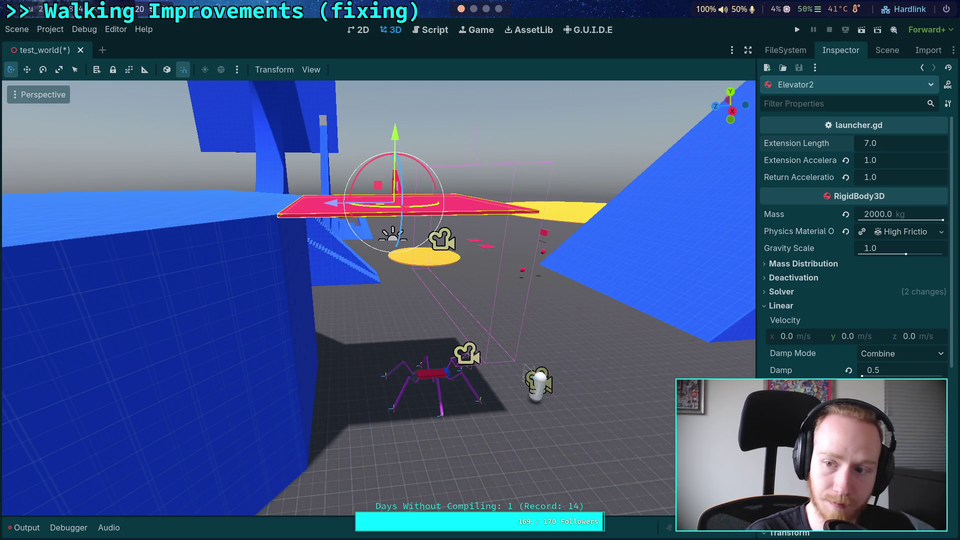
pyautogui.hotkey('ctrl', 'z')
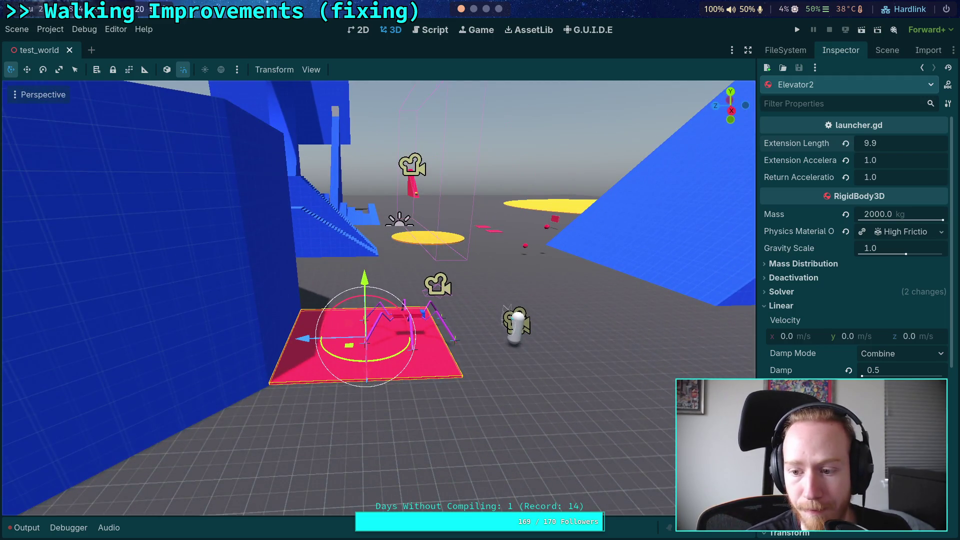
pyautogui.click(903, 371)
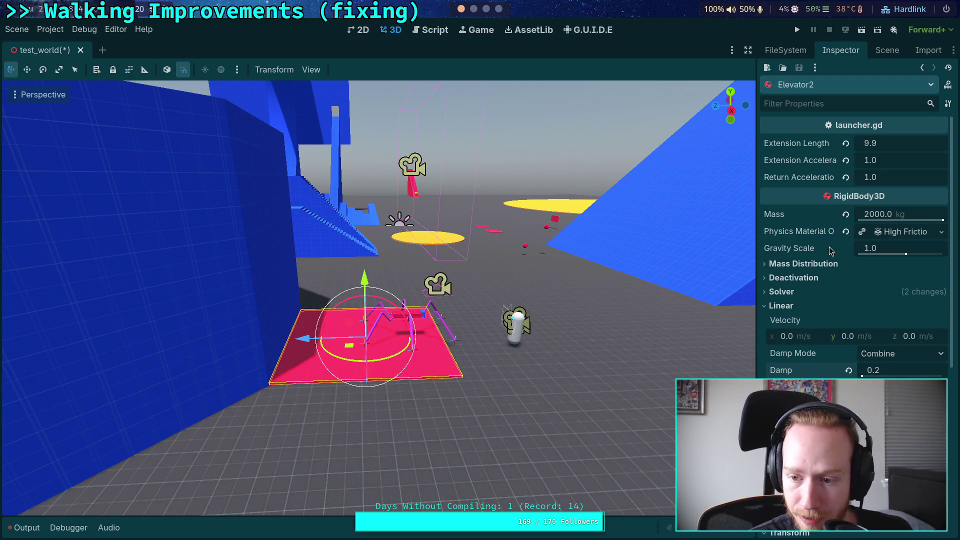
pyautogui.click(794, 293)
pyautogui.click(803, 294)
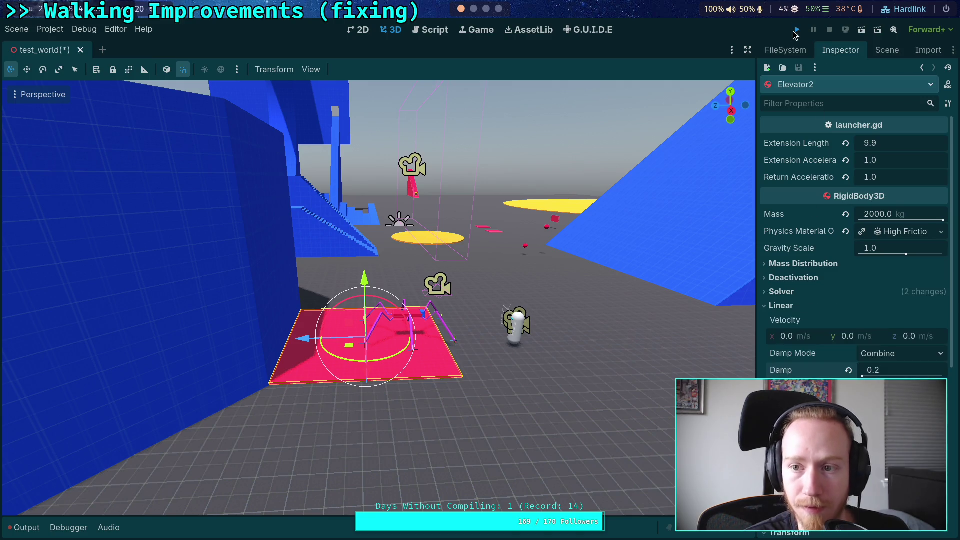
# Run the project, watch Elevator2 carry the CrawlerBot, then stop the game
pyautogui.click(797, 30)
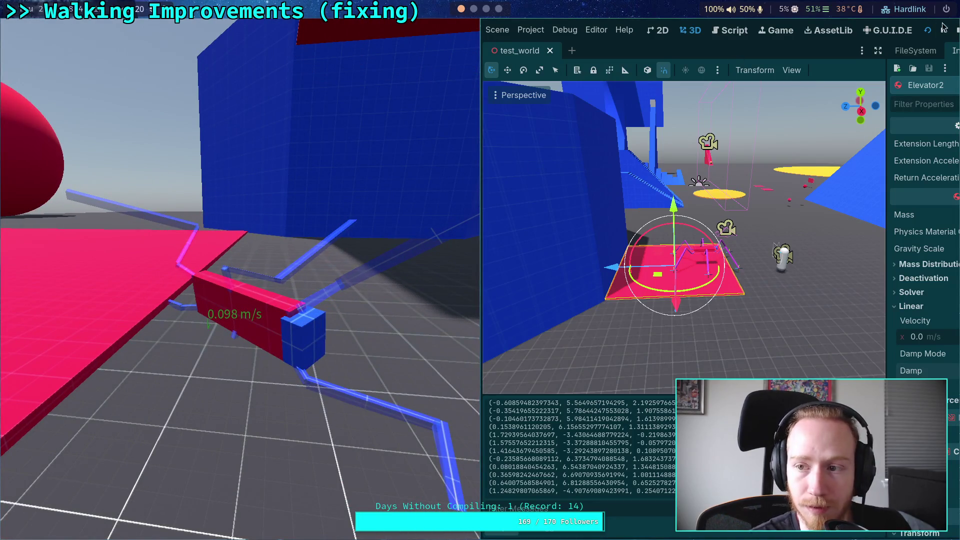
pyautogui.press('Escape')
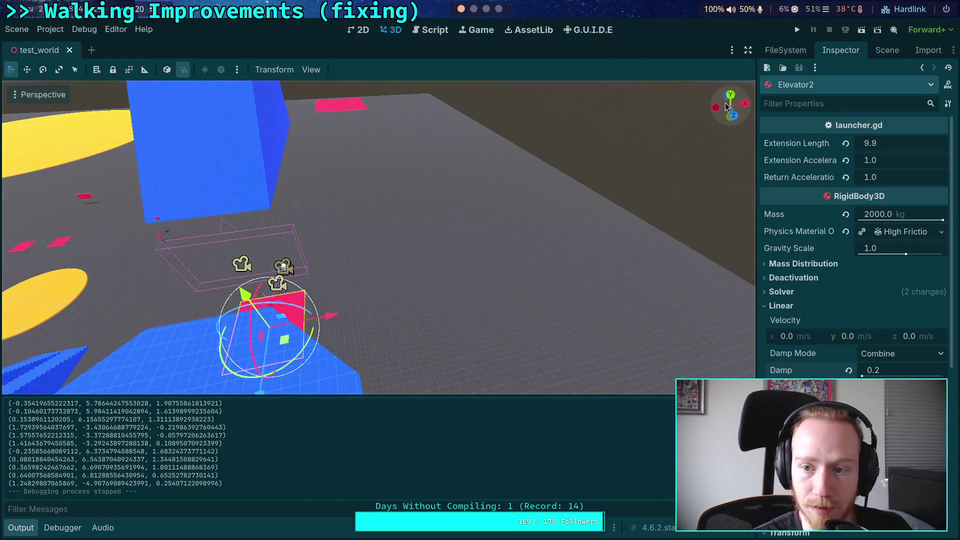
# In top view, select Slider2 and try dragging it along its Z axis
pyautogui.press('KP_7')
pyautogui.scroll(-5, 538, 210)
pyautogui.click(365, 133)
pyautogui.moveTo(363, 189); pyautogui.dragTo(364, 380)
pyautogui.scroll(4, 380, 350)
pyautogui.scroll(6, 359, 227)
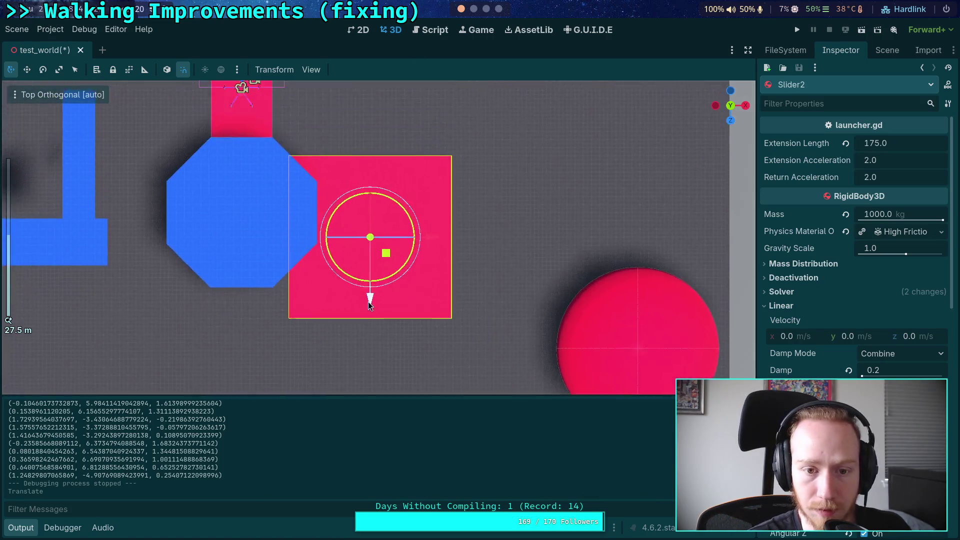
pyautogui.scroll(-5, 805, 340)
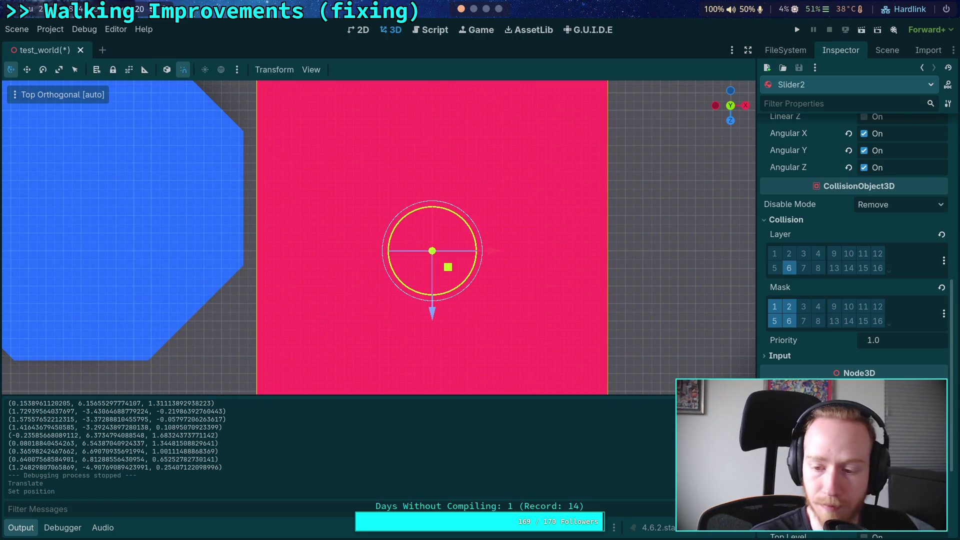
pyautogui.scroll(-9, 369, 329)
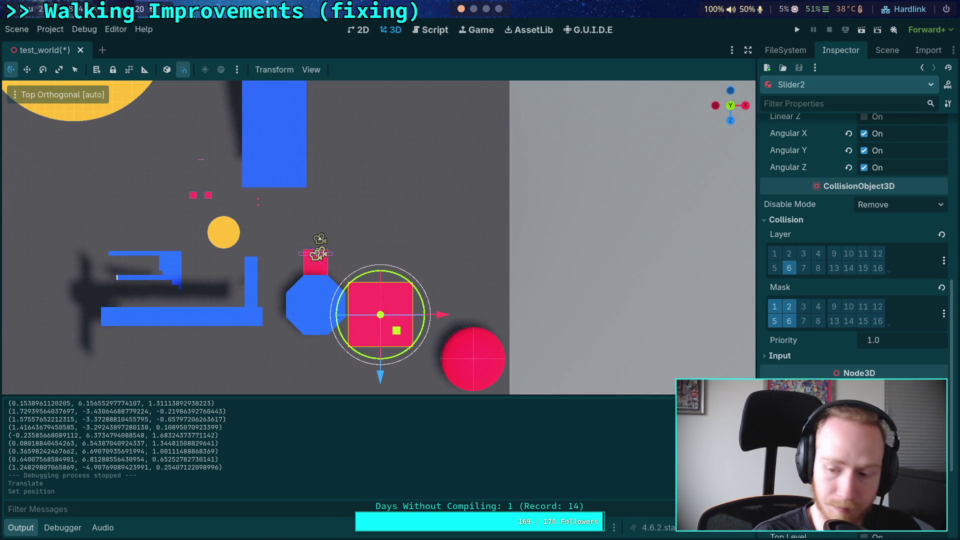
# Undo Slider2's move so it stays in place, and set its Extension Length to 170
pyautogui.press('f')
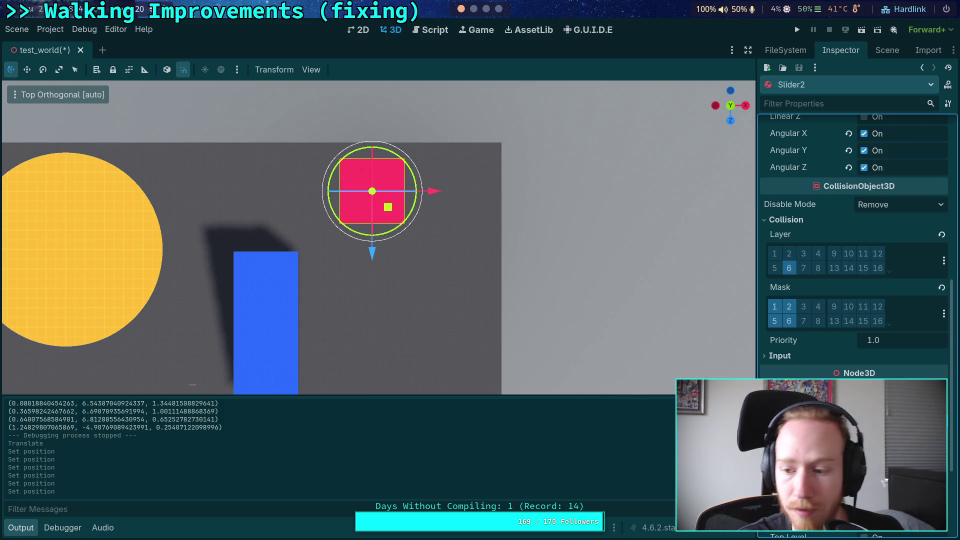
pyautogui.scroll(10, 849, 450)
pyautogui.scroll(-4, 452, 270)
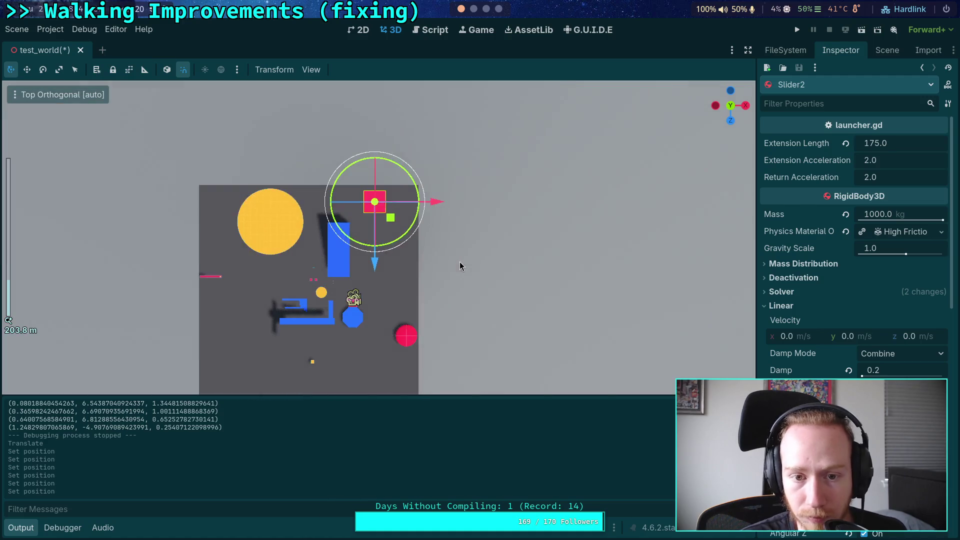
pyautogui.moveTo(375, 199); pyautogui.dragTo(375, 394)
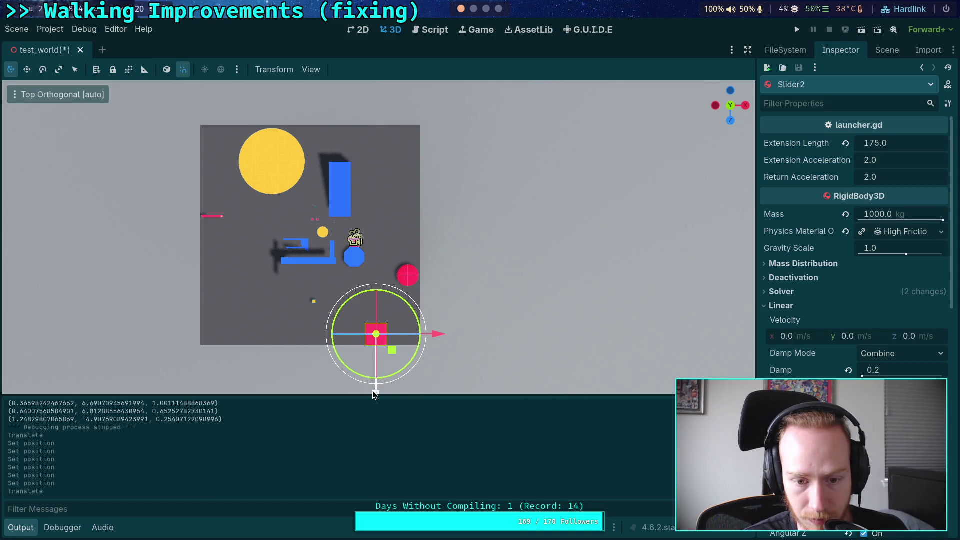
pyautogui.hotkey('ctrl', 'z')
pyautogui.click(869, 144)
pyautogui.write('170')
pyautogui.press('Return')
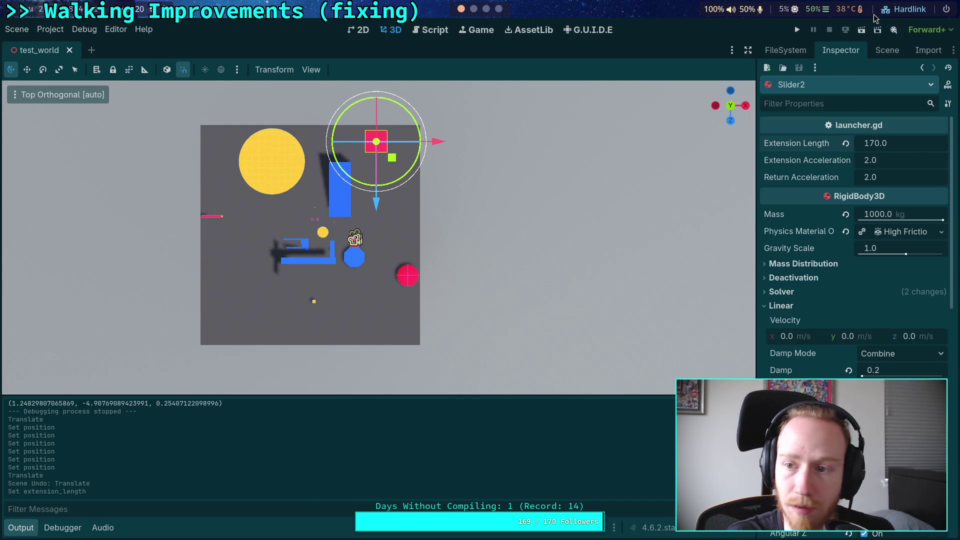
pyautogui.click(797, 30)
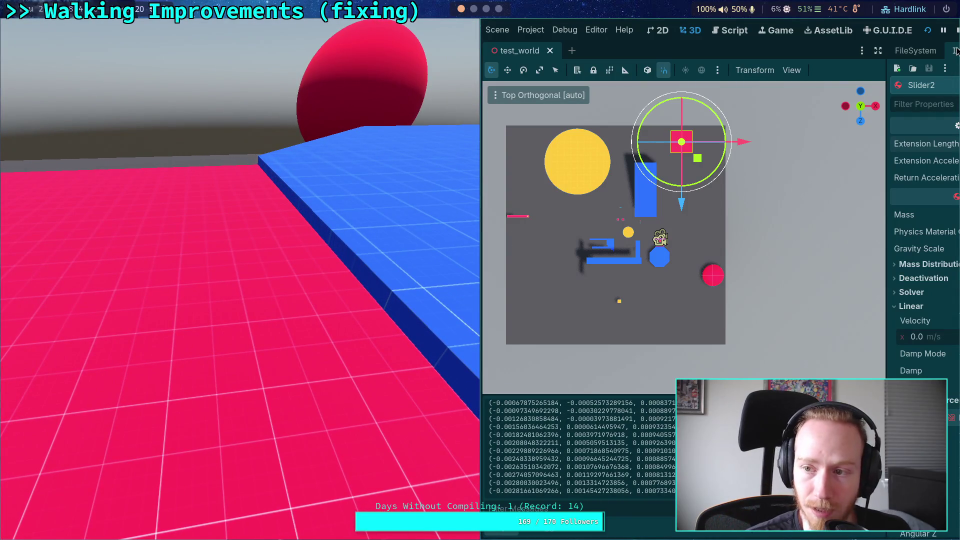
# Stop the play-test of the level with the shorter Slider2 using F8
pyautogui.press('F8')
# Search for 'print' calls in player.gd and CharacterController.gd
pyautogui.click(430, 30)
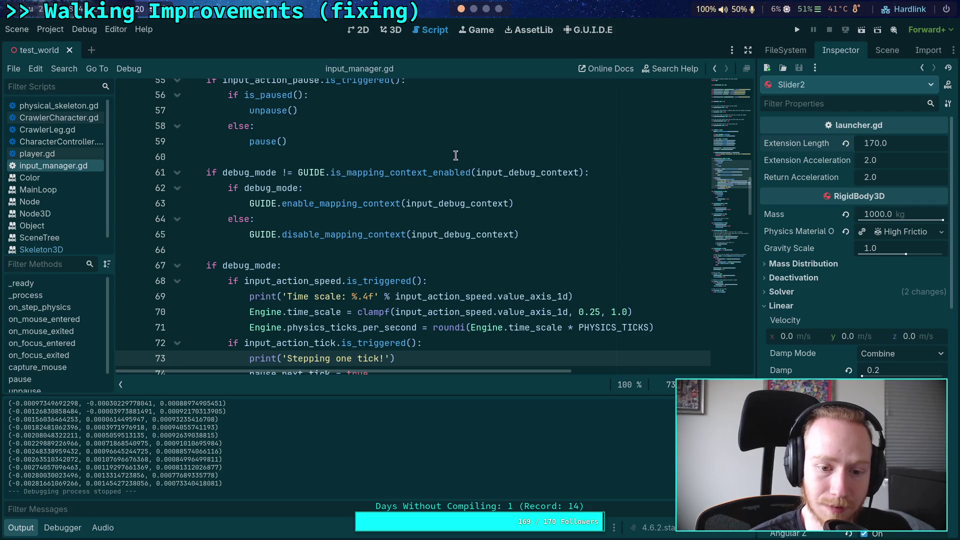
pyautogui.scroll(-2, 456, 155)
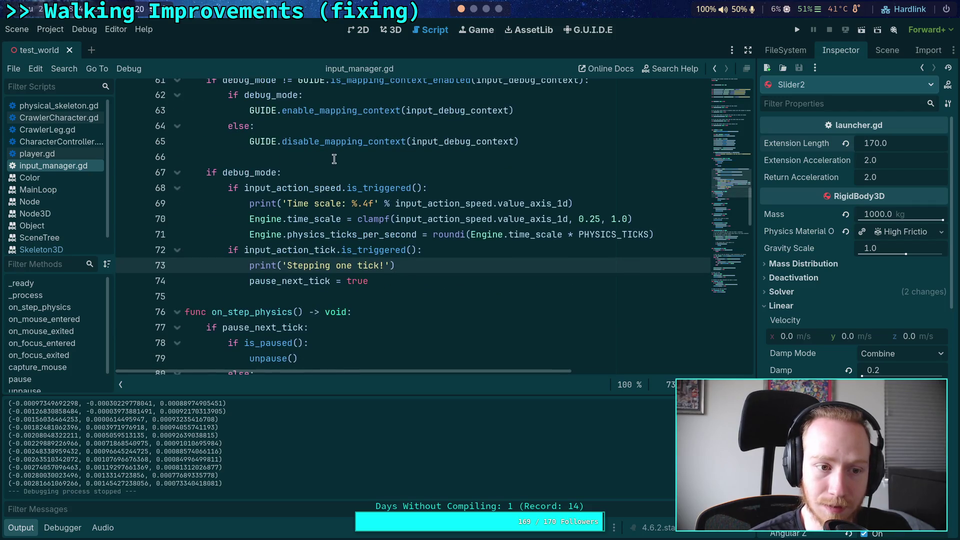
pyautogui.hotkey('ctrl', 'f')
pyautogui.write('print')
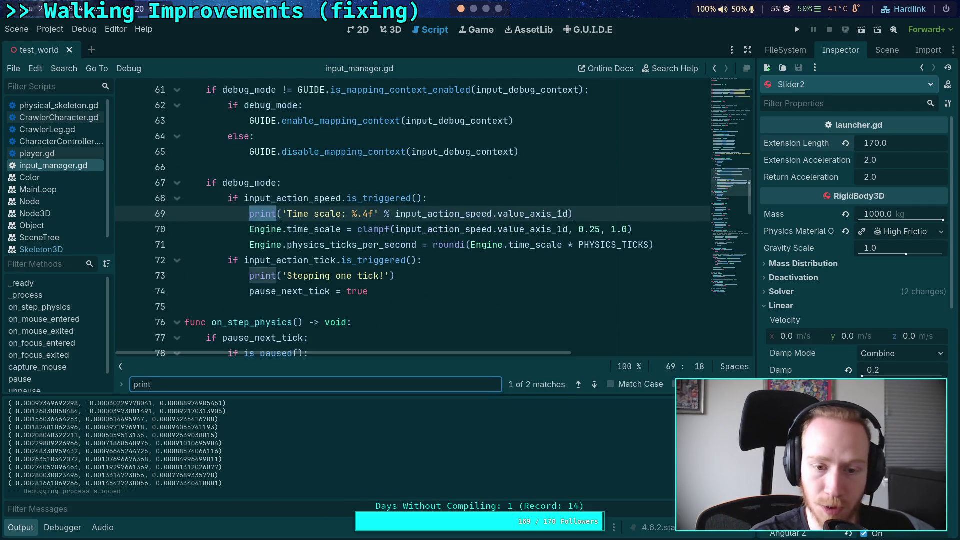
pyautogui.click(48, 154)
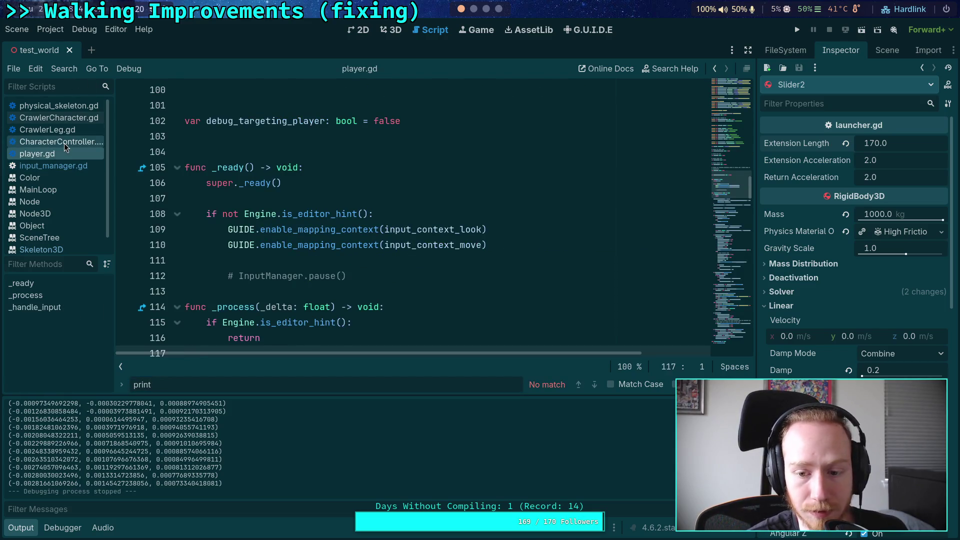
pyautogui.click(68, 141)
pyautogui.click(595, 384)
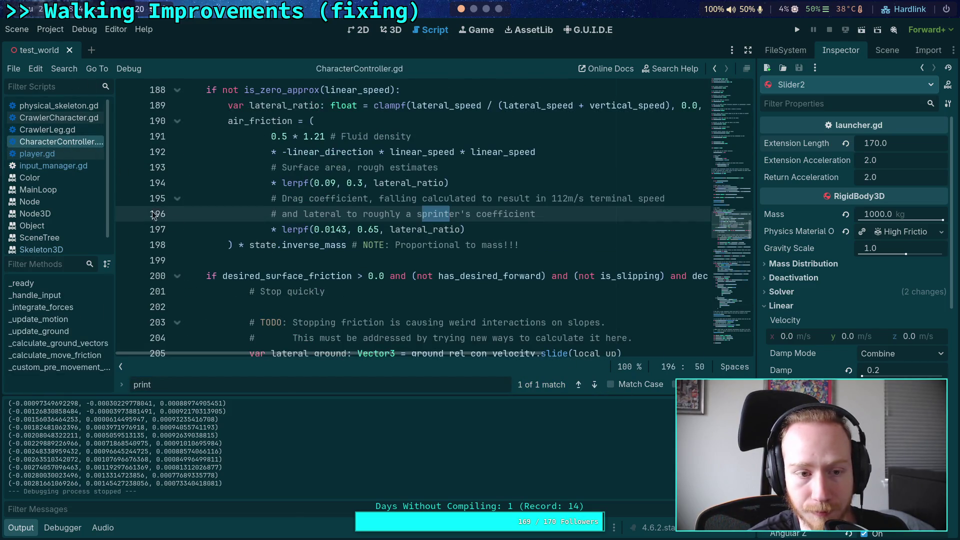
# Delete the leg-velocity debug print on lines 306–307 of CrawlerLeg.gd
pyautogui.click(47, 130)
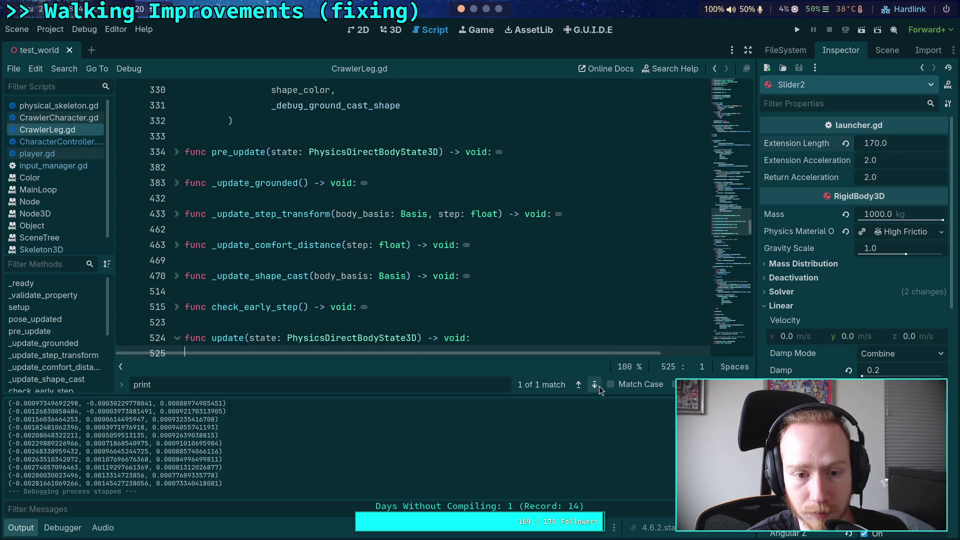
pyautogui.click(598, 386)
pyautogui.click(354, 212)
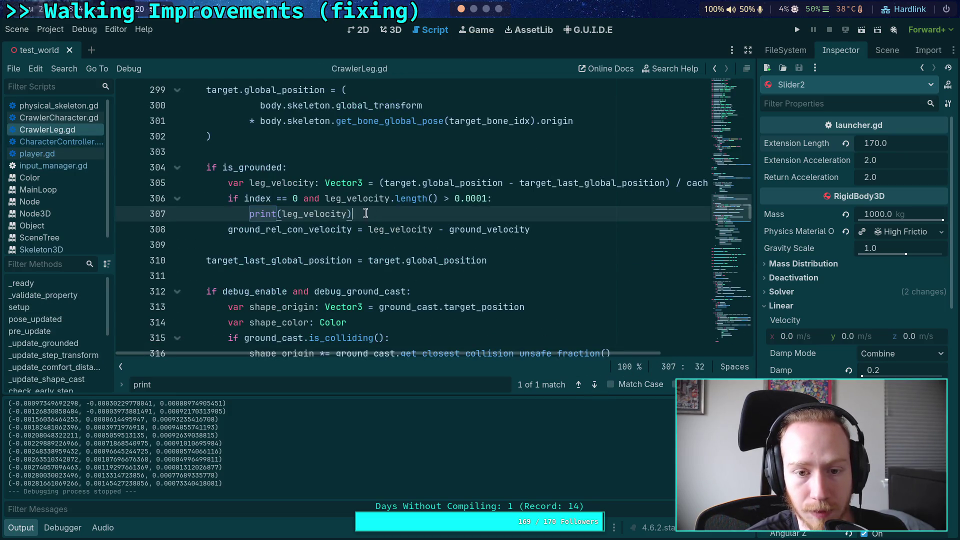
pyautogui.moveTo(369, 213); pyautogui.dragTo(136, 200)
pyautogui.scroll(2, 435, 255)
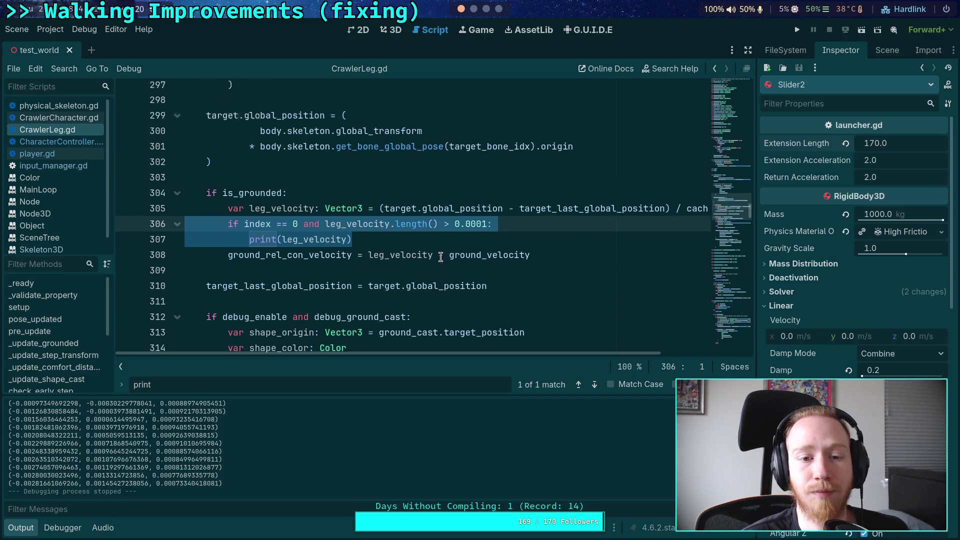
pyautogui.scroll(-3, 450, 260)
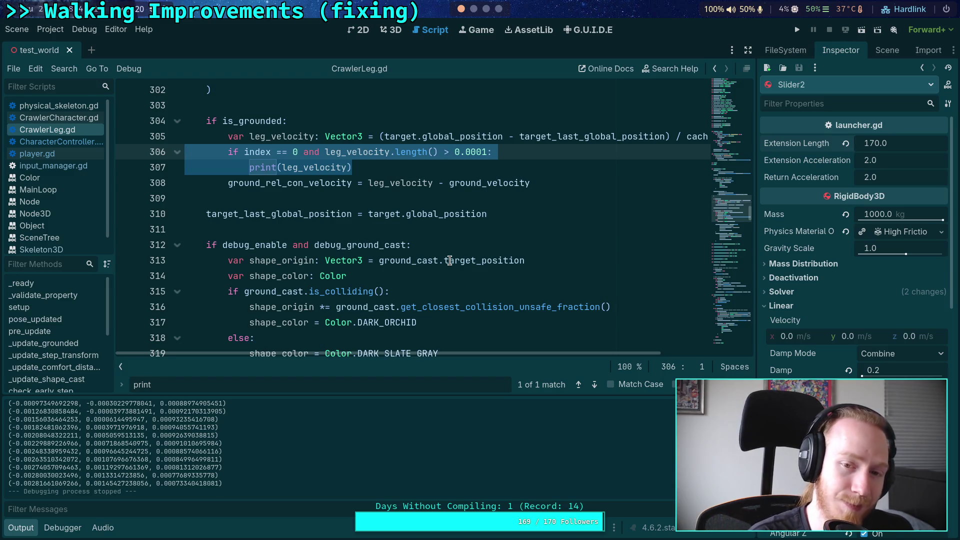
pyautogui.press('BackSpace')
pyautogui.press('BackSpace')
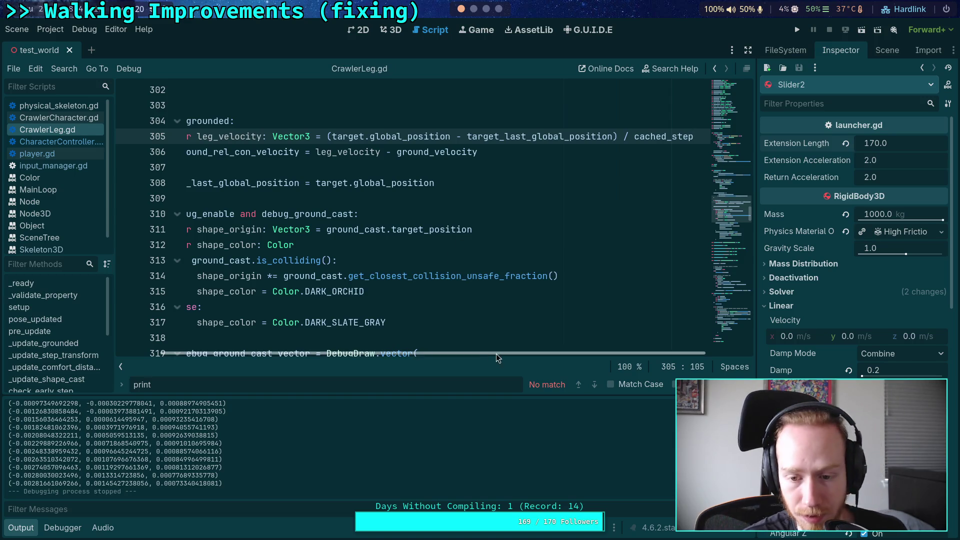
pyautogui.hscroll(-3, 495, 350)
# Check the print calls in CrawlerCharacter.gd and physical_skeleton.gd, then run the game again
pyautogui.click(65, 120)
pyautogui.click(595, 385)
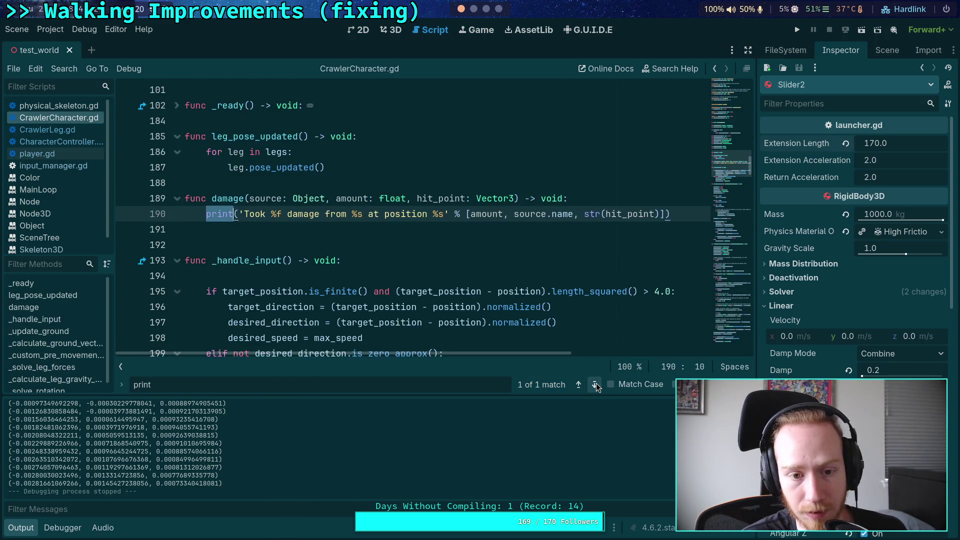
pyautogui.click(60, 105)
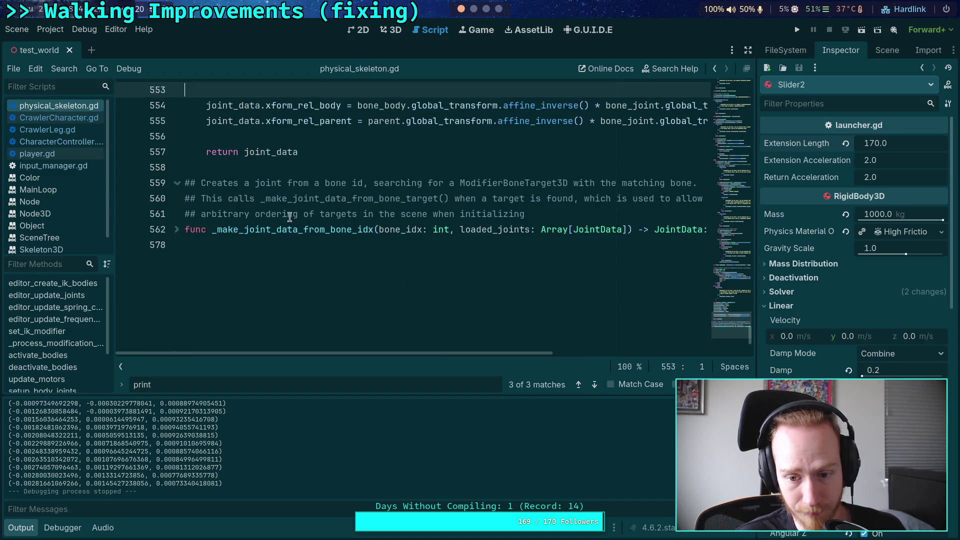
pyautogui.click(594, 385)
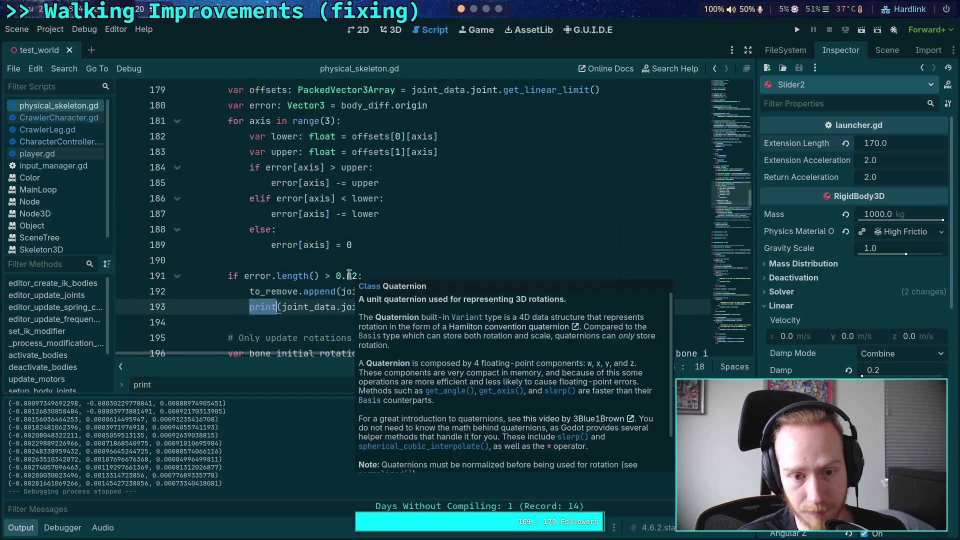
pyautogui.click(596, 384)
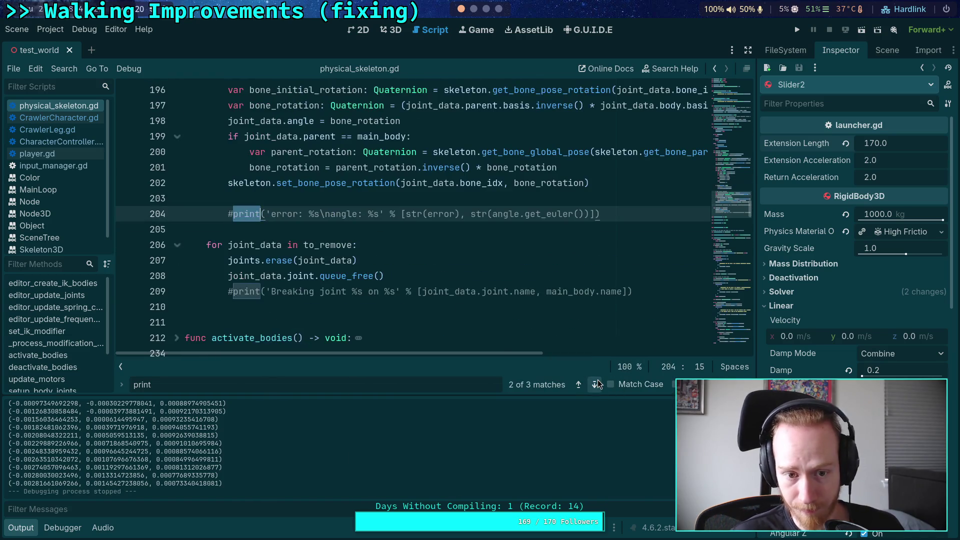
pyautogui.click(596, 384)
pyautogui.click(798, 33)
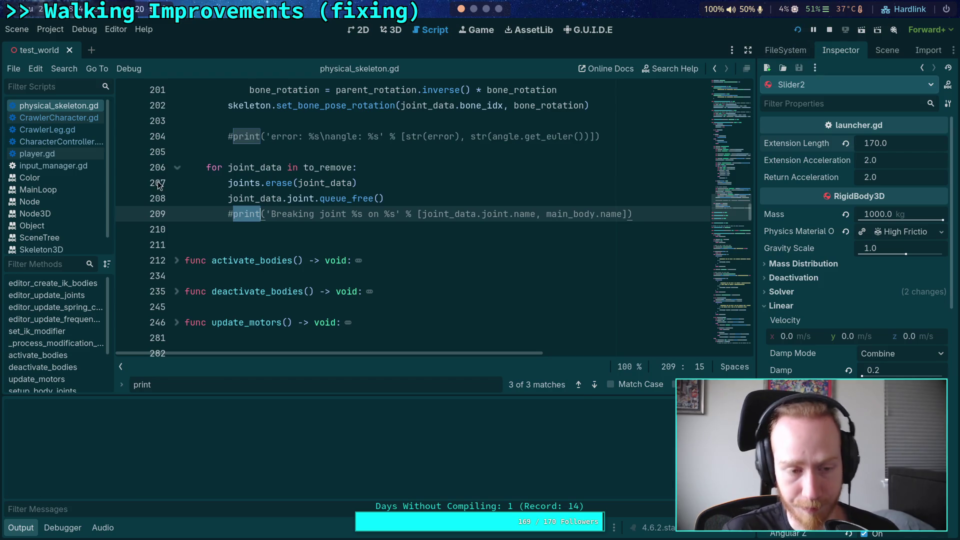
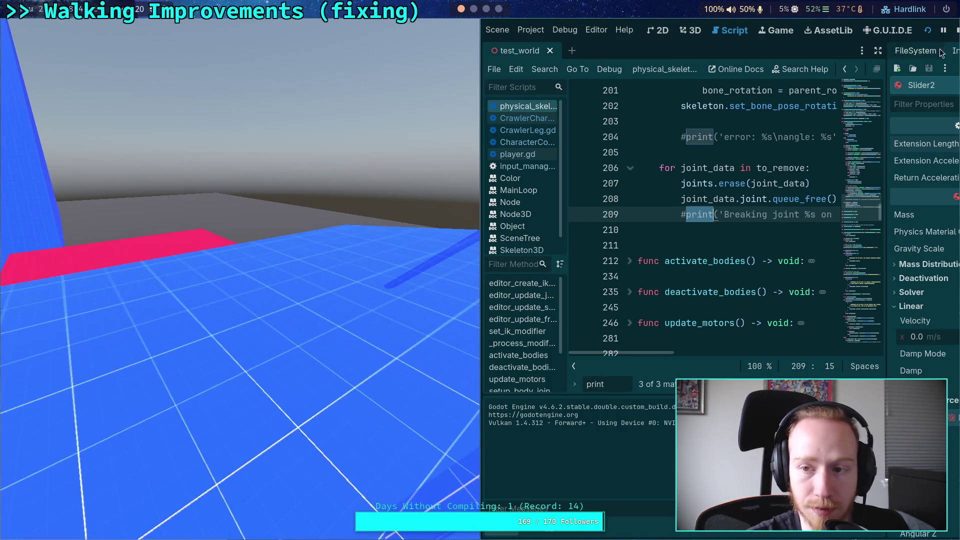
# Run the test world project once more, then stop it with F8
pyautogui.click(928, 30)
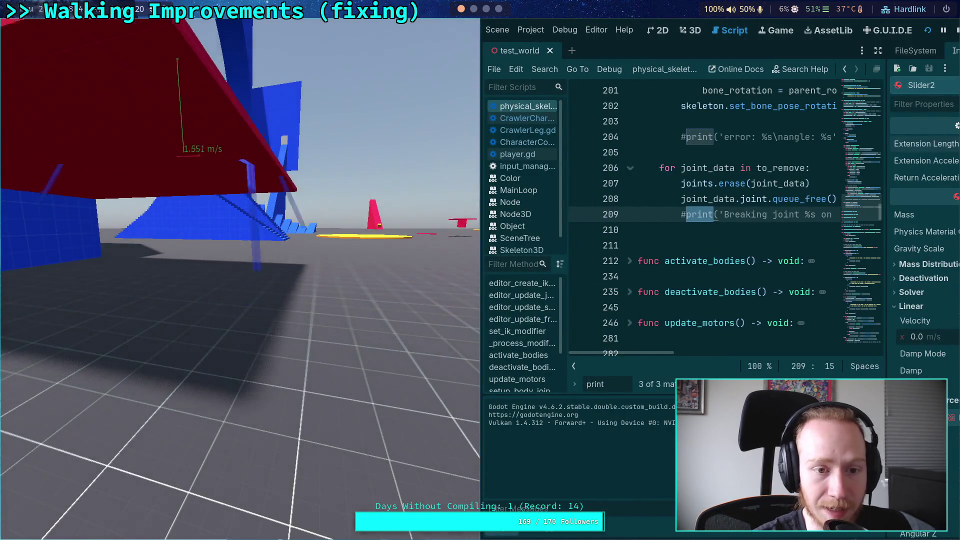
pyautogui.press('F8')
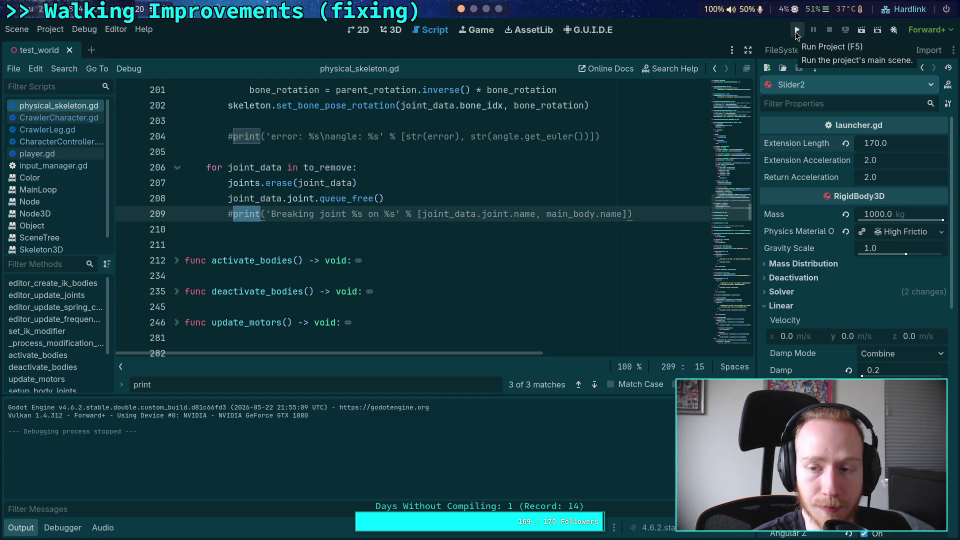
# Close the Find bar, hide the Output panel, then run and stop the project
pyautogui.press('Escape')
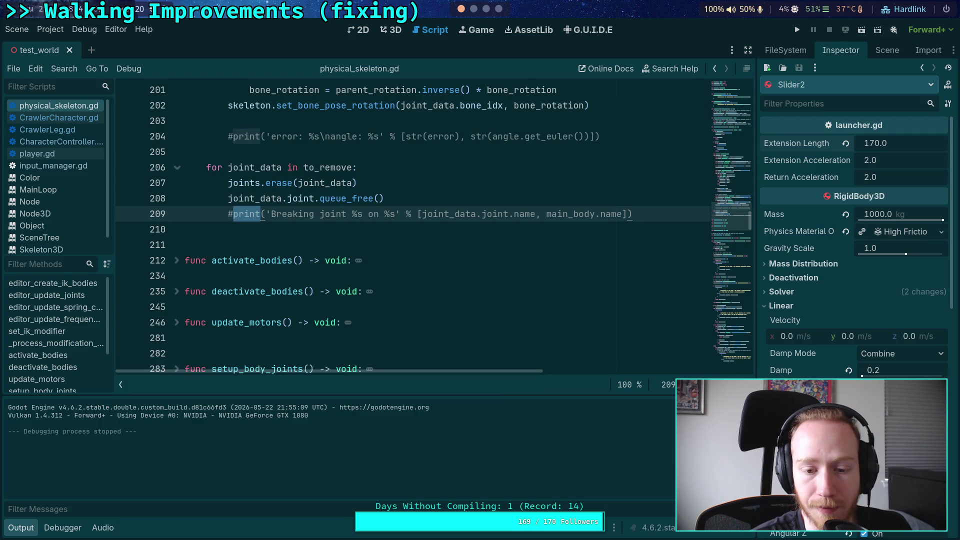
pyautogui.click(21, 527)
pyautogui.click(274, 242)
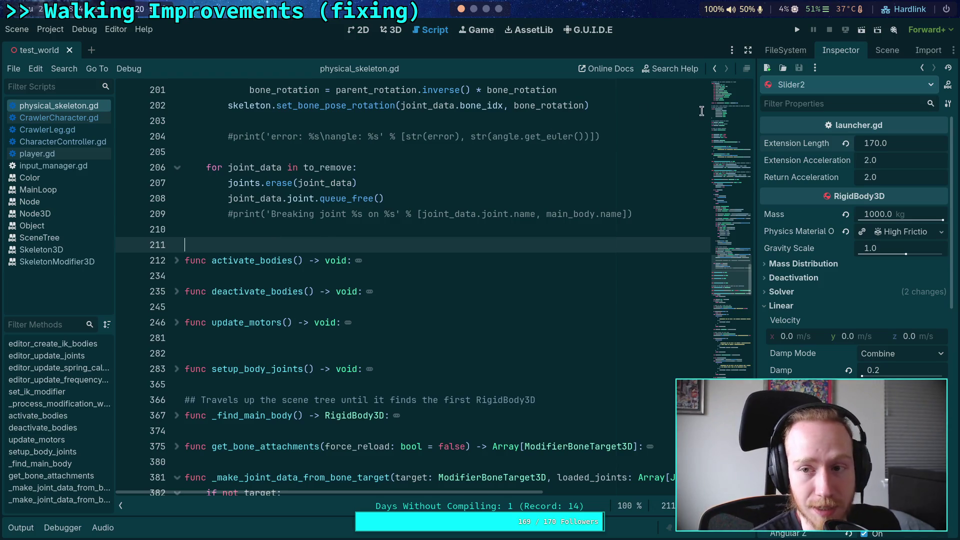
pyautogui.click(798, 31)
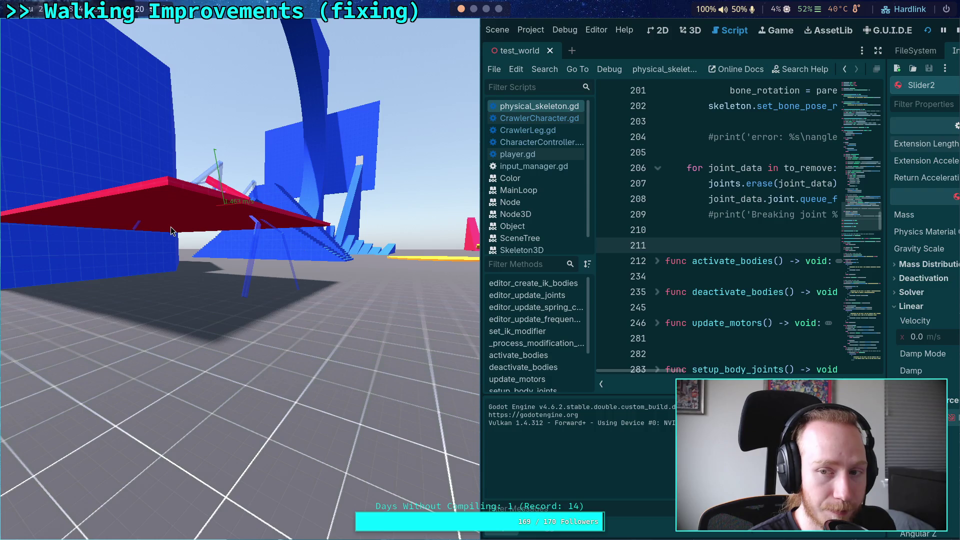
pyautogui.click(956, 33)
# Scroll physical_skeleton.gd up to the joint error-threshold check around line 190
pyautogui.click(402, 229)
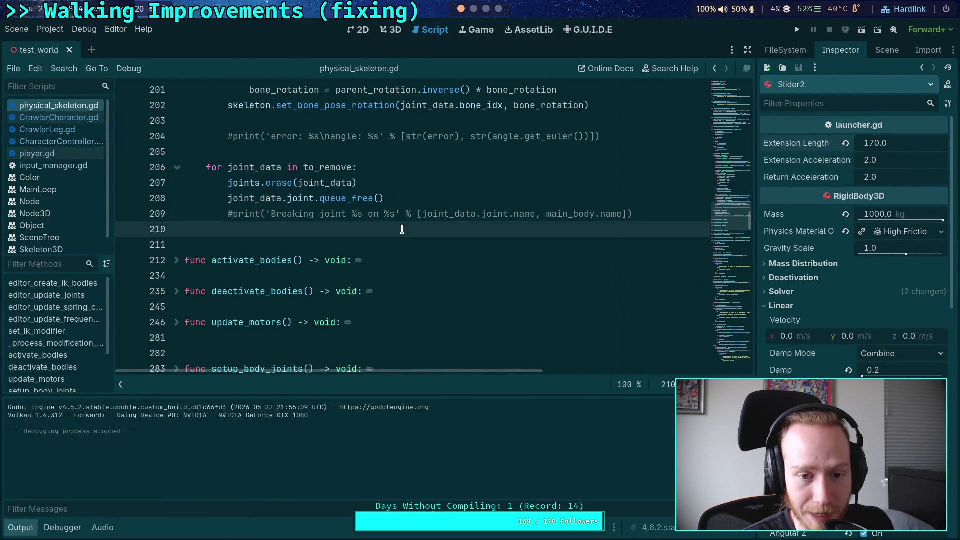
pyautogui.scroll(2, 450, 225)
pyautogui.click(351, 244)
pyautogui.scroll(1, 360, 241)
pyautogui.click(370, 261)
pyautogui.scroll(4, 374, 260)
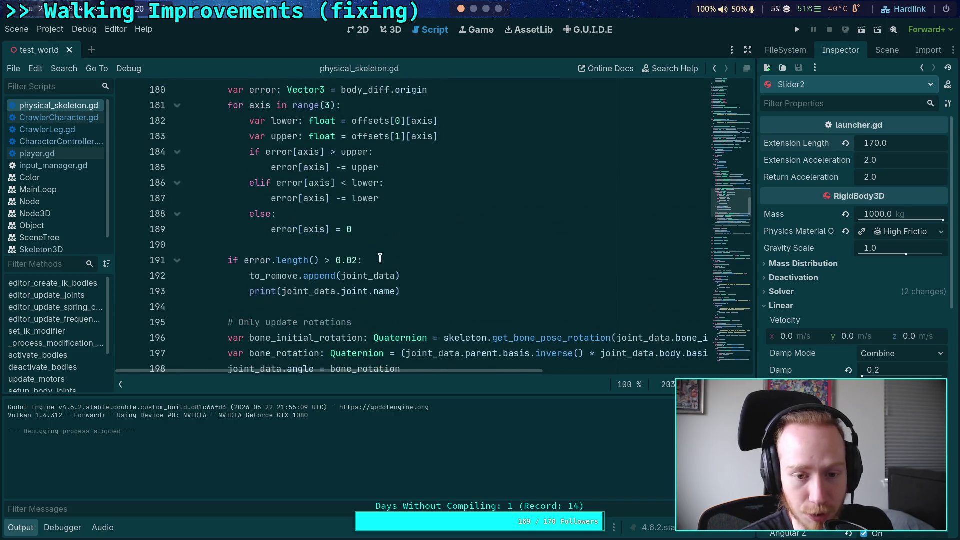
pyautogui.click(20, 527)
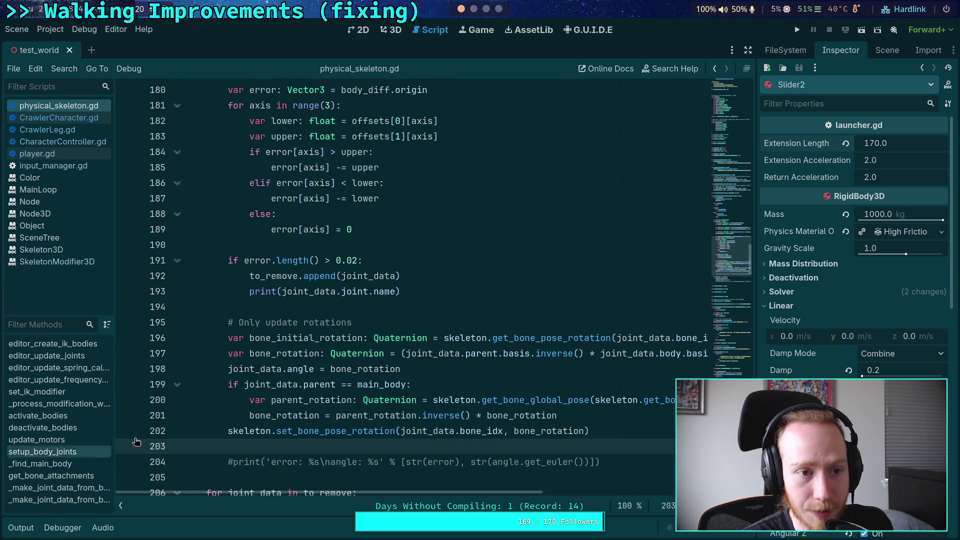
pyautogui.click(327, 244)
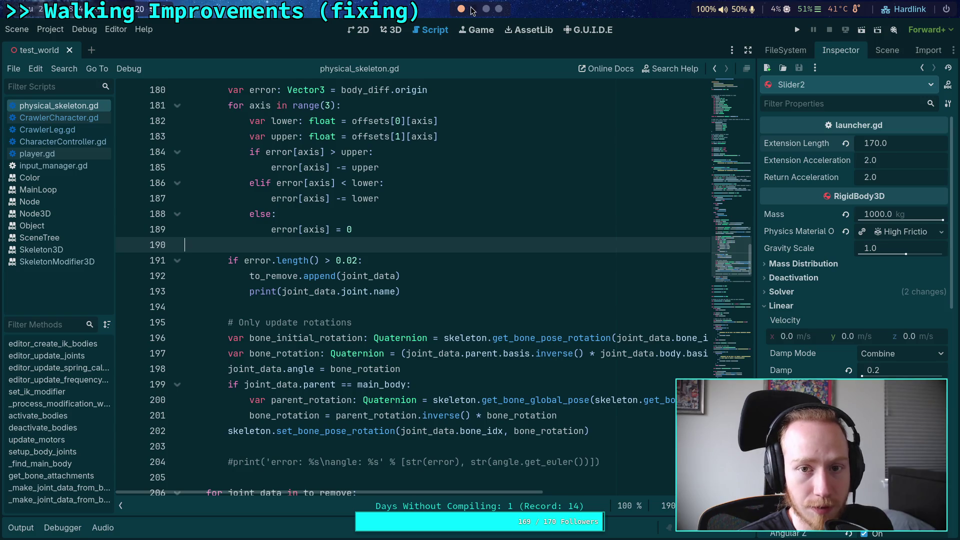
# In the 3D view, move the CrawlerBot back along Z and raise it along Y
pyautogui.click(405, 29)
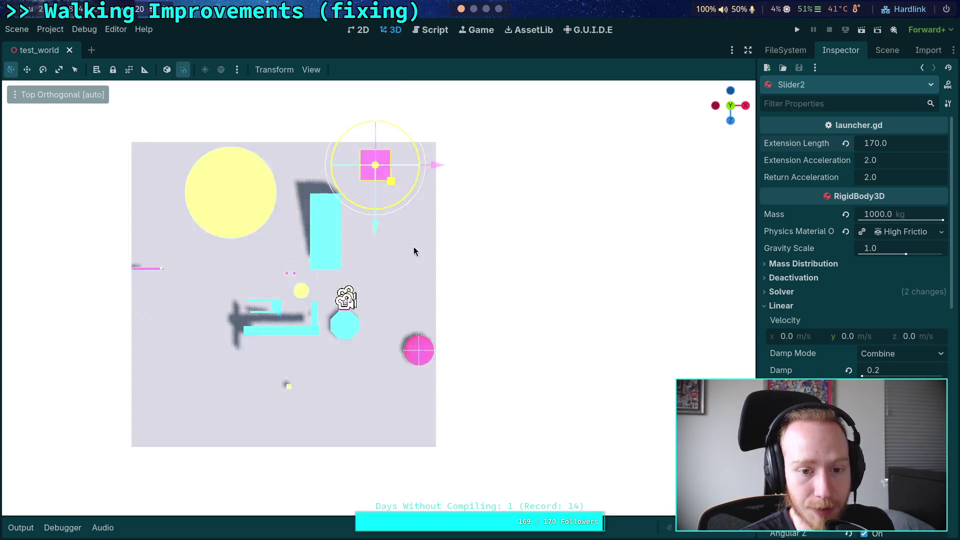
pyautogui.scroll(5, 396, 221)
pyautogui.scroll(3, 361, 343)
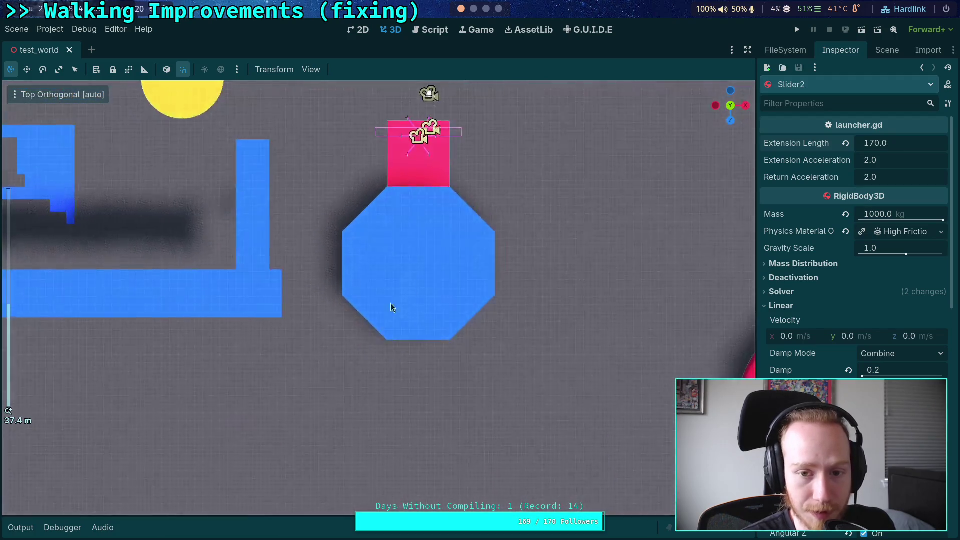
pyautogui.scroll(-1, 339, 206)
pyautogui.click(322, 209)
pyautogui.moveTo(322, 209); pyautogui.dragTo(303, 371)
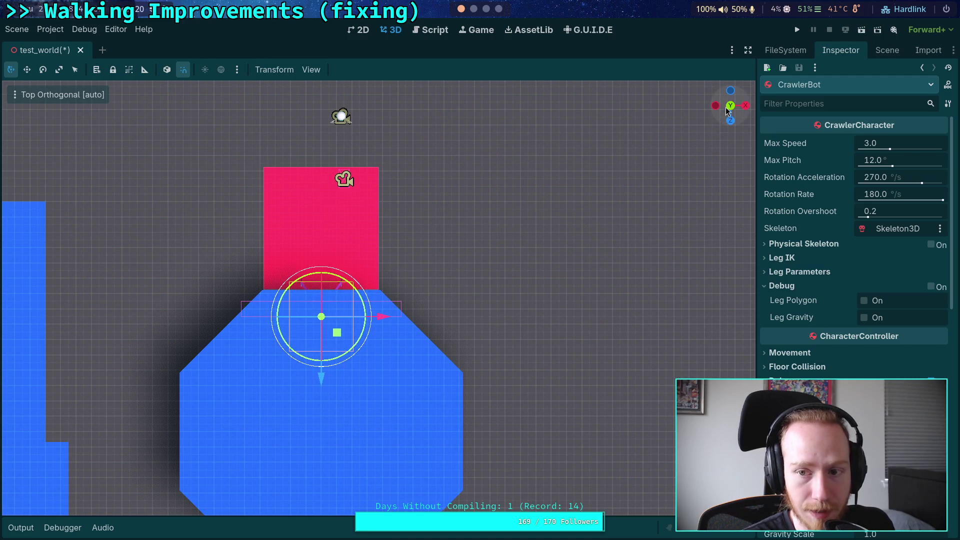
pyautogui.moveTo(450, 386); pyautogui.dragTo(435, 340)
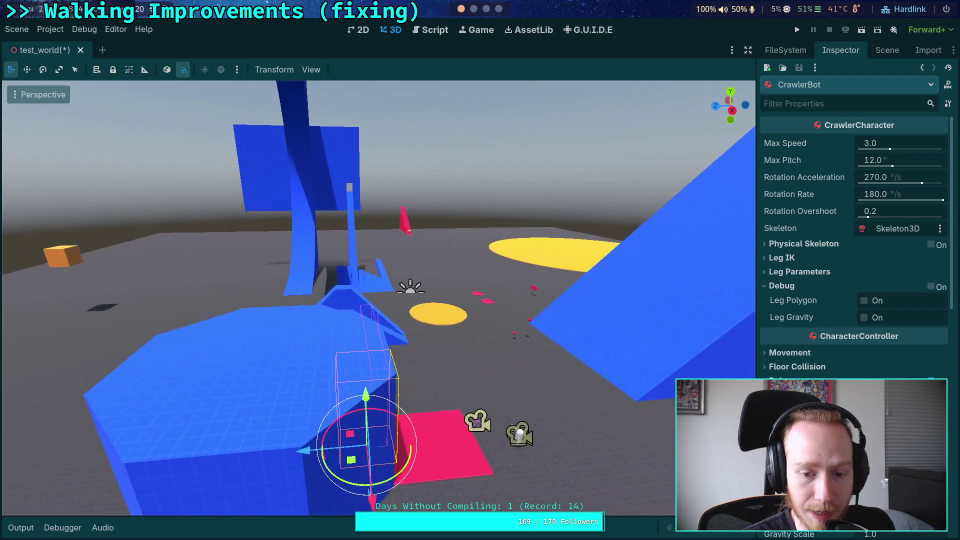
pyautogui.moveTo(352, 395)
pyautogui.mouseDown()
pyautogui.moveTo(368, 199)
pyautogui.moveTo(401, 232)
pyautogui.moveTo(415, 215)
pyautogui.moveTo(347, 238)
pyautogui.mouseUp()
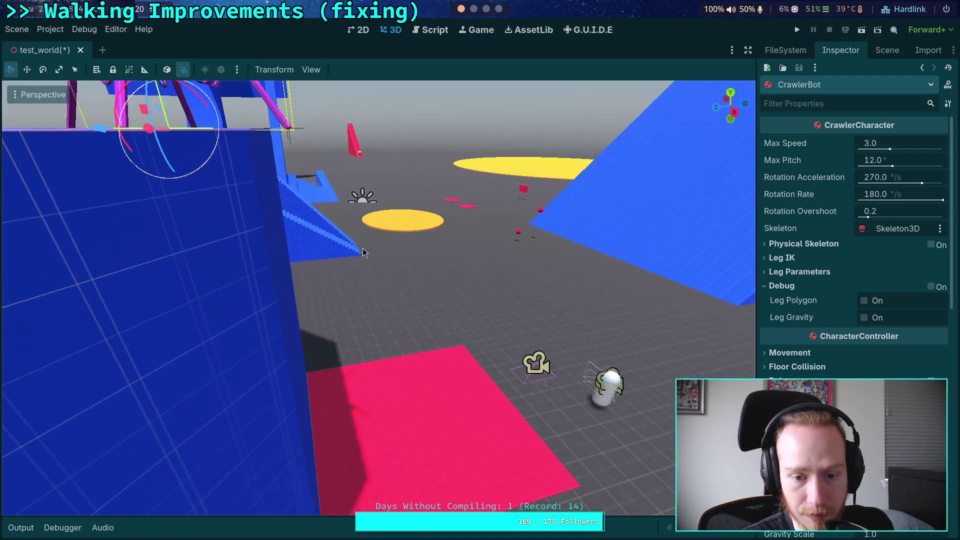
# Edit Elevator2's Extension Length, raise the platform higher, and test-run the scene
pyautogui.click(386, 446)
pyautogui.click(903, 145)
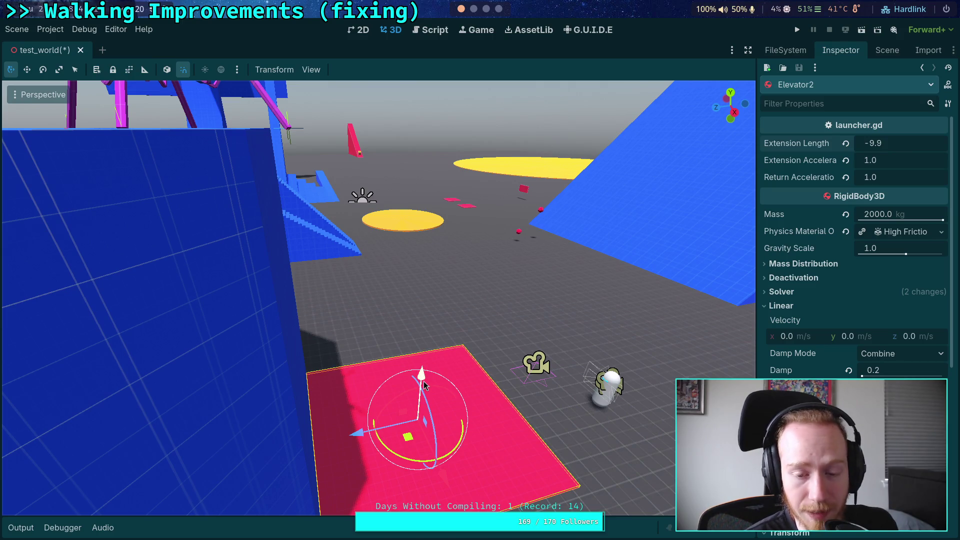
pyautogui.moveTo(422, 384)
pyautogui.mouseDown()
pyautogui.moveTo(430, 165)
pyautogui.moveTo(403, 28)
pyautogui.moveTo(453, 126)
pyautogui.moveTo(803, 18)
pyautogui.mouseUp()
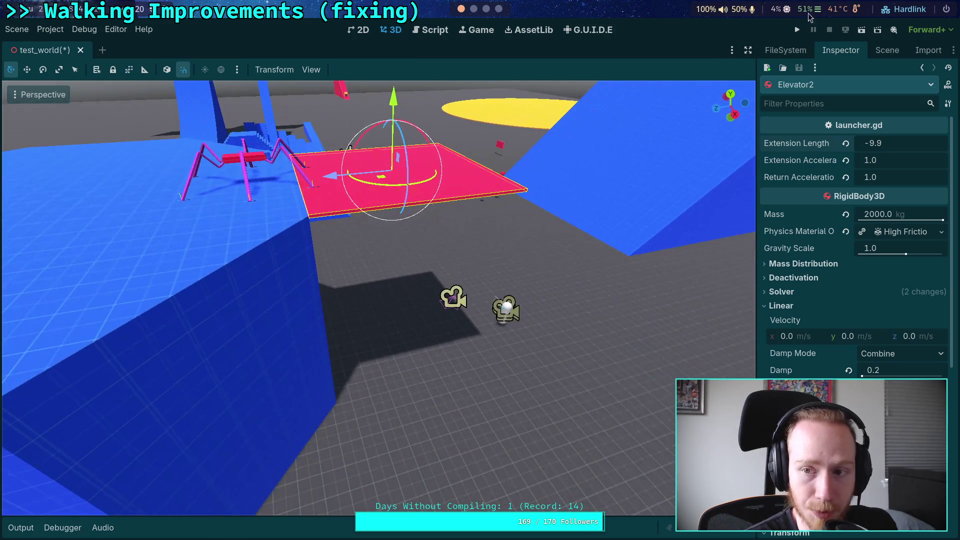
pyautogui.click(798, 30)
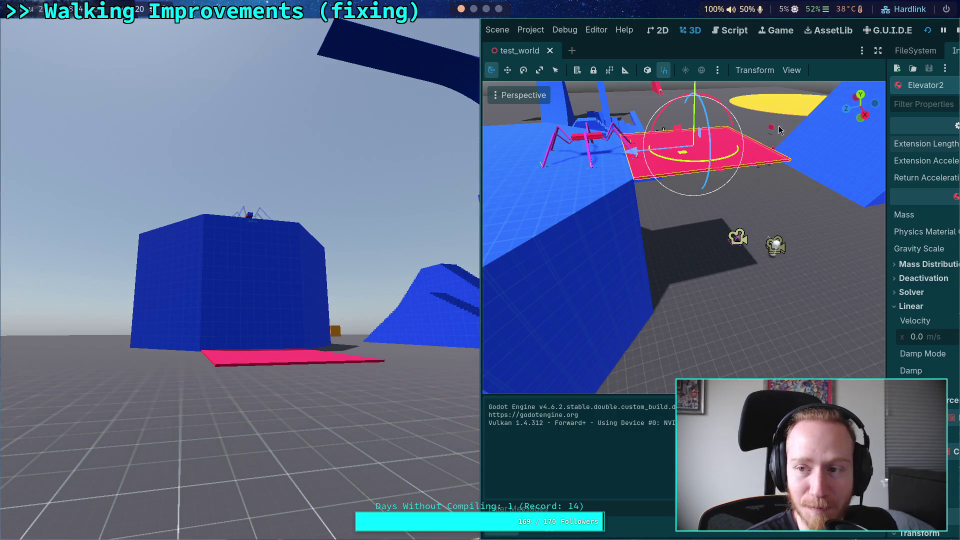
pyautogui.click(956, 30)
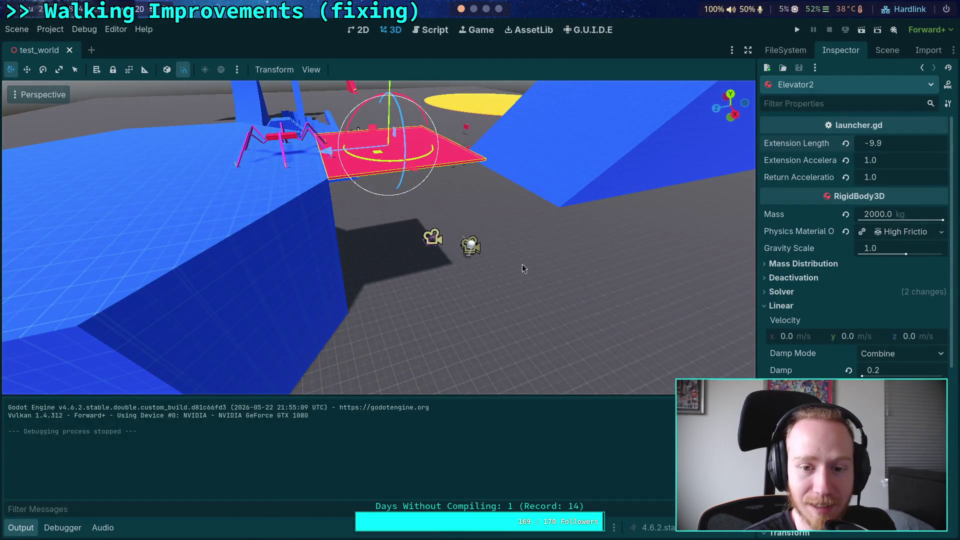
# Rotate the Player and move it onto the blue block beside the crawler
pyautogui.click(471, 250)
pyautogui.moveTo(471, 294)
pyautogui.mouseDown()
pyautogui.moveTo(495, 255)
pyautogui.moveTo(451, 275)
pyautogui.mouseUp()
pyautogui.moveTo(483, 202)
pyautogui.mouseDown()
pyautogui.moveTo(273, 255)
pyautogui.moveTo(229, 54)
pyautogui.mouseUp()
pyautogui.moveTo(410, 124); pyautogui.dragTo(420, 98)
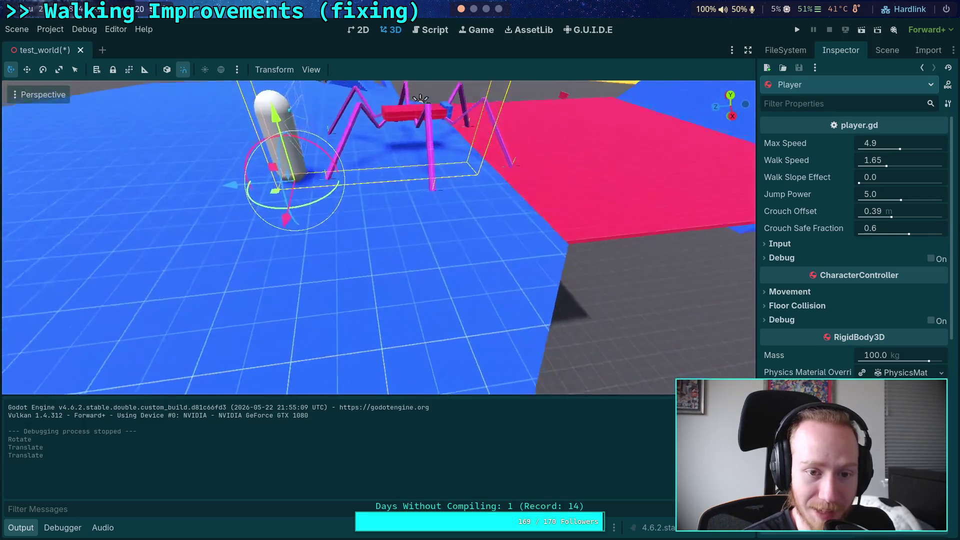
pyautogui.moveTo(274, 187)
pyautogui.mouseDown()
pyautogui.moveTo(430, 258)
pyautogui.moveTo(433, 285)
pyautogui.mouseUp()
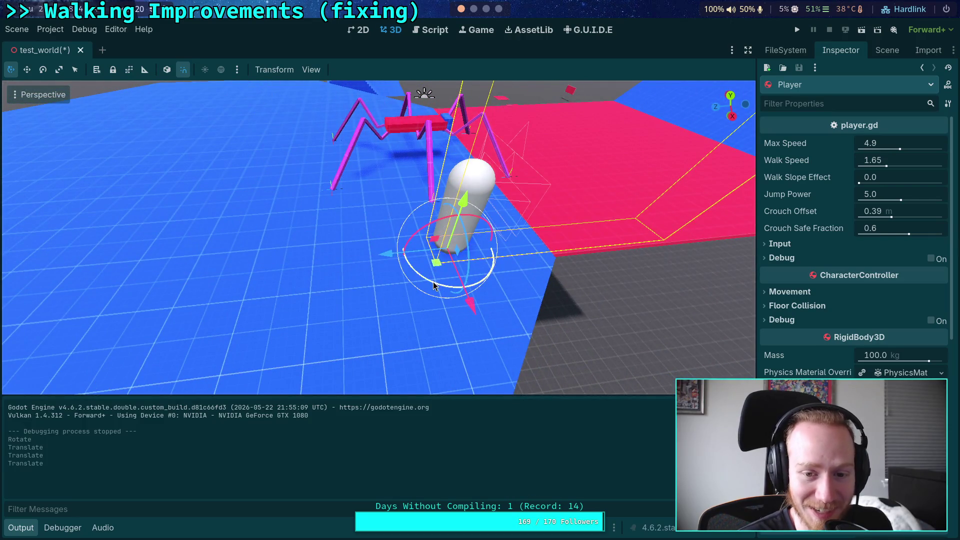
# Save and run the test world from the Player's new spot, then stop the game
pyautogui.press('F5')
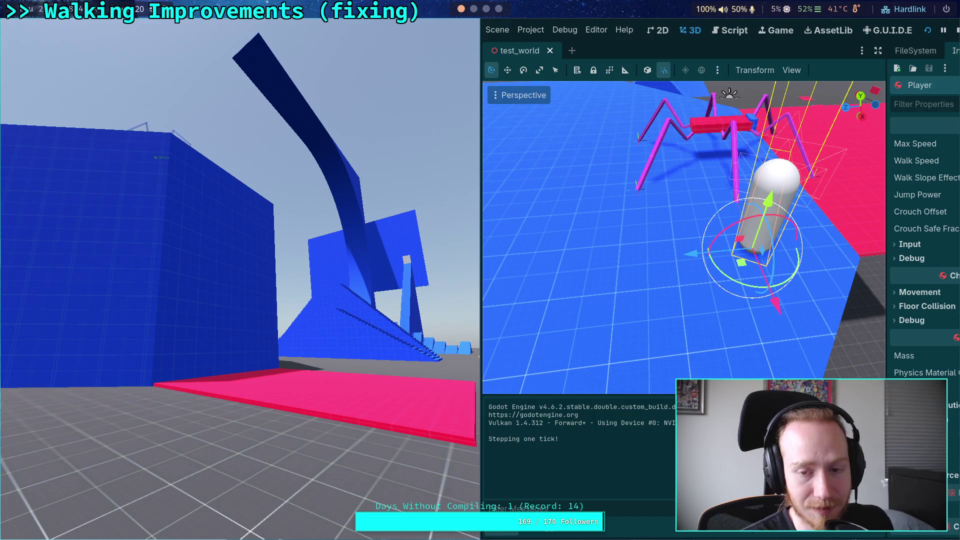
pyautogui.click(958, 30)
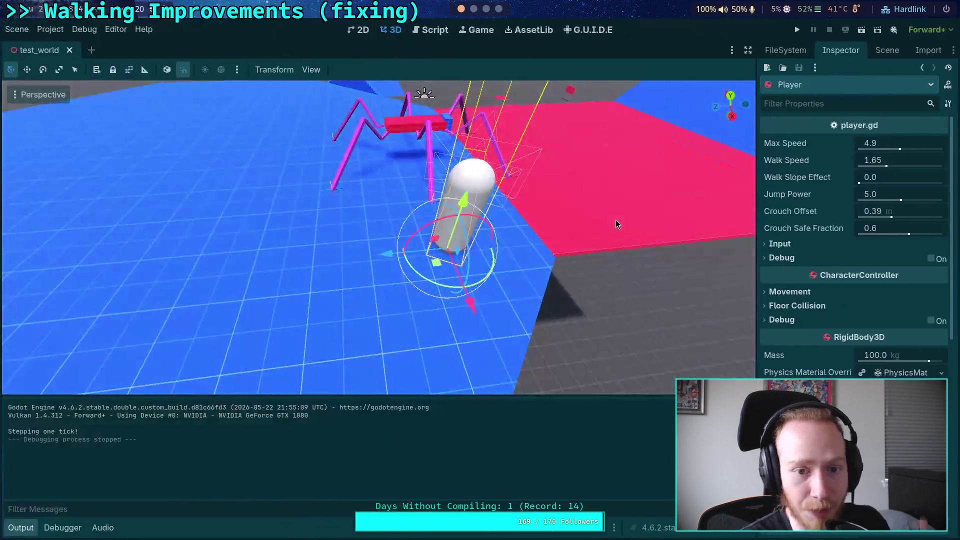
# Select the CrawlerBot node in the scene tree, then return to the script editor with FileSystem shown
pyautogui.moveTo(348, 276)
pyautogui.mouseDown()
pyautogui.moveTo(373, 268)
pyautogui.moveTo(356, 293)
pyautogui.mouseUp()
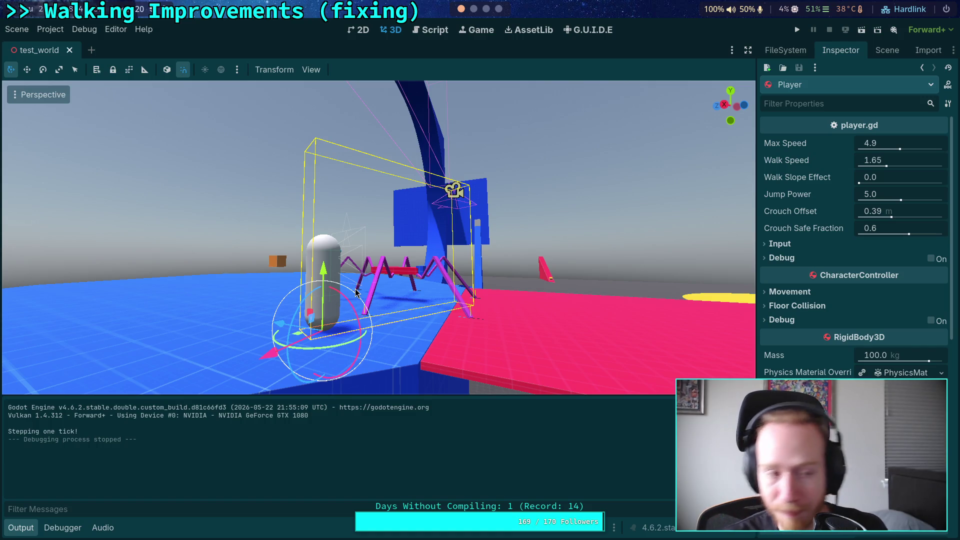
pyautogui.click(886, 50)
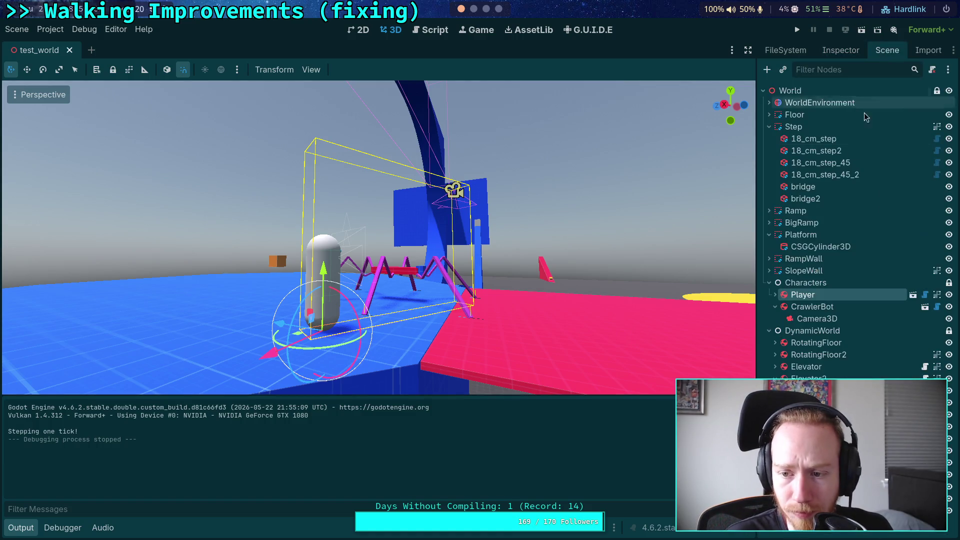
pyautogui.click(844, 53)
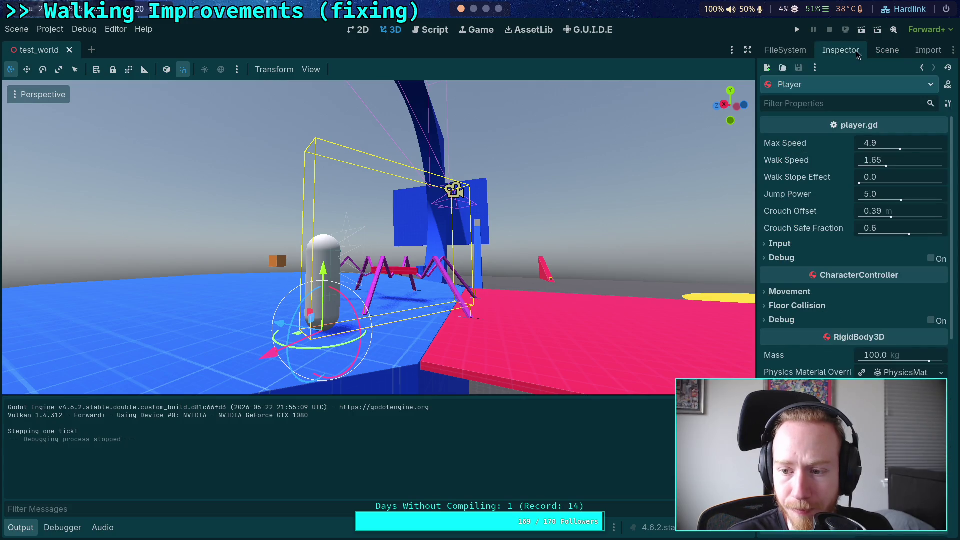
pyautogui.click(887, 50)
pyautogui.click(882, 306)
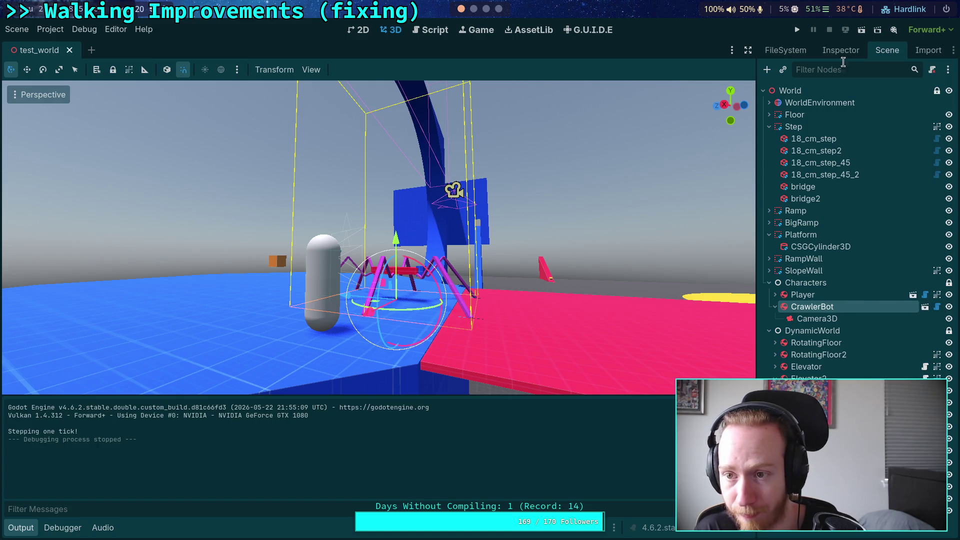
pyautogui.click(800, 52)
pyautogui.click(429, 27)
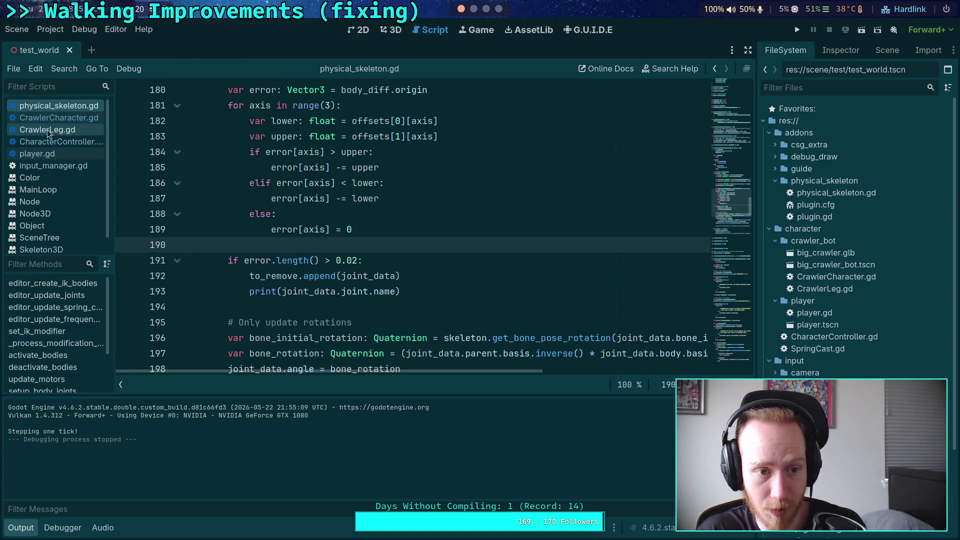
# Open CrawlerLeg.gd and set debug_enable on line 85 to true
pyautogui.click(47, 130)
pyautogui.scroll(5, 681, 236)
pyautogui.moveTo(725, 210)
pyautogui.mouseDown()
pyautogui.moveTo(725, 131)
pyautogui.moveTo(724, 143)
pyautogui.mouseUp()
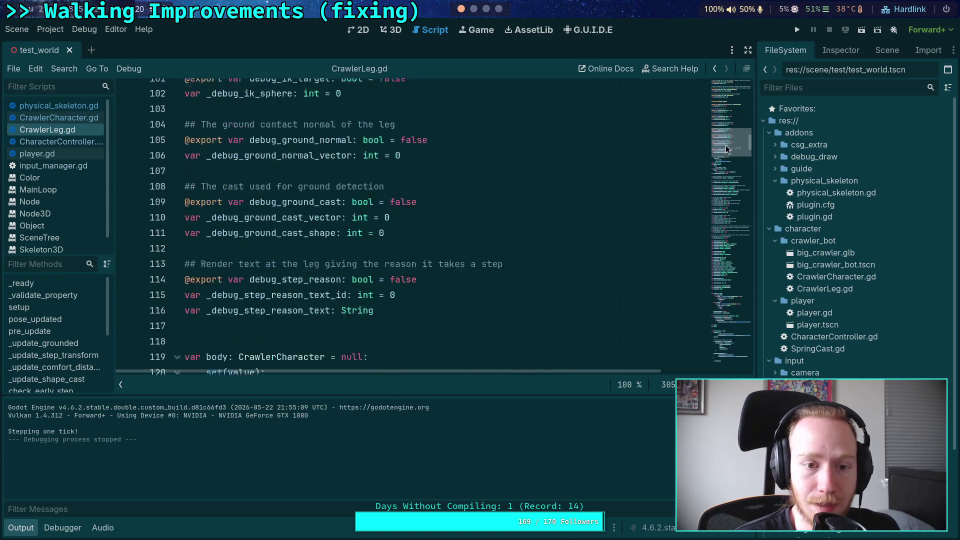
pyautogui.click(21, 527)
pyautogui.scroll(15, 345, 382)
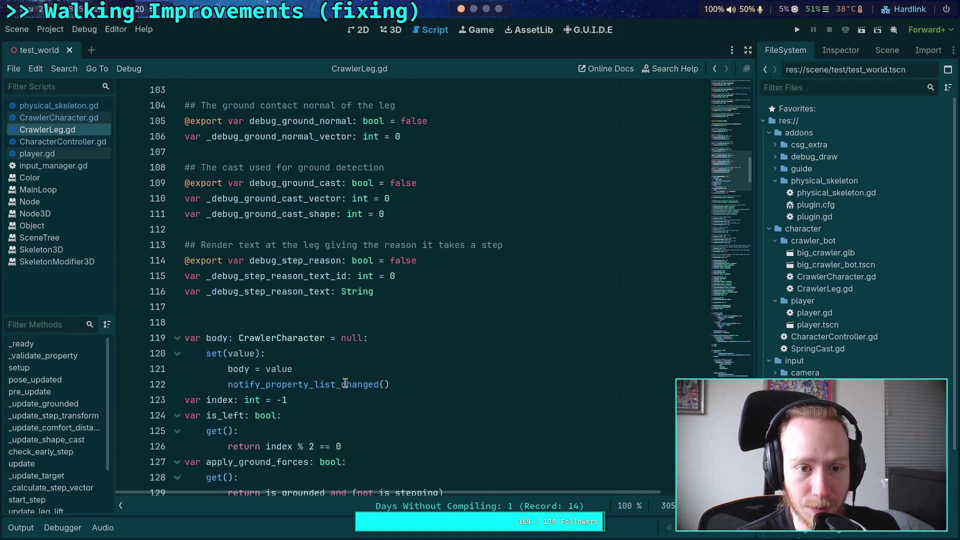
pyautogui.scroll(1, 345, 382)
pyautogui.doubleClick(334, 322)
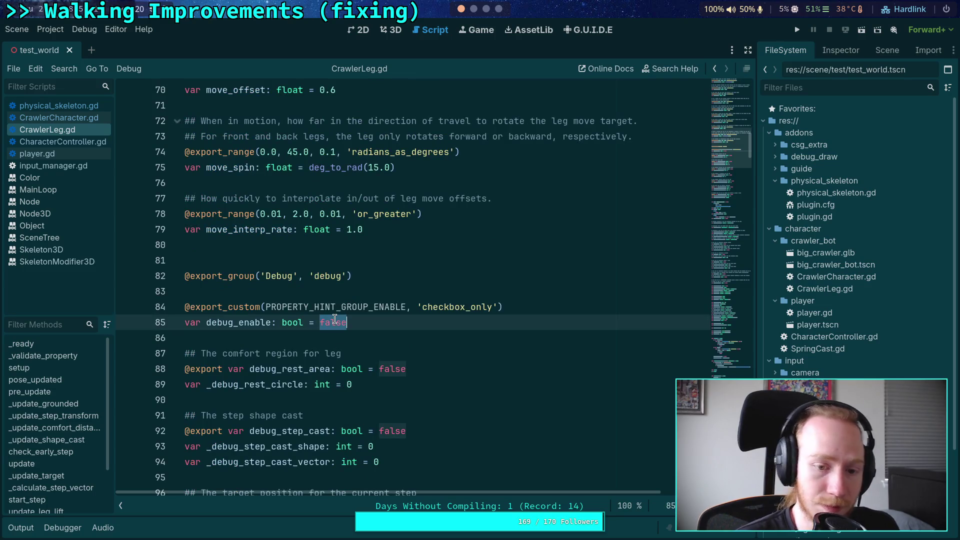
pyautogui.write('true')
# Set the step cast, step target and IK target debug flags to true
pyautogui.scroll(-3, 390, 298)
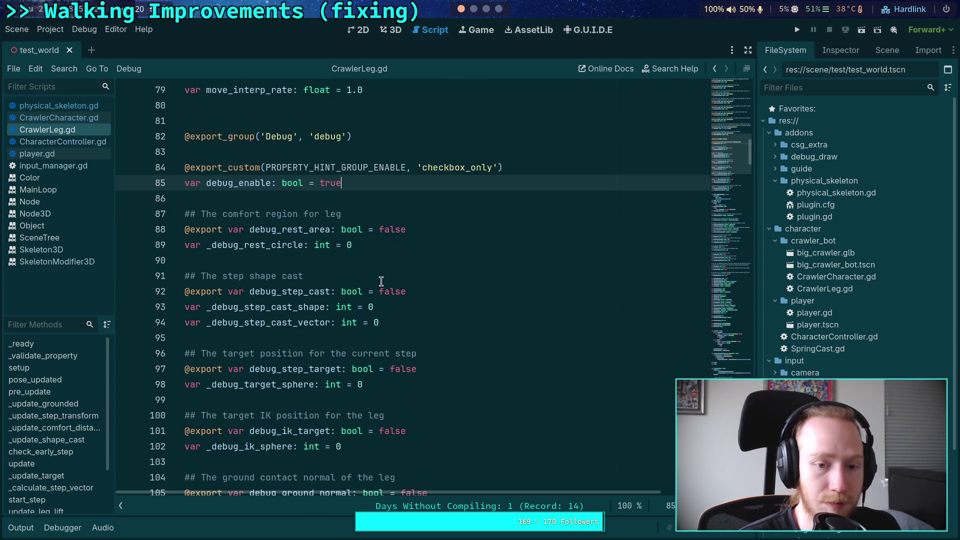
pyautogui.scroll(-1, 377, 263)
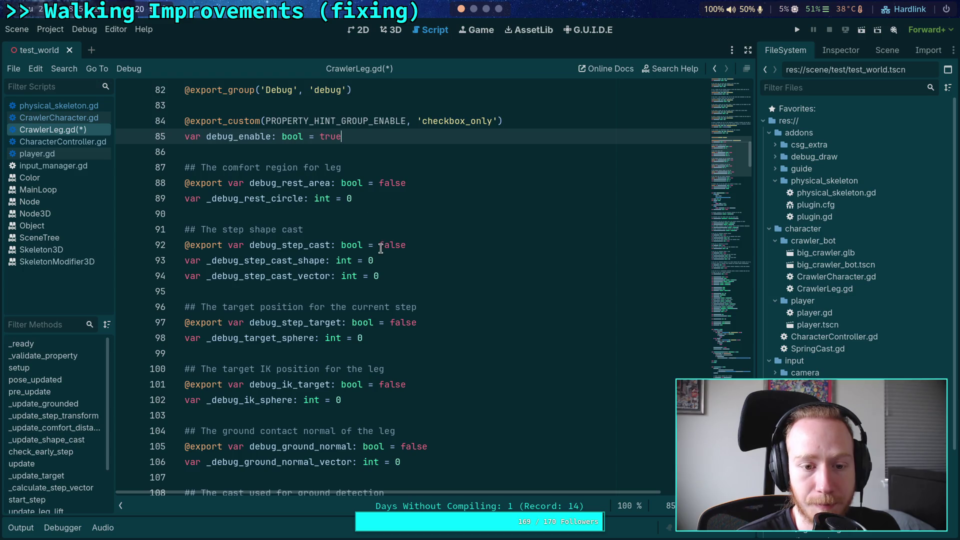
pyautogui.scroll(-2, 382, 248)
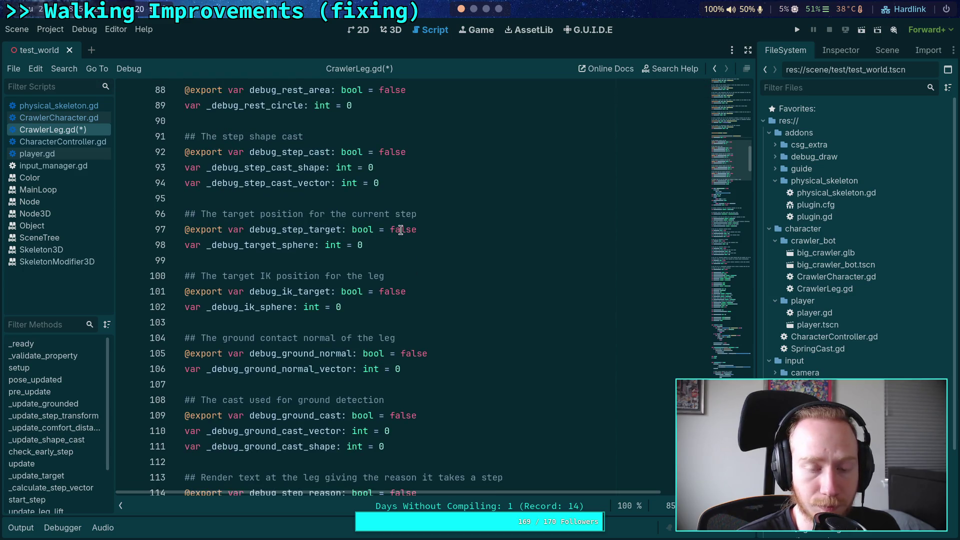
pyautogui.write('true')
pyautogui.doubleClick(401, 229)
pyautogui.write('true')
pyautogui.scroll(-2, 397, 274)
pyautogui.doubleClick(393, 199)
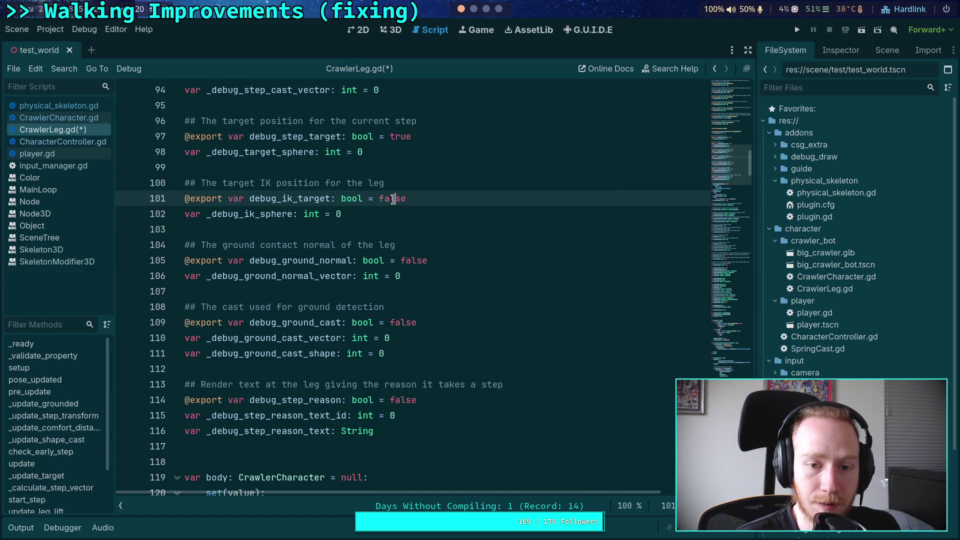
pyautogui.write('tru')
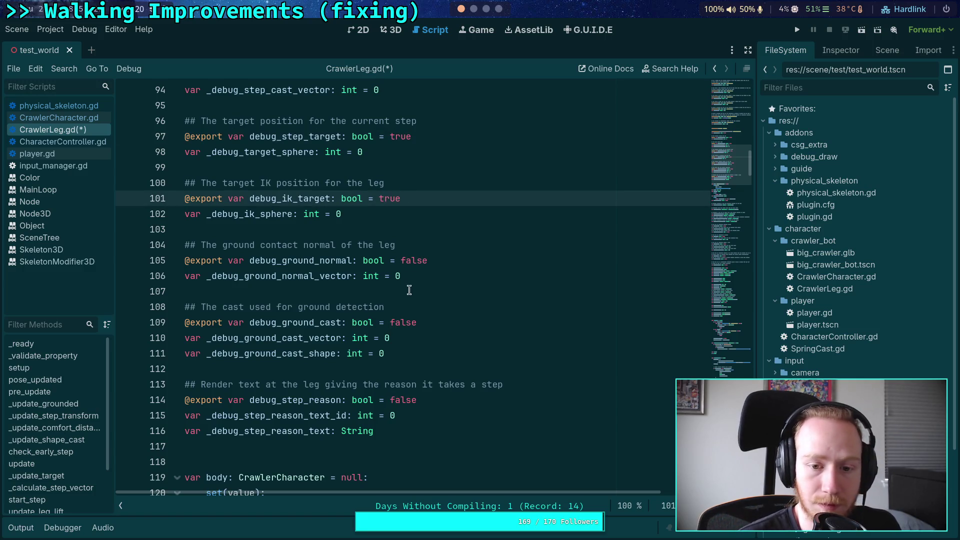
# Set debug_ground_cast to true, keeping debug_ground_normal false, and run the game
pyautogui.click(412, 260)
pyautogui.doubleClick(411, 261)
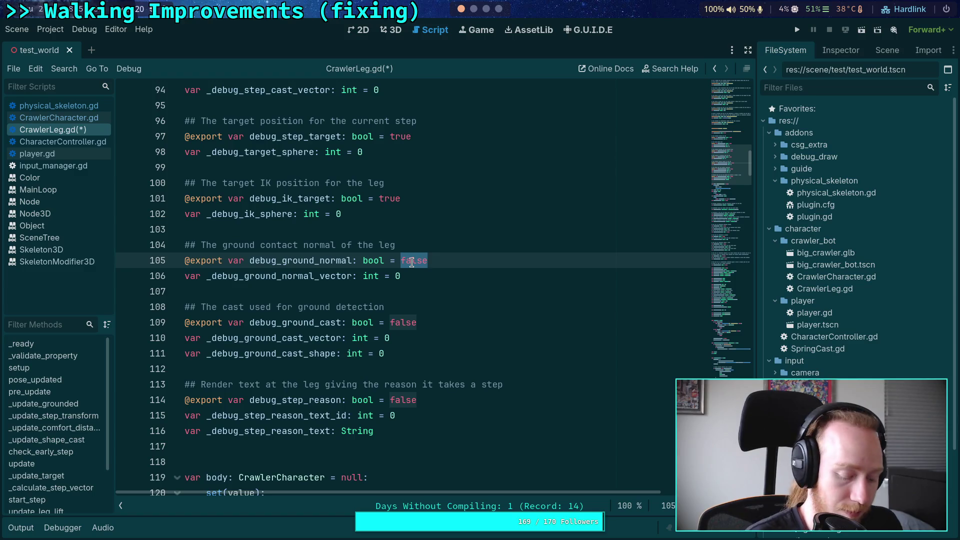
pyautogui.write('true')
pyautogui.doubleClick(409, 260)
pyautogui.write('fal')
pyautogui.doubleClick(403, 322)
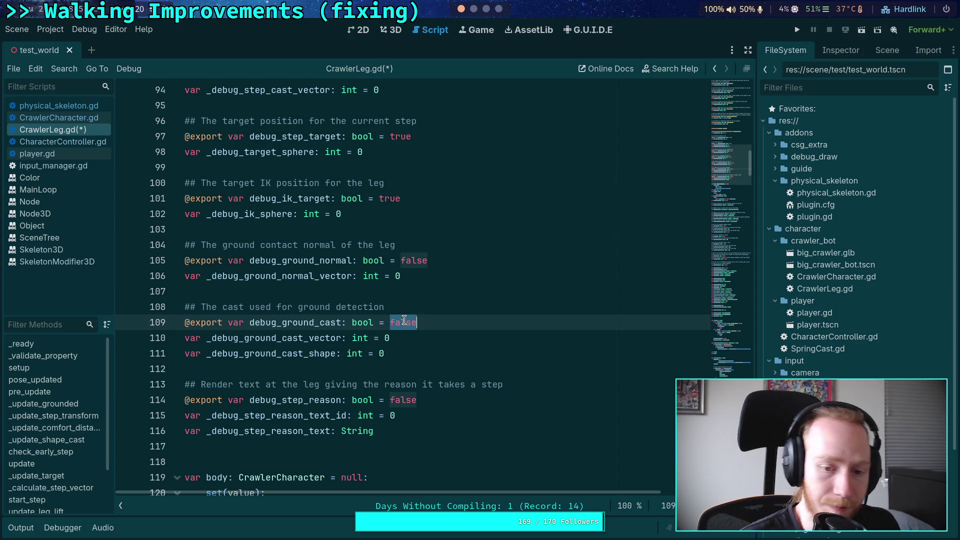
pyautogui.write('true')
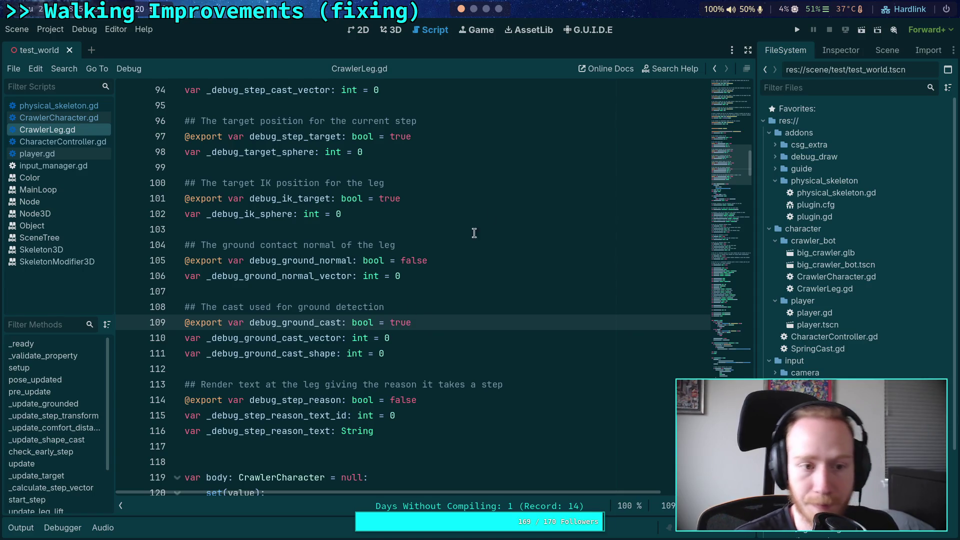
pyautogui.click(797, 29)
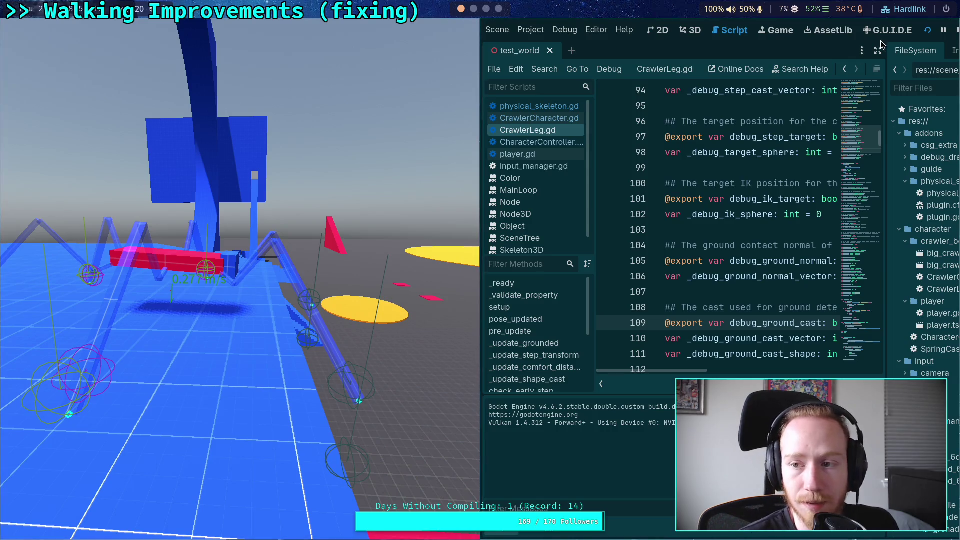
# Stop the game after watching the crawler walk with leg debug spheres and casts
pyautogui.click(954, 31)
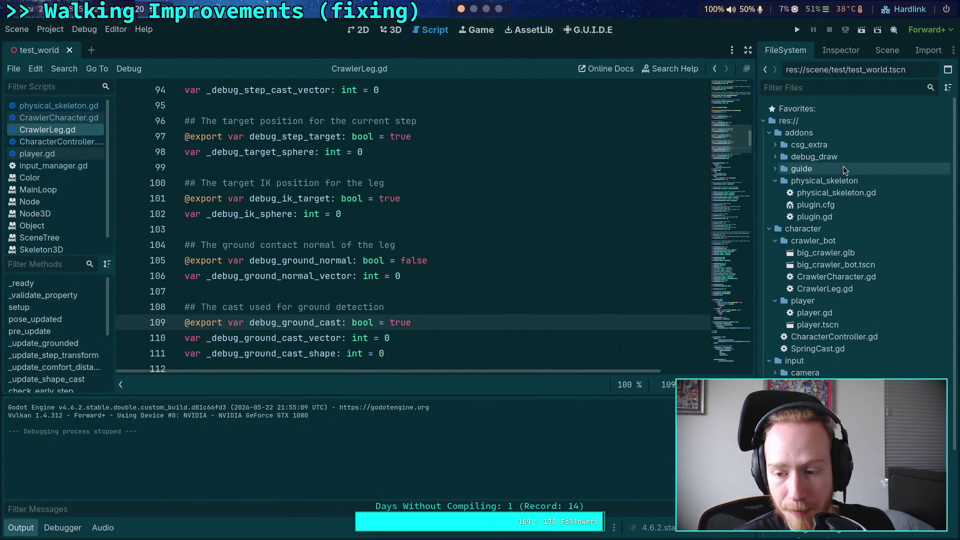
# Open the big_crawler_bot scene, select its CrawlerBot root and expand Leg Parameters
pyautogui.click(850, 51)
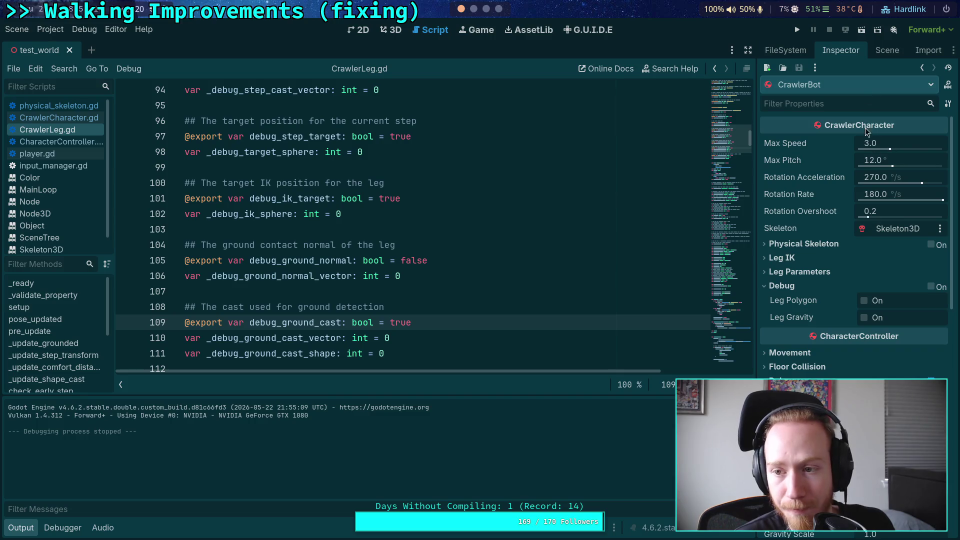
pyautogui.click(888, 54)
pyautogui.click(936, 304)
pyautogui.click(836, 128)
pyautogui.click(827, 89)
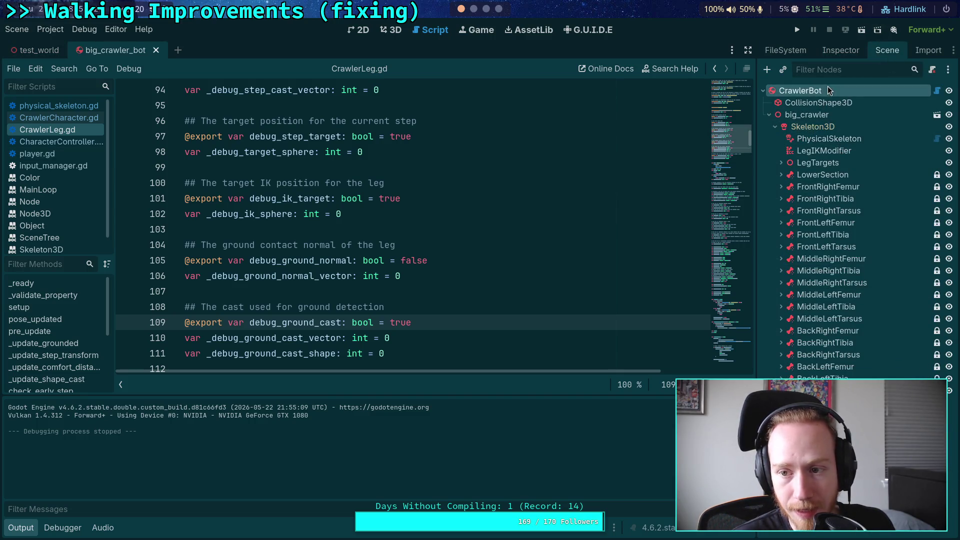
pyautogui.click(830, 50)
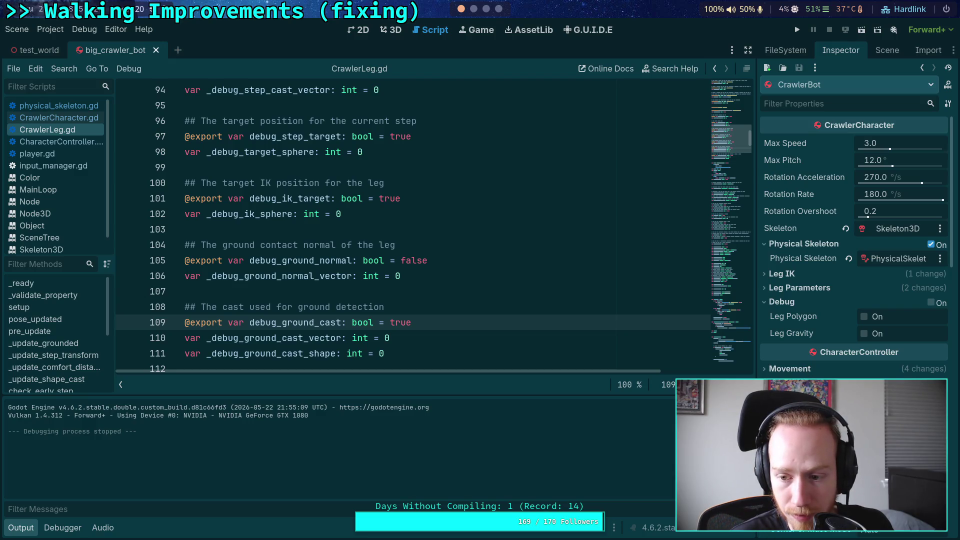
pyautogui.click(796, 283)
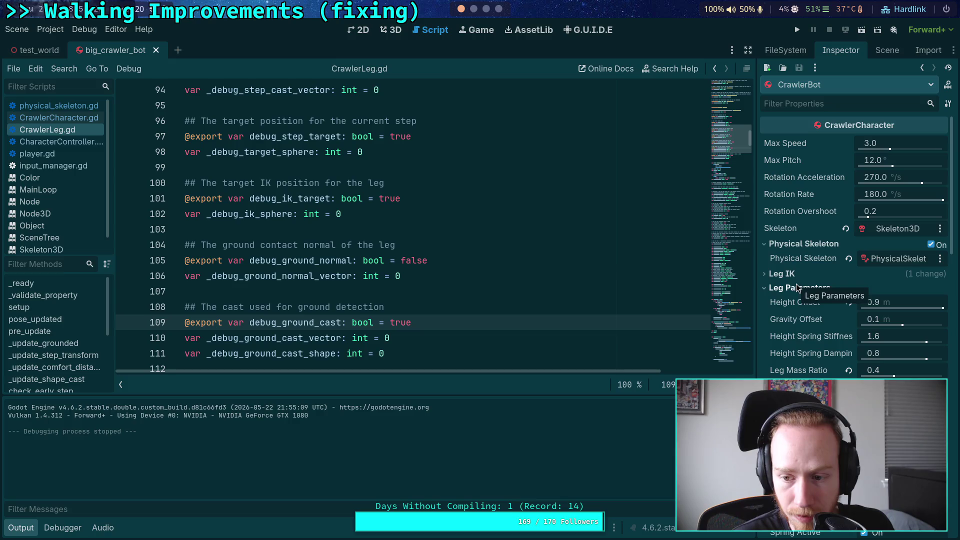
# Set Leg Mass Ratio to 0.5, then run and stop the game to test it
pyautogui.moveTo(800, 368)
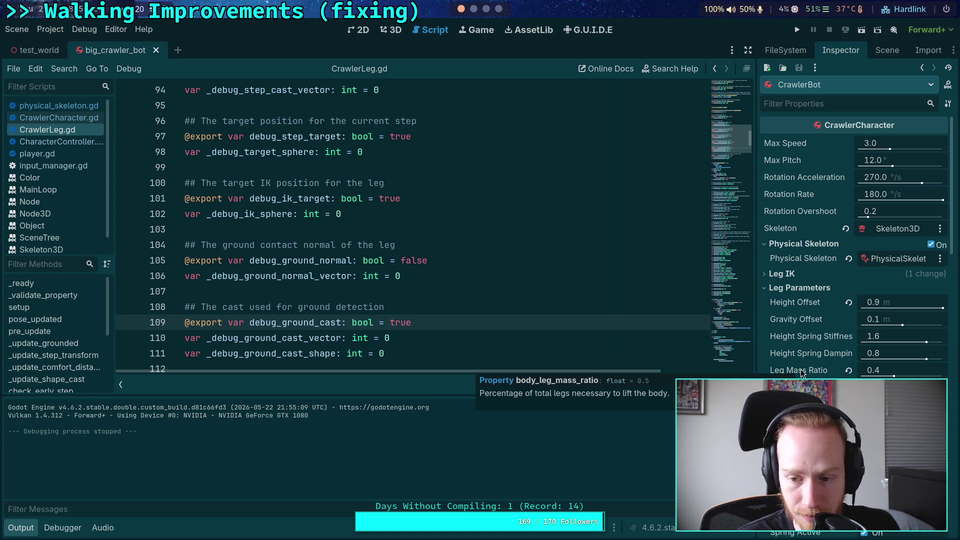
pyautogui.click(875, 370)
pyautogui.write('.5')
pyautogui.press('Return')
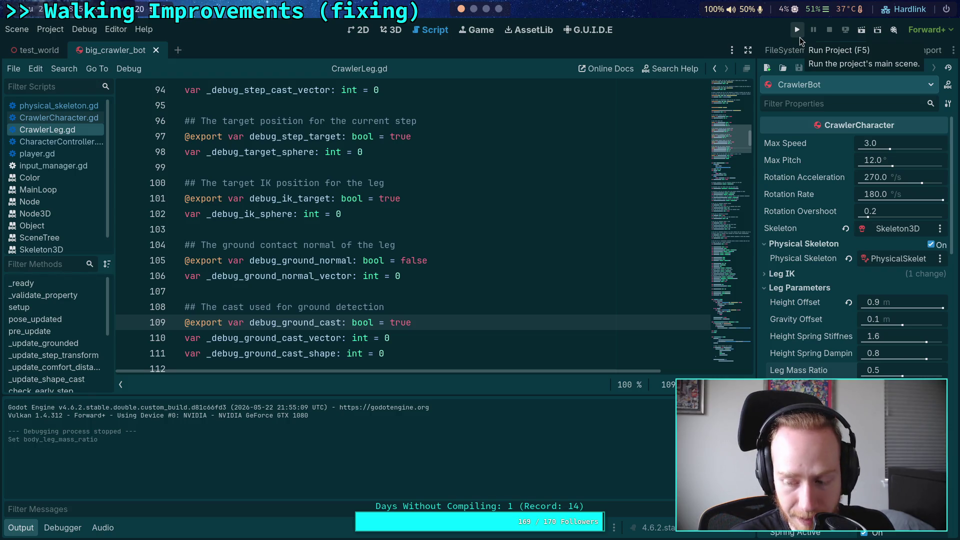
pyautogui.click(879, 371)
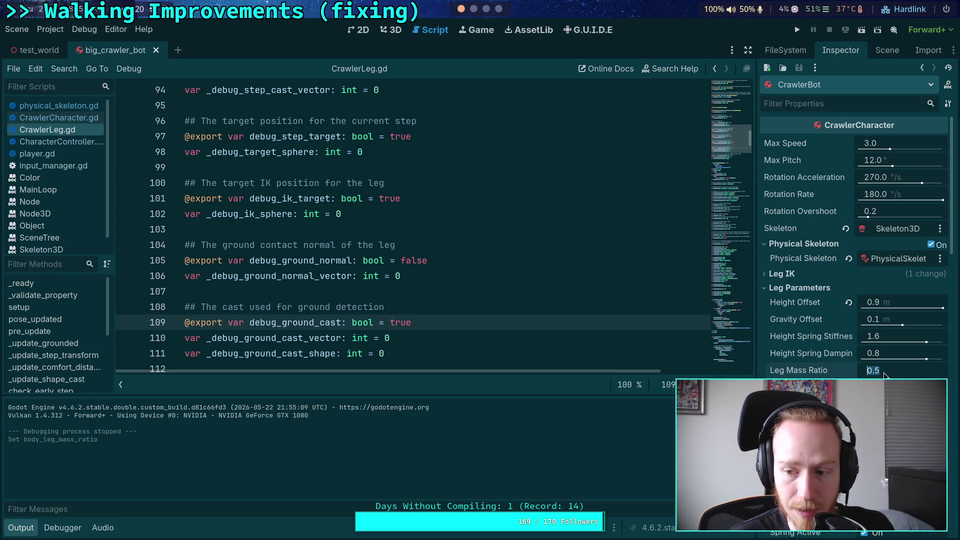
pyautogui.click(787, 369)
pyautogui.press('F5')
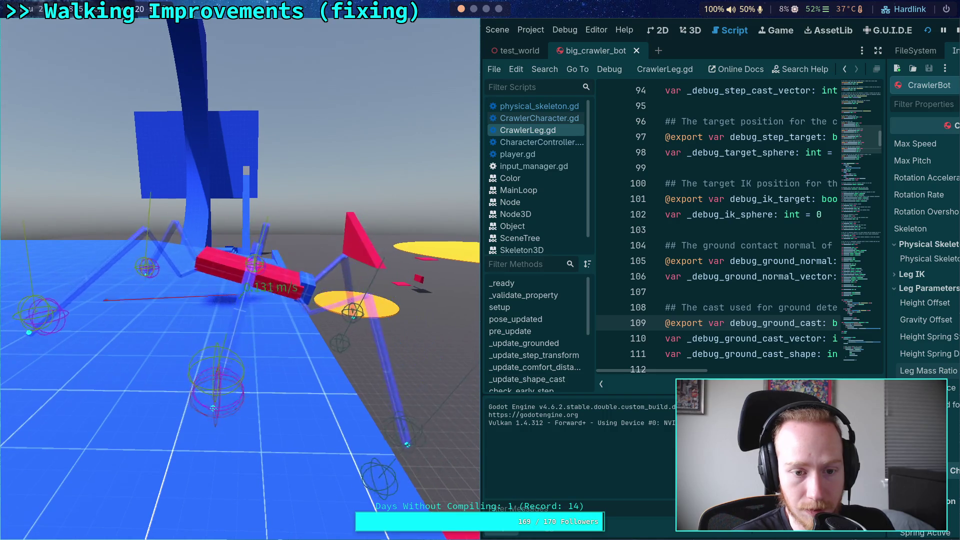
pyautogui.click(955, 32)
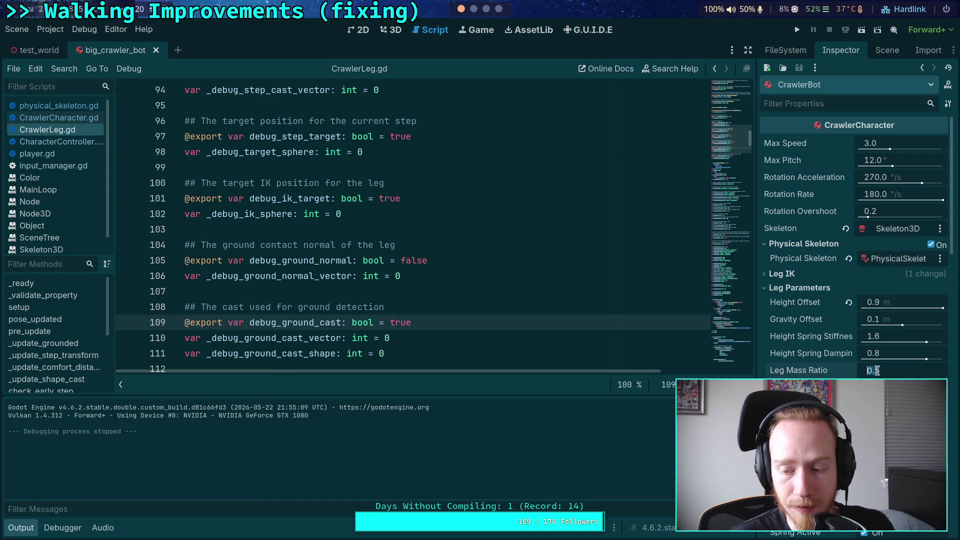
# Reset Leg Mass Ratio to 0.4, run and stop again, and hide the Output panel
pyautogui.press('Return')
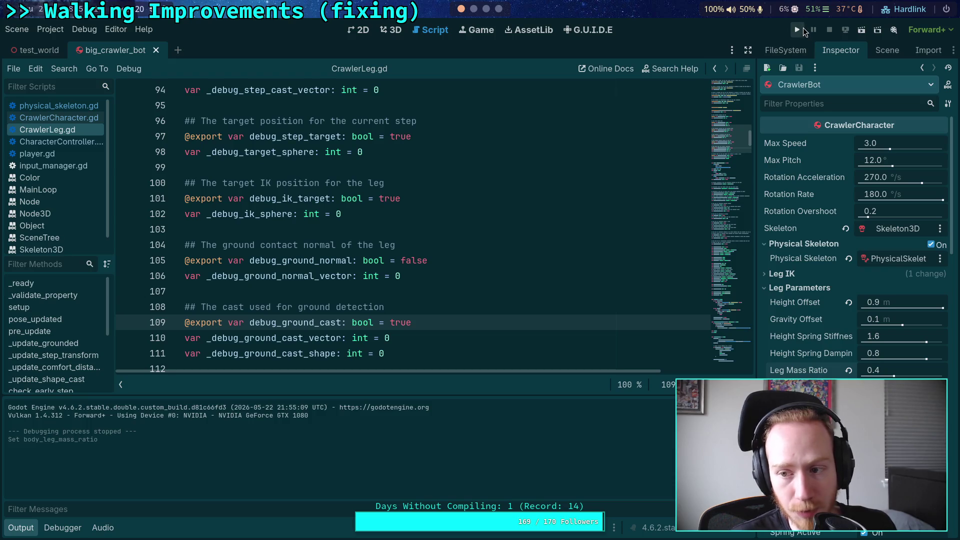
pyautogui.click(799, 30)
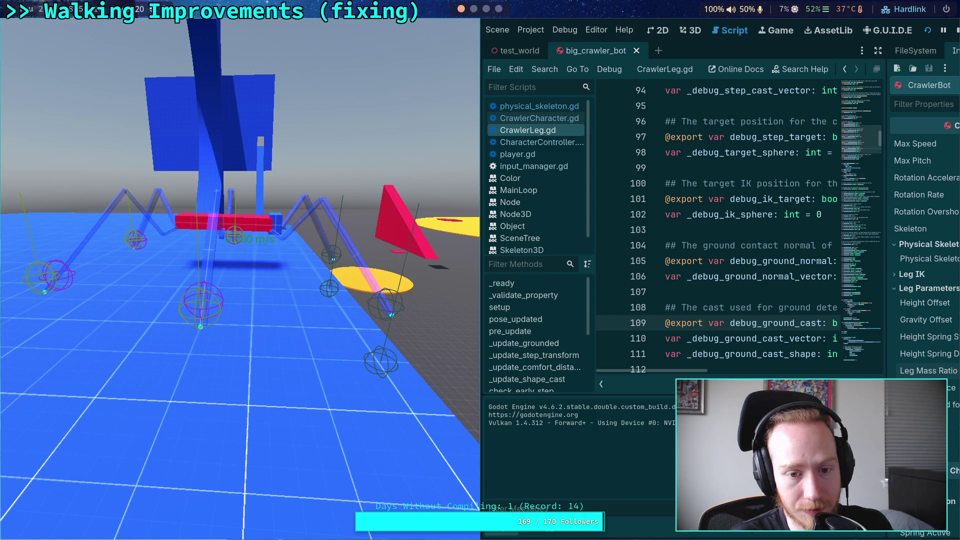
pyautogui.click(956, 30)
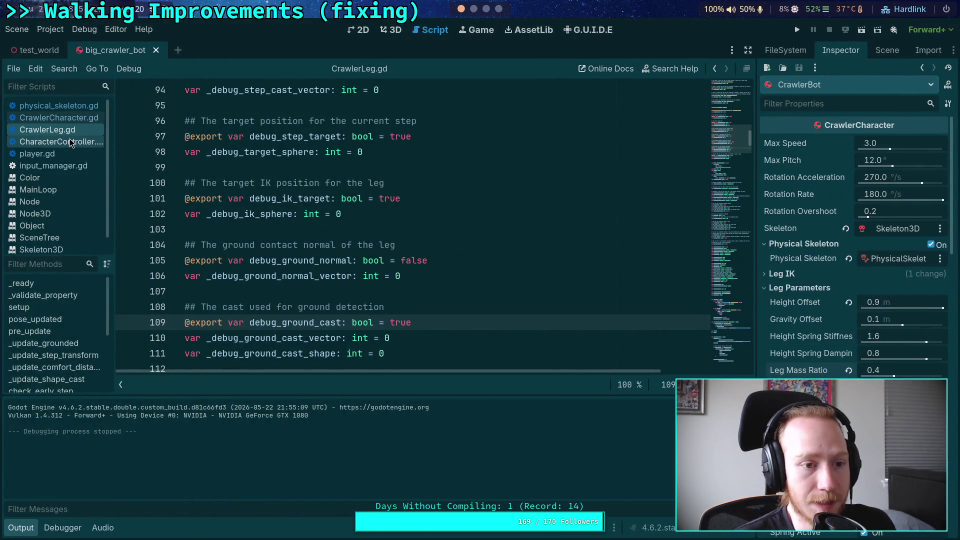
pyautogui.click(21, 527)
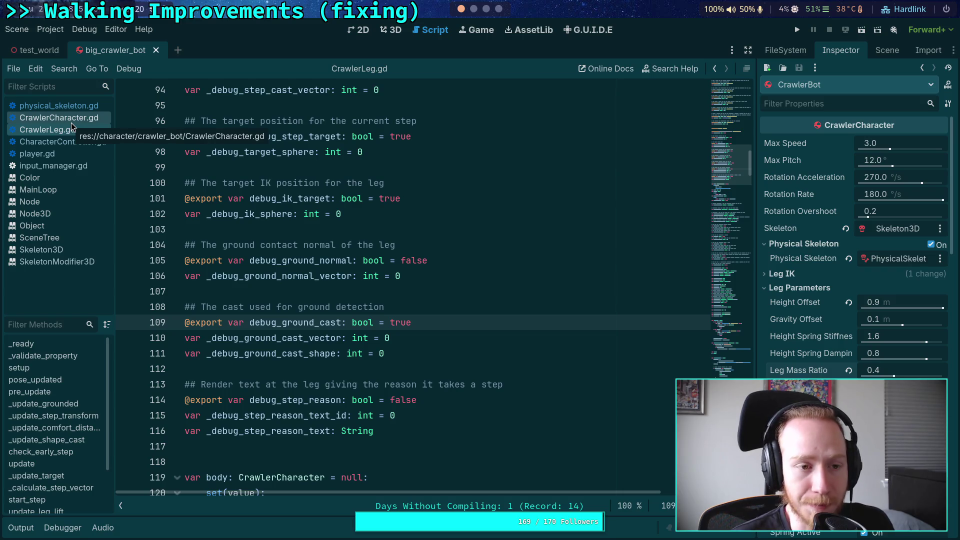
# In CrawlerCharacter.gd, add print(leg_gravity_power) after _solve_rotation(state) and run the game
pyautogui.click(71, 122)
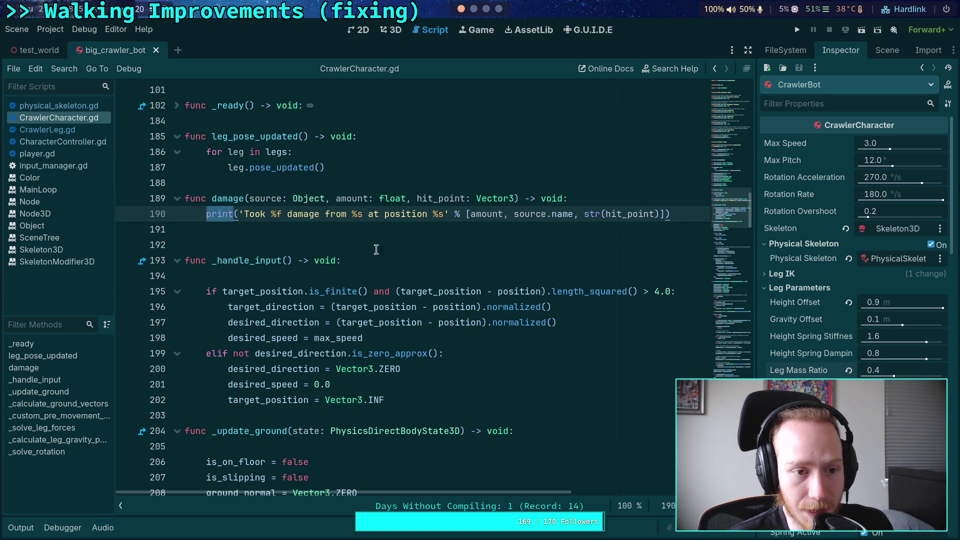
pyautogui.scroll(-10, 555, 253)
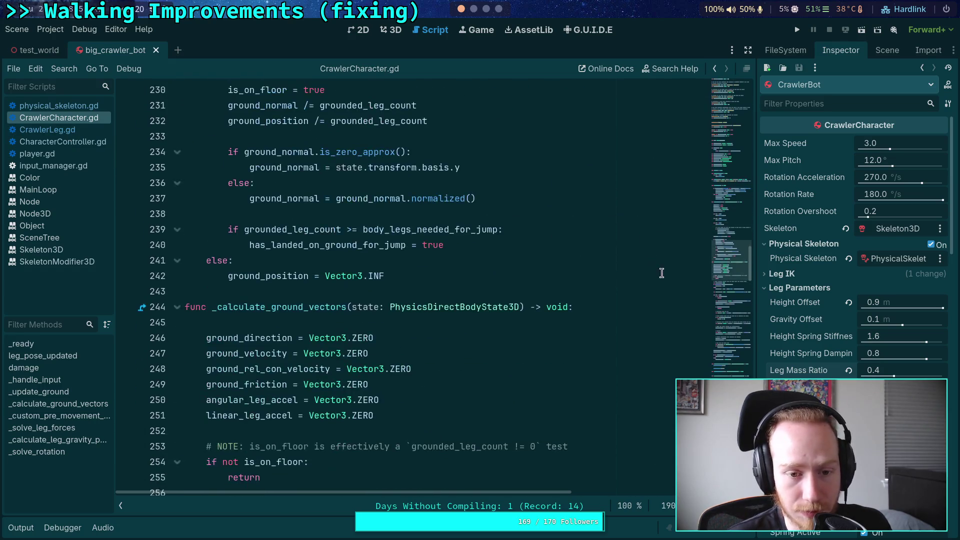
pyautogui.scroll(-20, 718, 273)
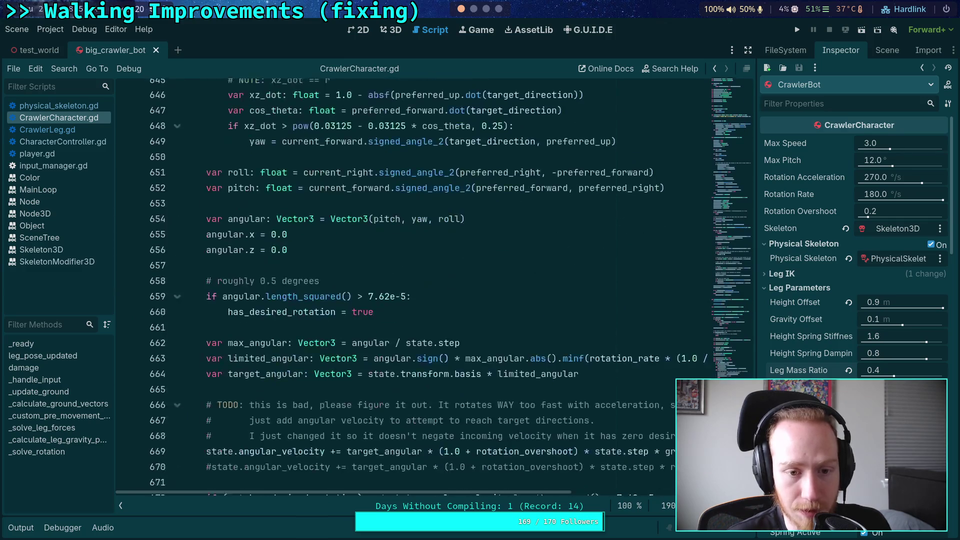
pyautogui.moveTo(707, 350)
pyautogui.mouseDown()
pyautogui.moveTo(713, 334)
pyautogui.moveTo(707, 356)
pyautogui.moveTo(706, 340)
pyautogui.mouseUp()
pyautogui.scroll(-2, 378, 247)
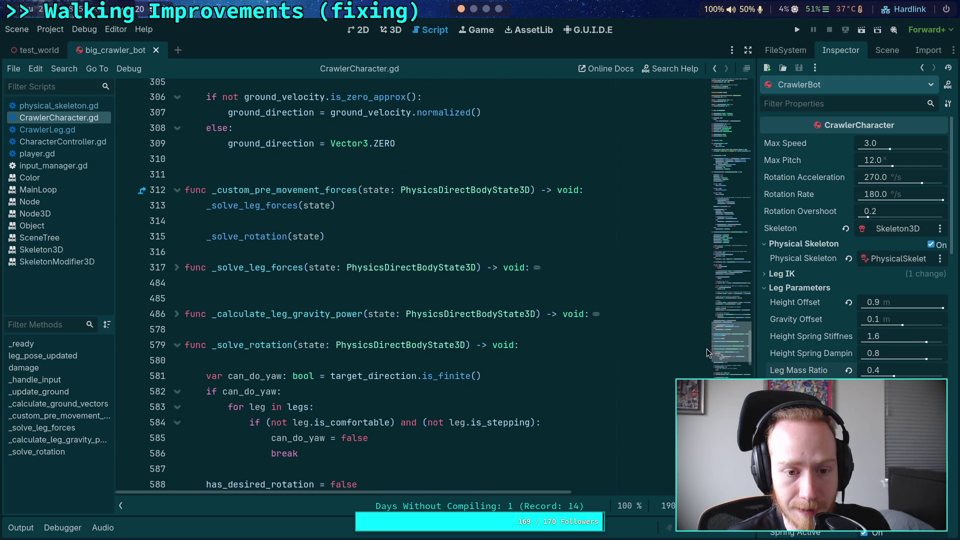
pyautogui.click(358, 234)
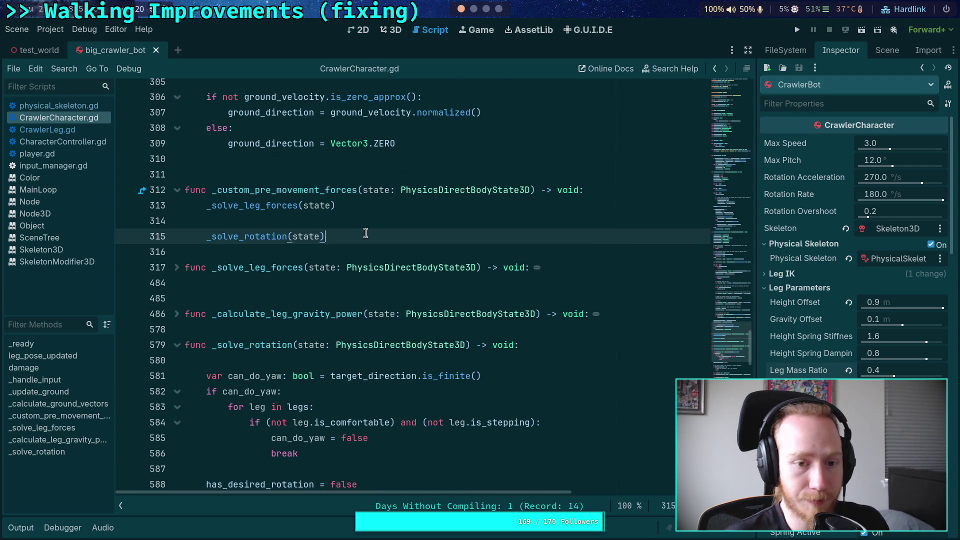
pyautogui.press('Return')
pyautogui.press('Return')
pyautogui.write('print(')
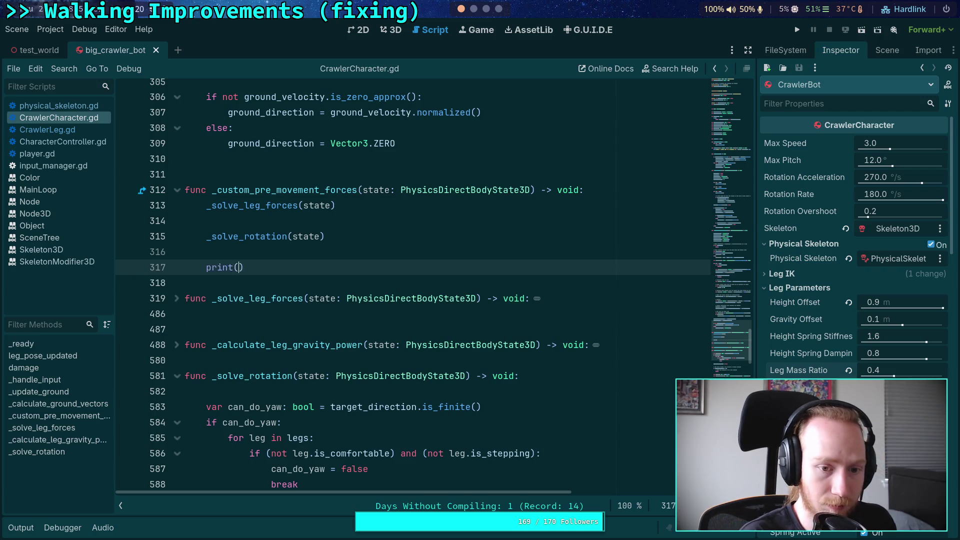
pyautogui.write('leg_gr')
pyautogui.press('Return')
pyautogui.press('F5')
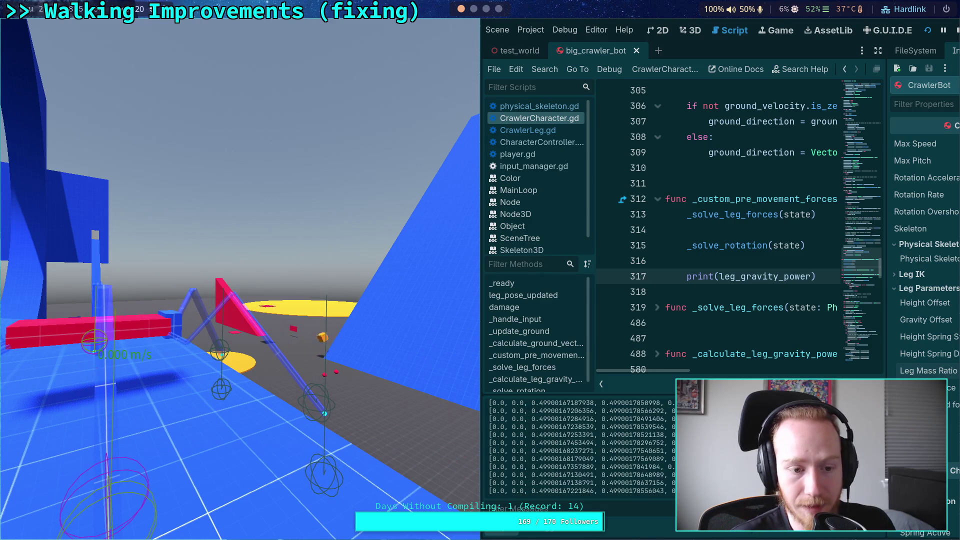
# Stop the game, delete the temporary print line, and return to the test_world scene
pyautogui.click(953, 29)
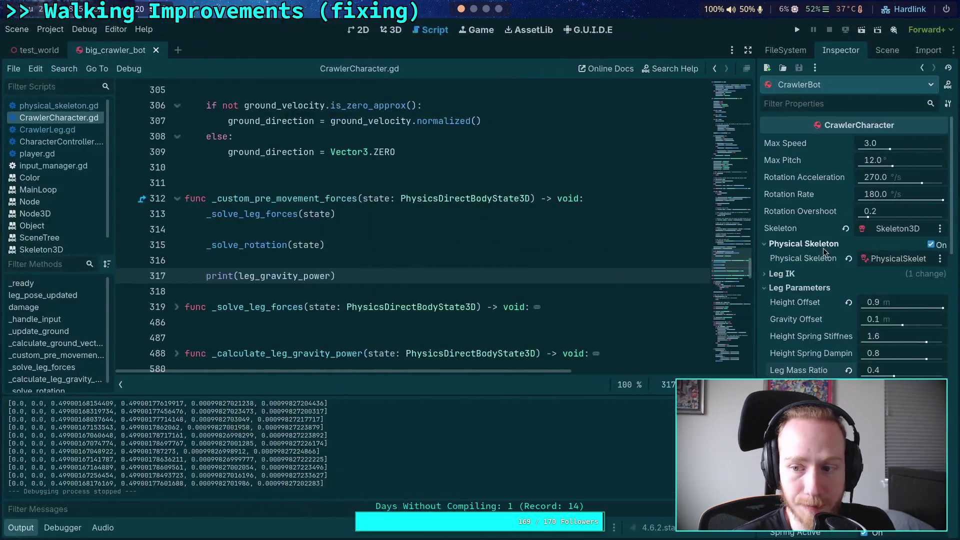
pyautogui.keyDown('shift'); pyautogui.click(331, 244); pyautogui.keyUp('shift')
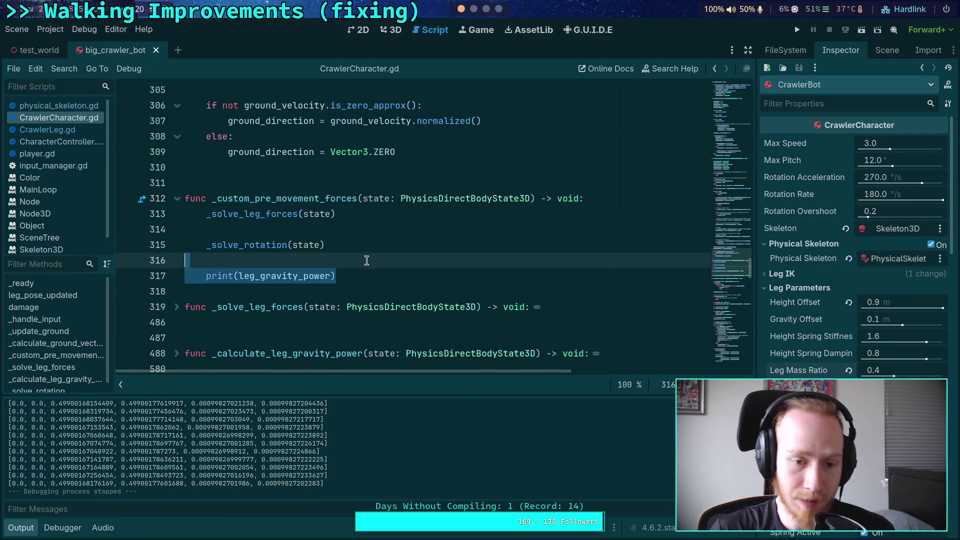
pyautogui.press('BackSpace')
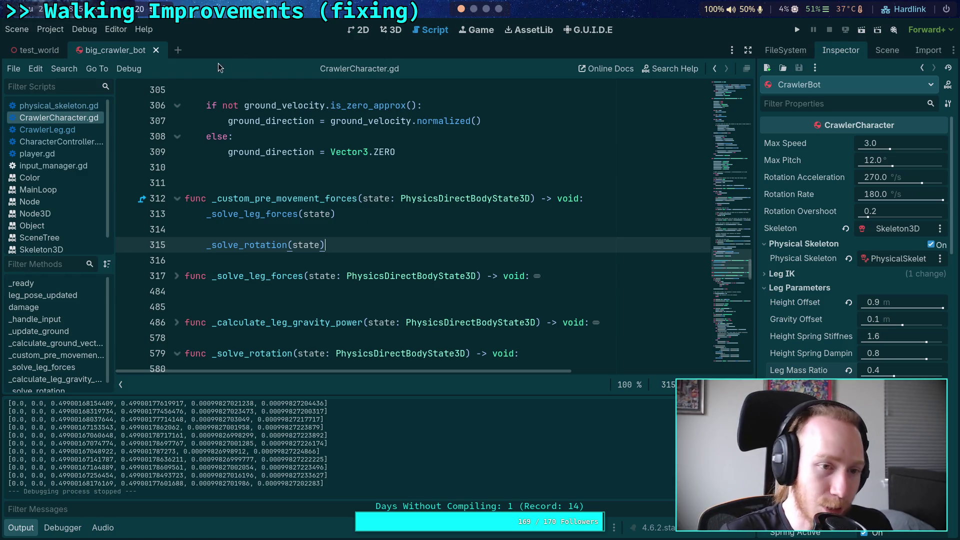
pyautogui.click(43, 53)
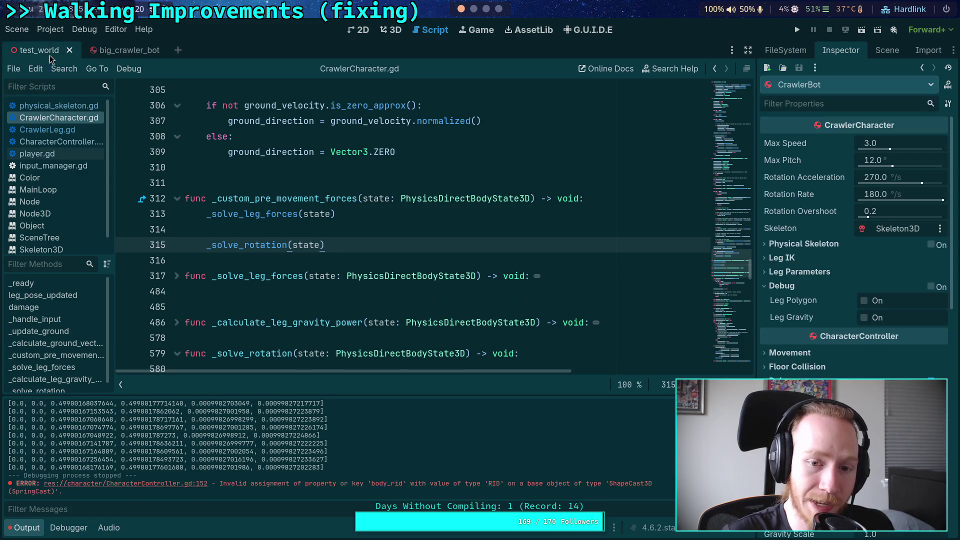
# Follow the Output error link to CharacterController.gd line 152, spring.body_rid = get_rid()
pyautogui.click(393, 30)
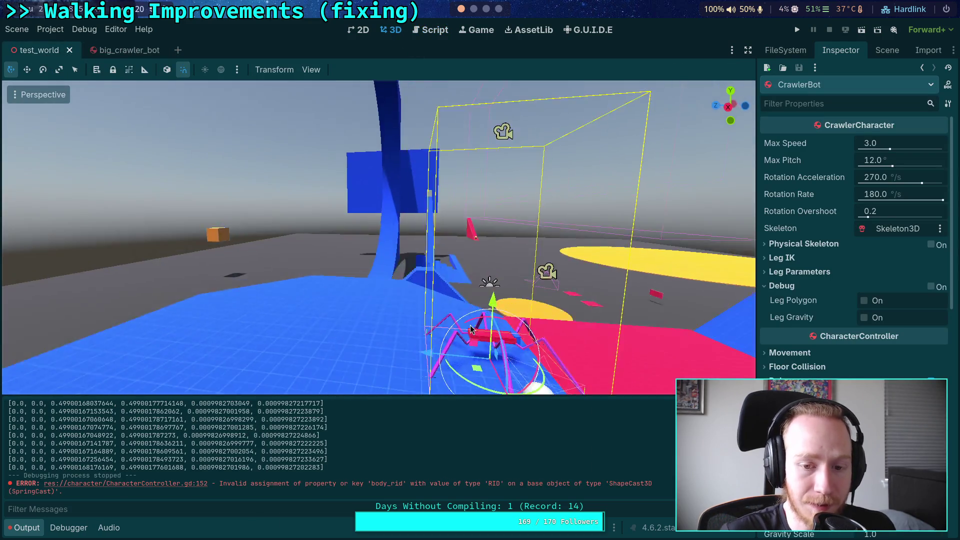
pyautogui.scroll(4, 348, 274)
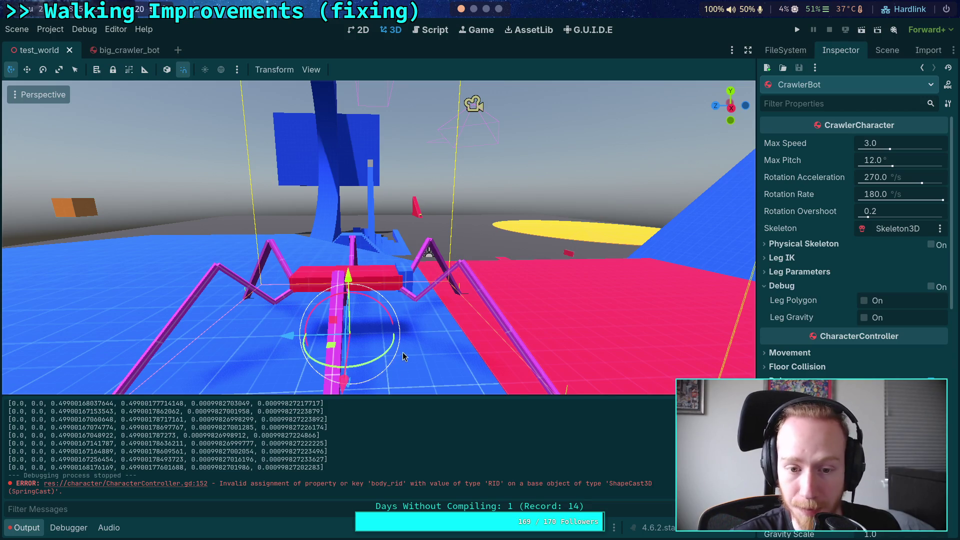
pyautogui.scroll(-4, 401, 352)
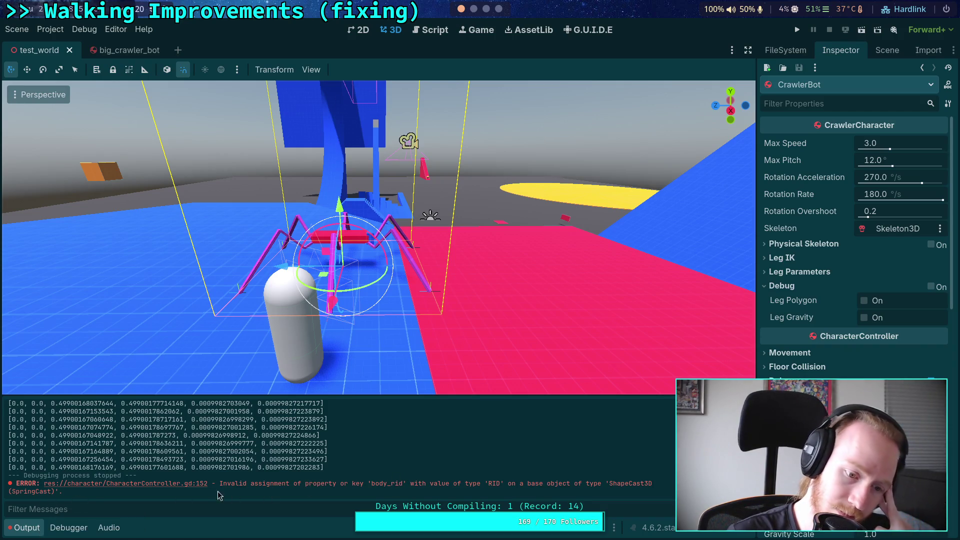
pyautogui.click(173, 484)
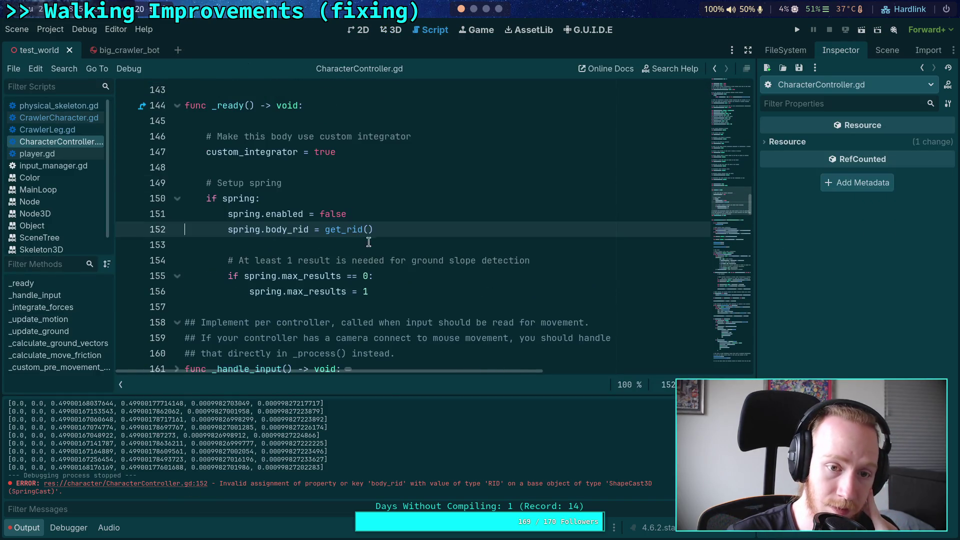
pyautogui.scroll(1, 348, 259)
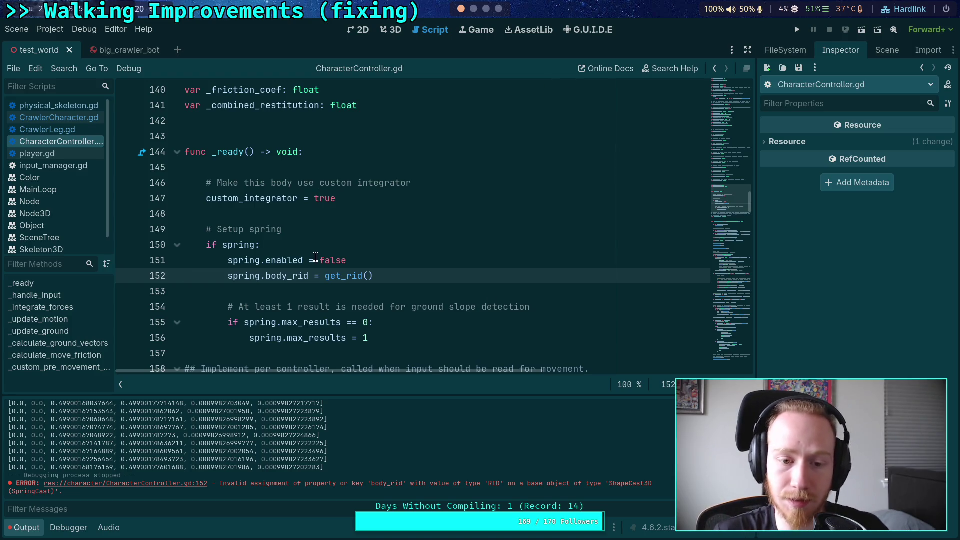
pyautogui.moveTo(293, 275)
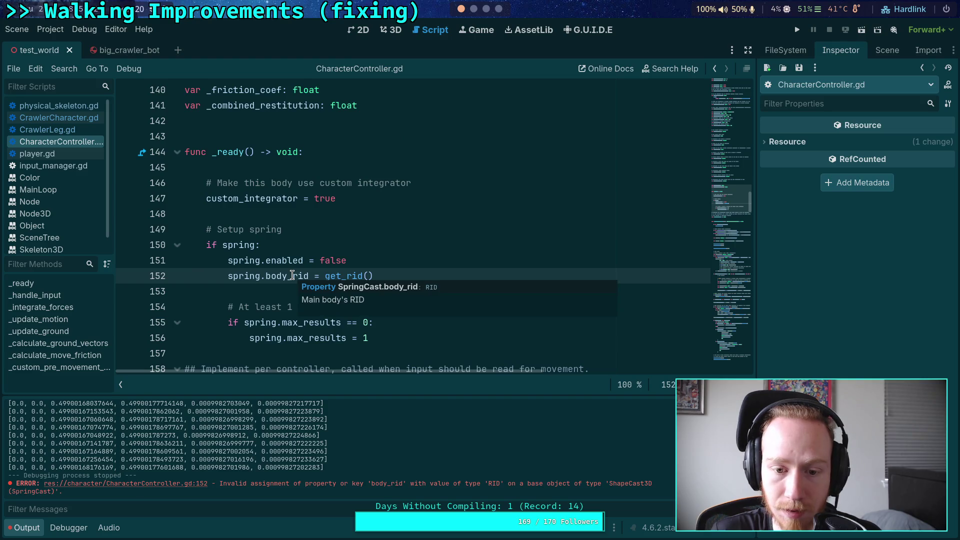
pyautogui.click(277, 292)
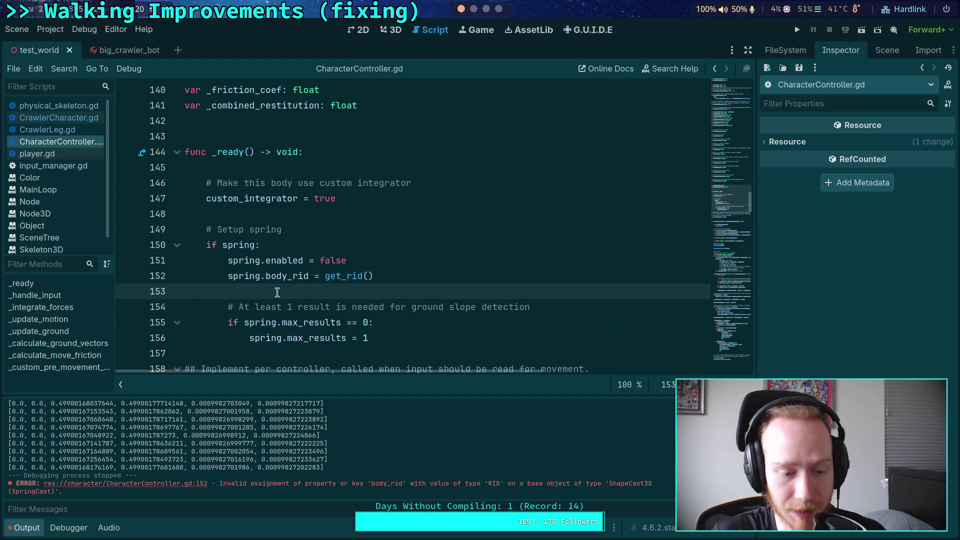
pyautogui.moveTo(220, 483); pyautogui.dragTo(461, 484)
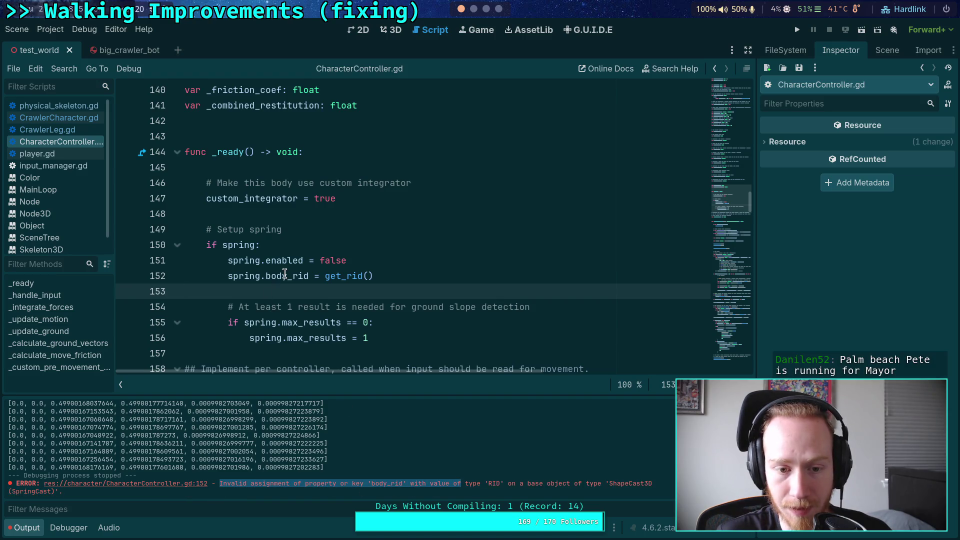
pyautogui.moveTo(284, 274)
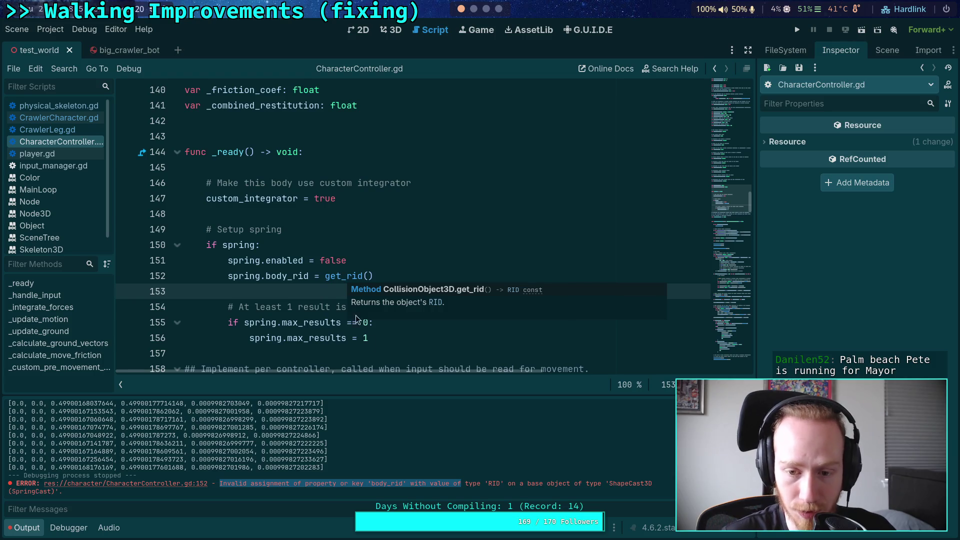
pyautogui.doubleClick(491, 484)
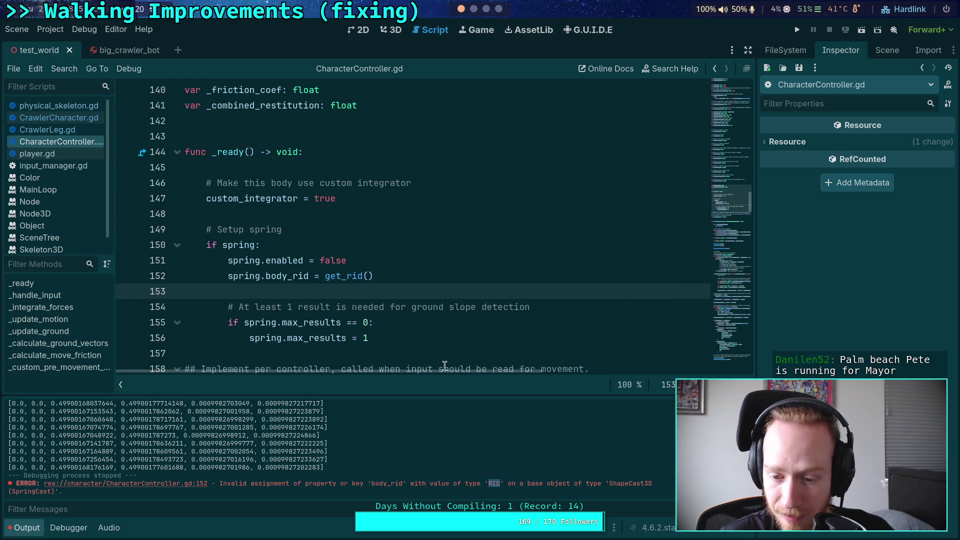
pyautogui.moveTo(609, 483); pyautogui.dragTo(54, 491)
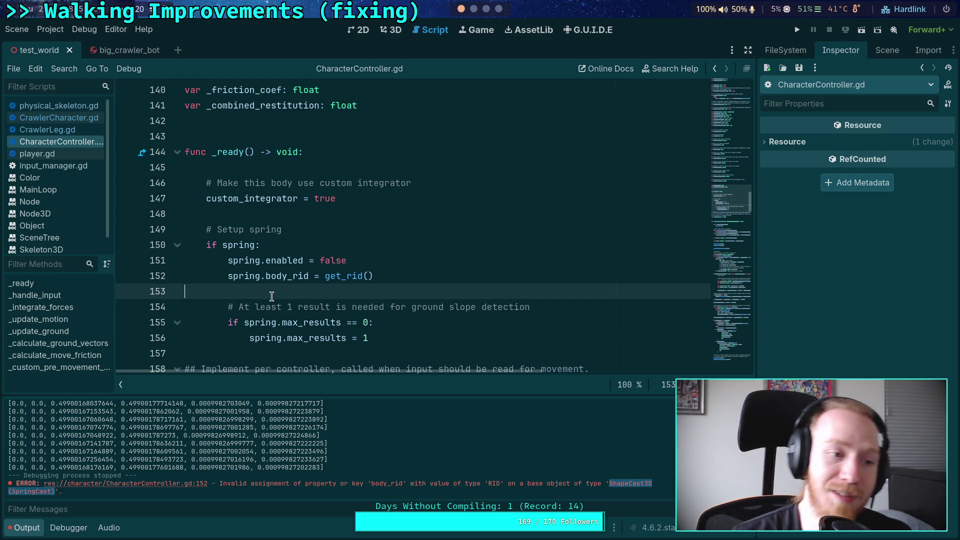
pyautogui.click(26, 528)
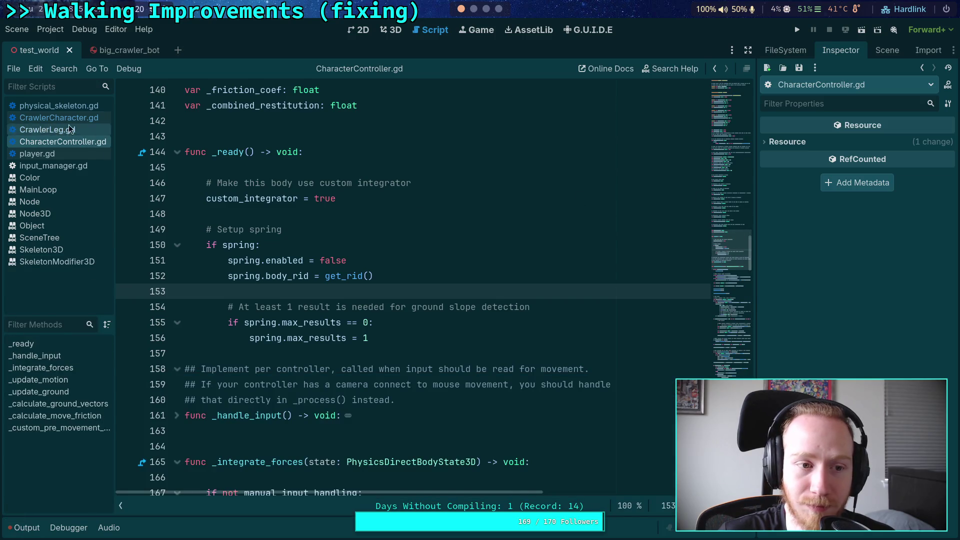
# Browse the project scripts, then return to CrawlerCharacter.gd
pyautogui.click(60, 118)
pyautogui.click(50, 165)
pyautogui.click(44, 155)
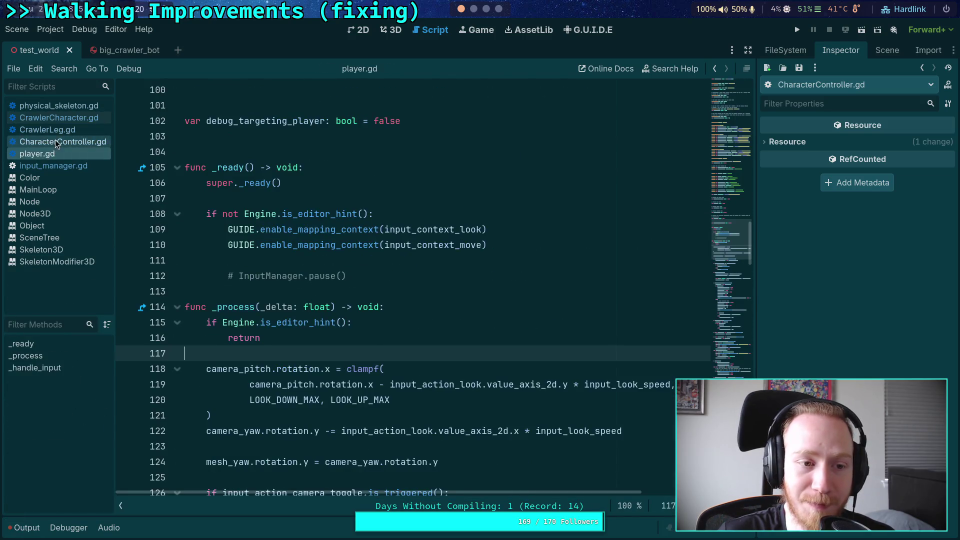
pyautogui.click(48, 129)
pyautogui.click(59, 117)
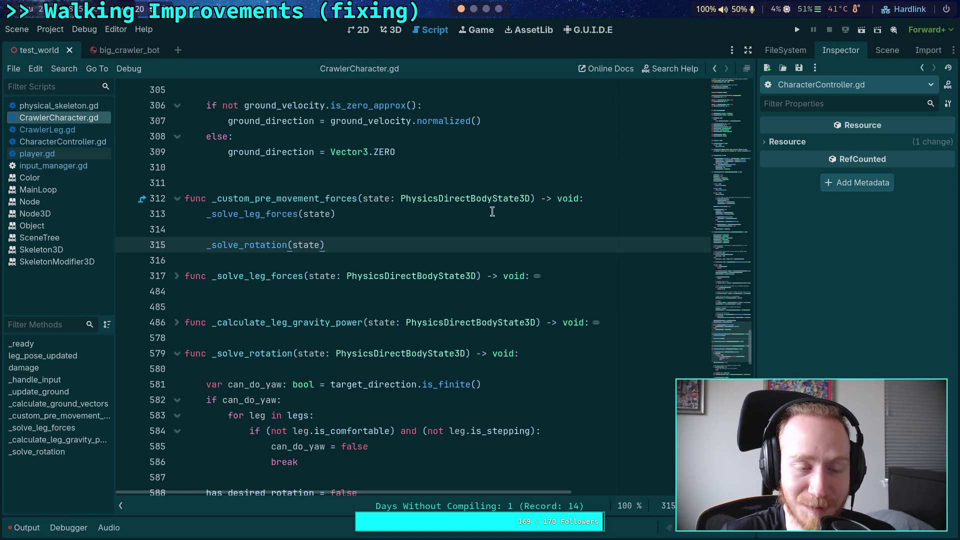
pyautogui.scroll(-5, 479, 209)
pyautogui.scroll(4, 478, 209)
# Test-run the crawler game, stop it, hide the output log, and close the big_crawler_bot scene
pyautogui.click(797, 30)
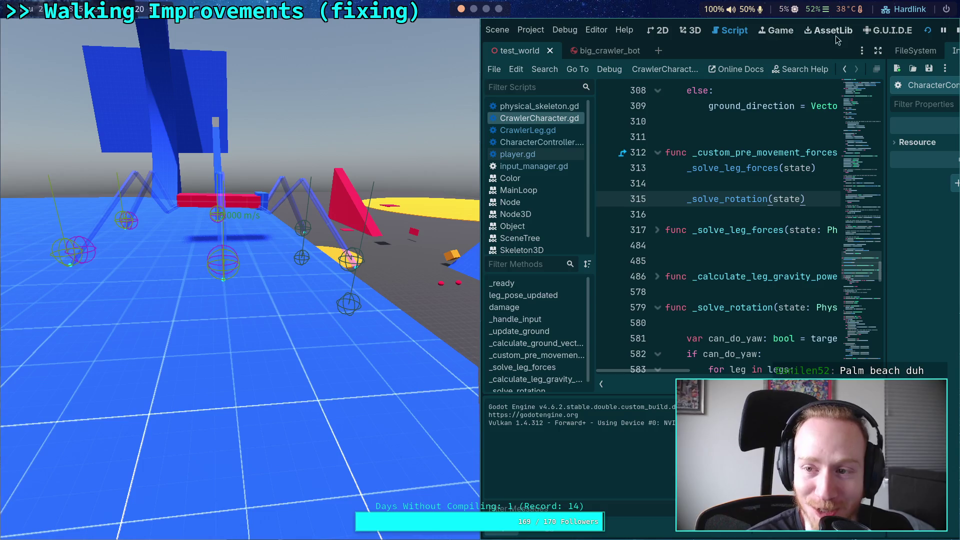
pyautogui.click(958, 31)
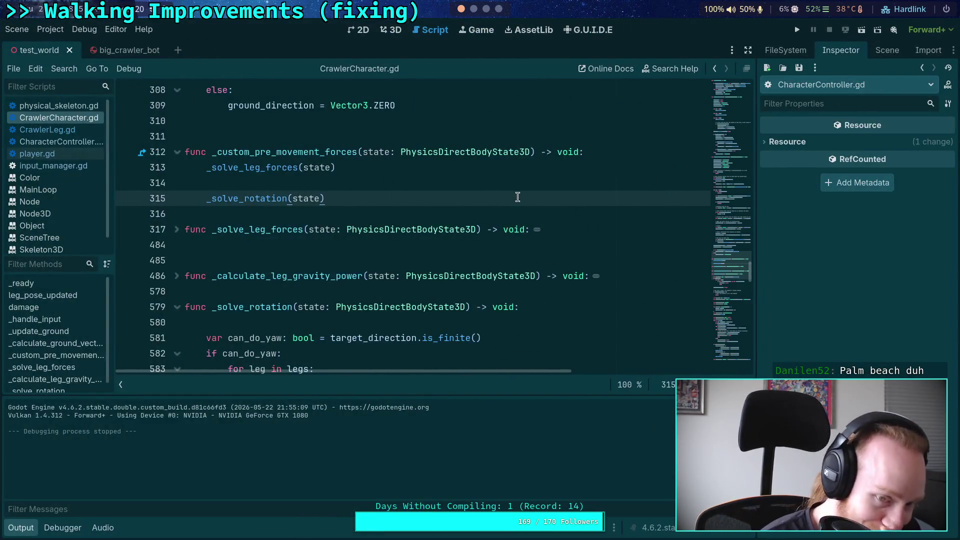
pyautogui.click(21, 532)
pyautogui.click(266, 414)
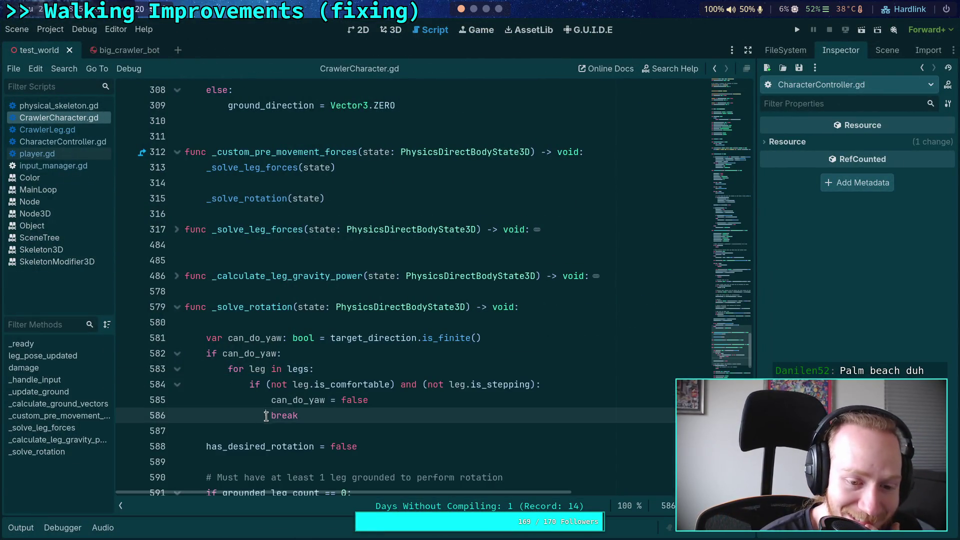
pyautogui.click(300, 432)
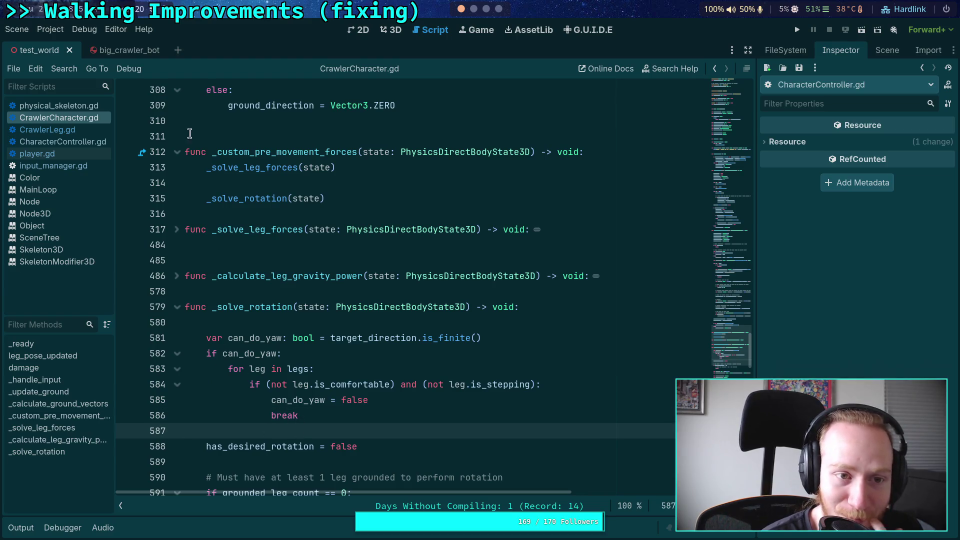
pyautogui.click(131, 50)
pyautogui.click(155, 50)
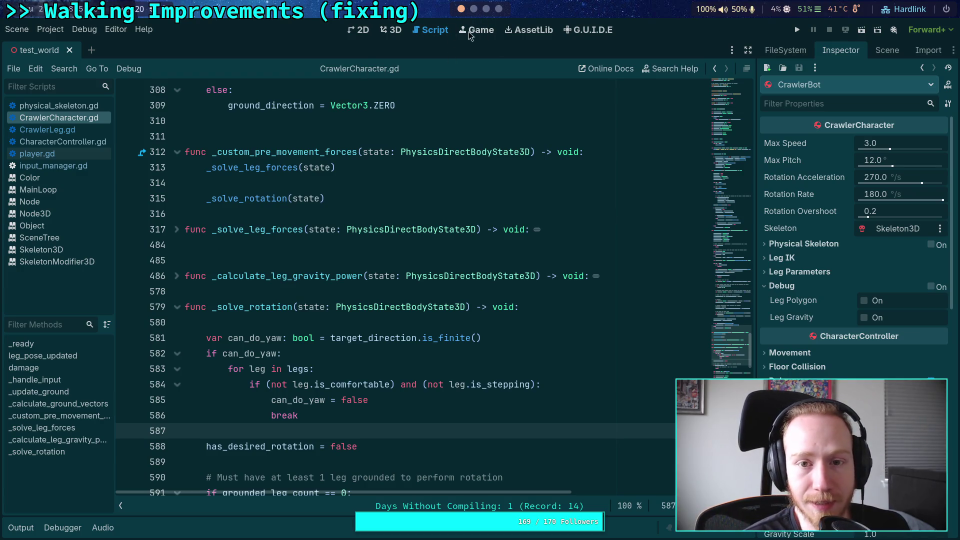
# Adjust Elevator2's Extension Length and lower its vertical position to 0.05
pyautogui.click(388, 34)
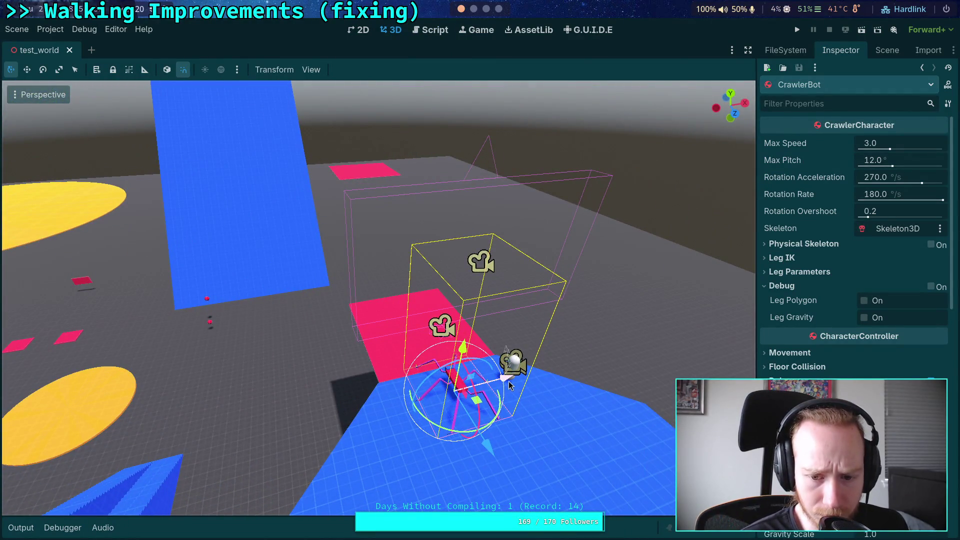
pyautogui.click(887, 50)
pyautogui.click(810, 376)
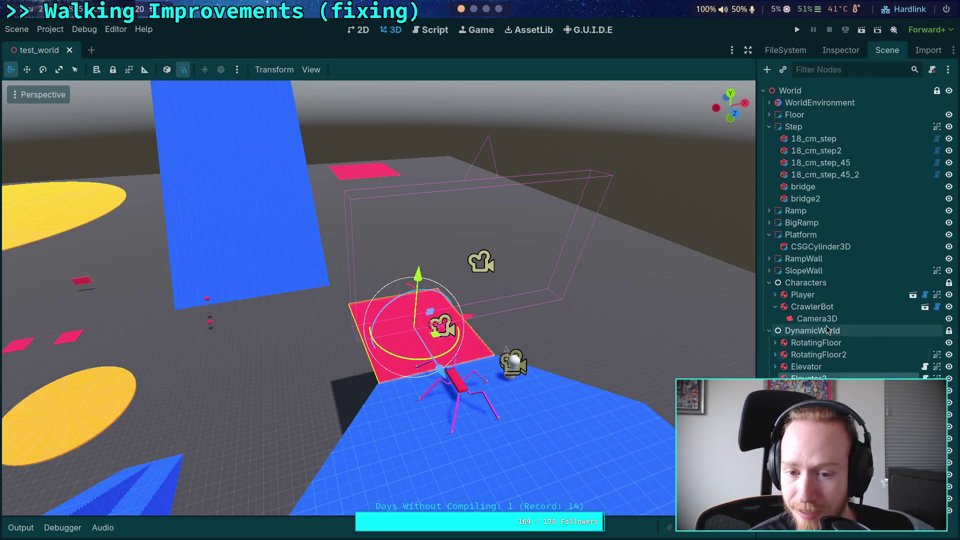
pyautogui.click(841, 50)
pyautogui.moveTo(879, 144); pyautogui.dragTo(860, 144)
pyautogui.press('Delete')
pyautogui.press('Delete')
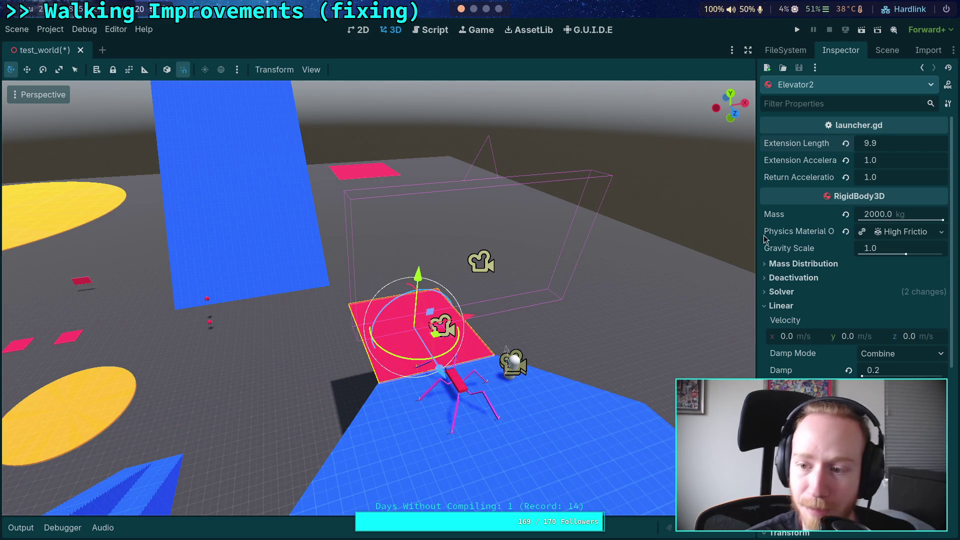
pyautogui.scroll(-5, 867, 358)
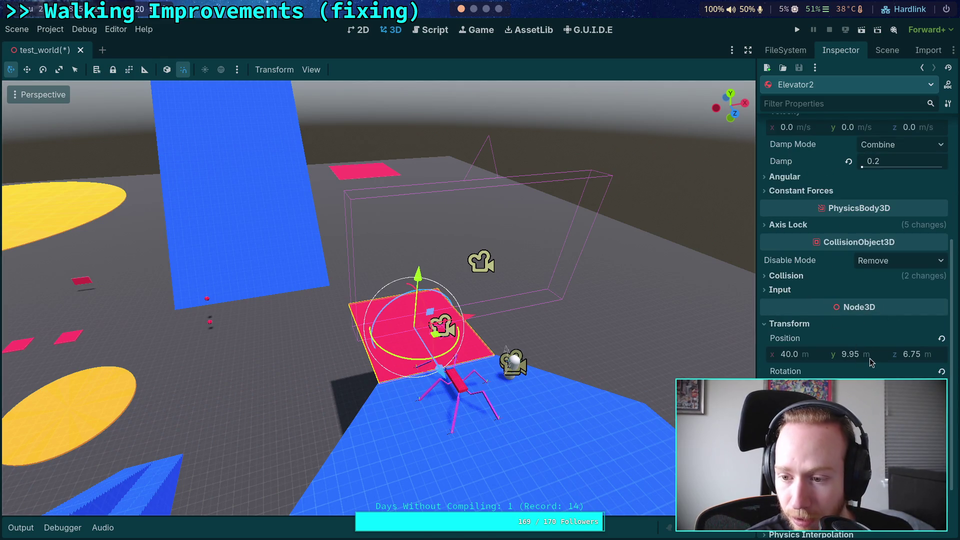
pyautogui.click(856, 355)
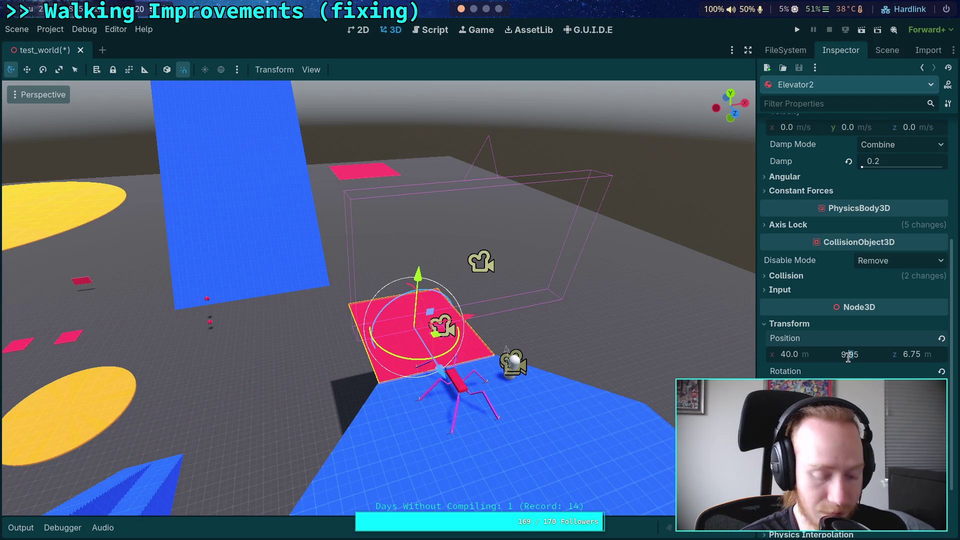
pyautogui.write('0.05')
pyautogui.press('Return')
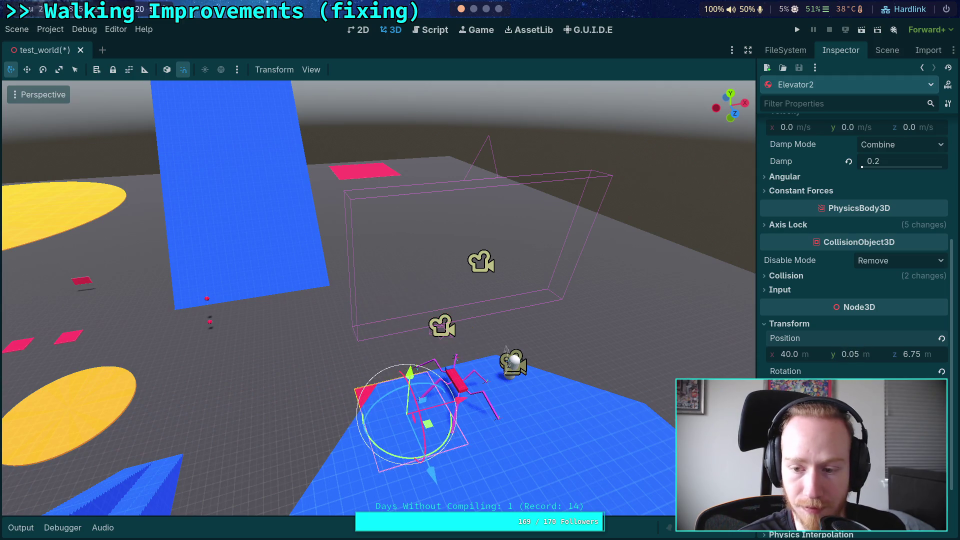
# Move CrawlerBot onto the centre of the yellow disc in top view
pyautogui.click(887, 50)
pyautogui.click(812, 307)
pyautogui.press('f')
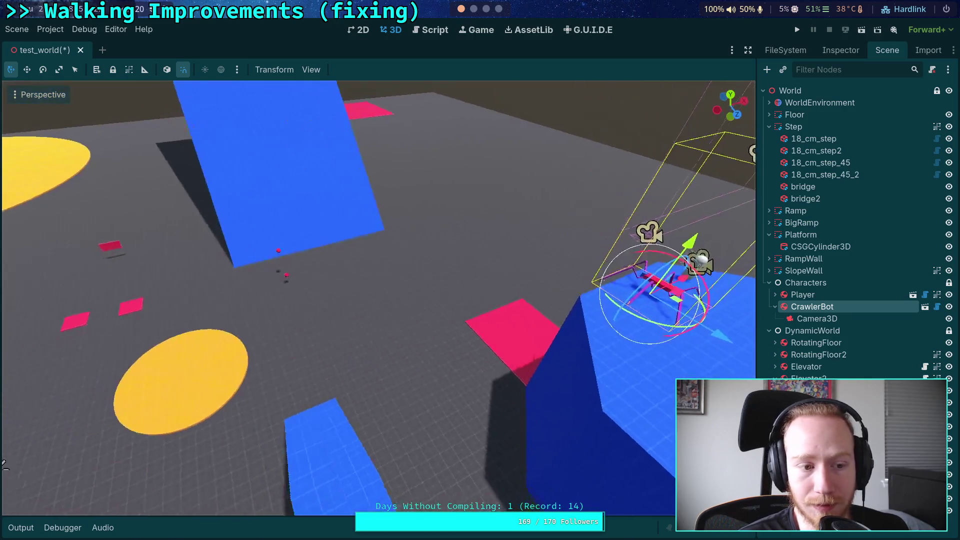
pyautogui.click(731, 95)
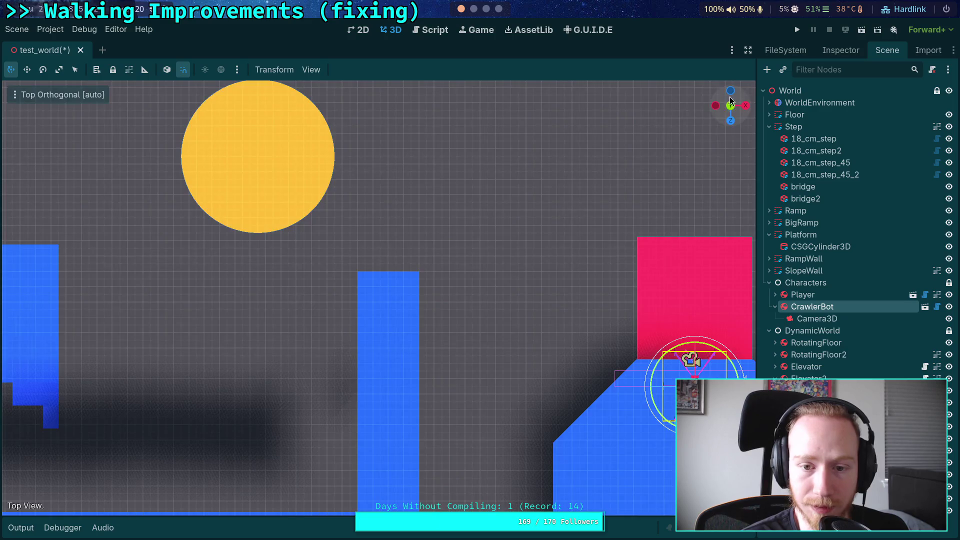
pyautogui.moveTo(630, 380); pyautogui.dragTo(302, 212)
pyautogui.press('f')
pyautogui.scroll(10, 455, 280)
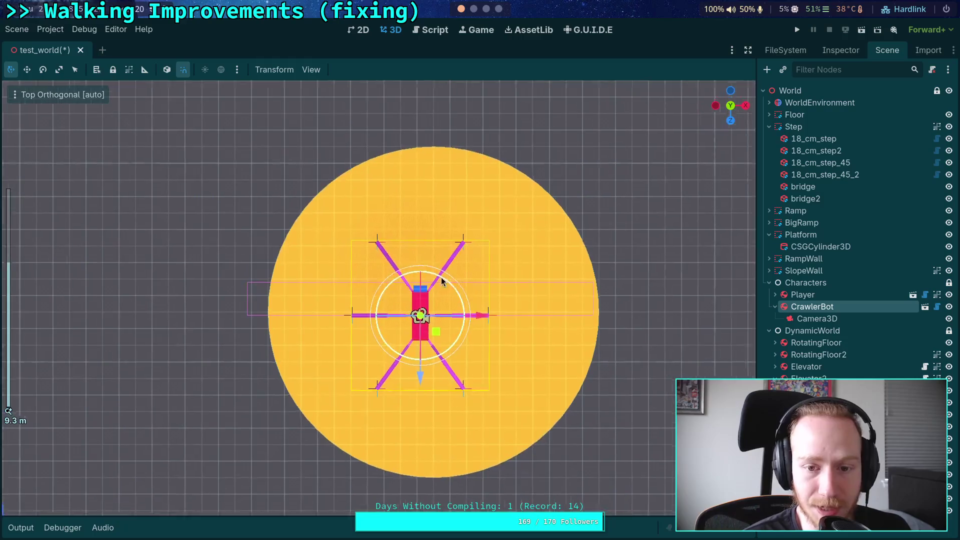
pyautogui.moveTo(369, 319)
pyautogui.mouseDown()
pyautogui.moveTo(365, 310)
pyautogui.moveTo(388, 307)
pyautogui.moveTo(375, 308)
pyautogui.mouseUp()
pyautogui.scroll(-14, 375, 307)
pyautogui.moveTo(636, 320)
pyautogui.mouseDown()
pyautogui.moveTo(489, 349)
pyautogui.moveTo(402, 398)
pyautogui.mouseUp()
# Lower CrawlerBot down onto the floor in the side orthogonal view
pyautogui.press('KP_3')
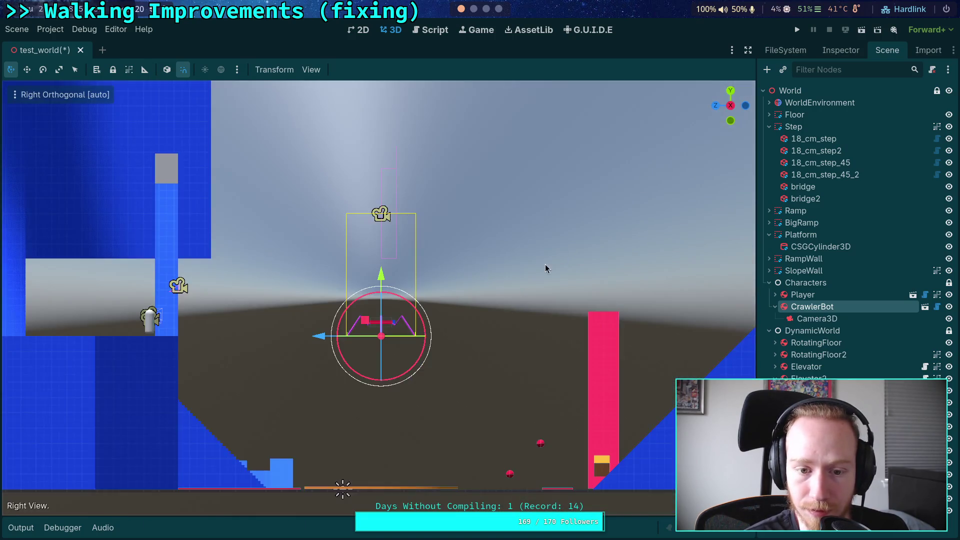
pyautogui.scroll(-2, 559, 255)
pyautogui.moveTo(365, 310); pyautogui.dragTo(375, 385)
pyautogui.scroll(3, 379, 209)
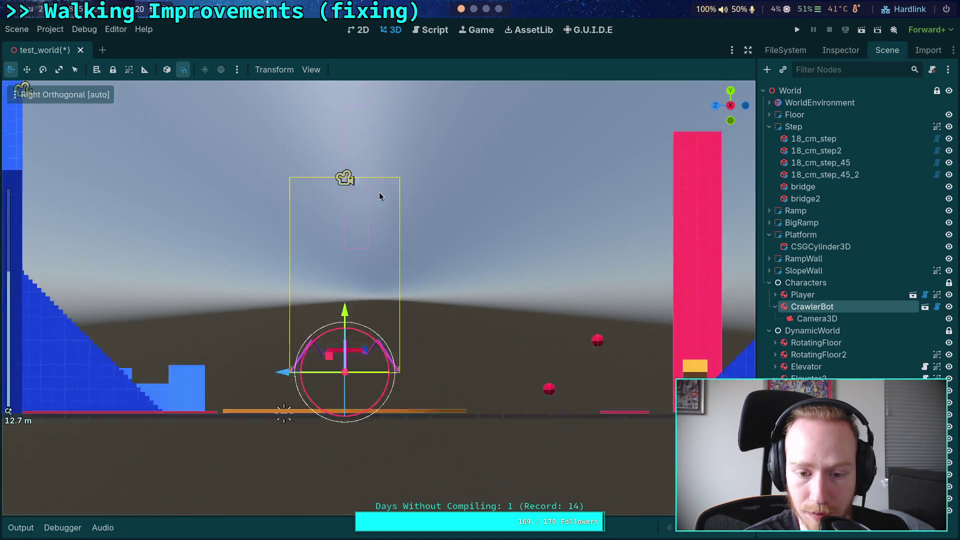
pyautogui.scroll(3, 379, 208)
pyautogui.moveTo(338, 186); pyautogui.dragTo(338, 254)
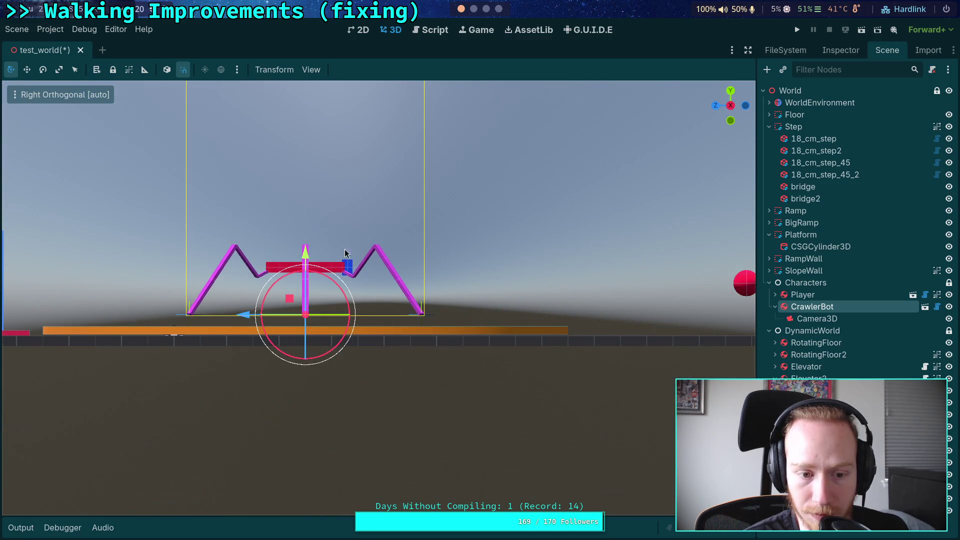
pyautogui.moveTo(402, 313)
pyautogui.mouseDown()
pyautogui.moveTo(406, 379)
pyautogui.moveTo(445, 316)
pyautogui.mouseUp()
pyautogui.scroll(-4, 445, 317)
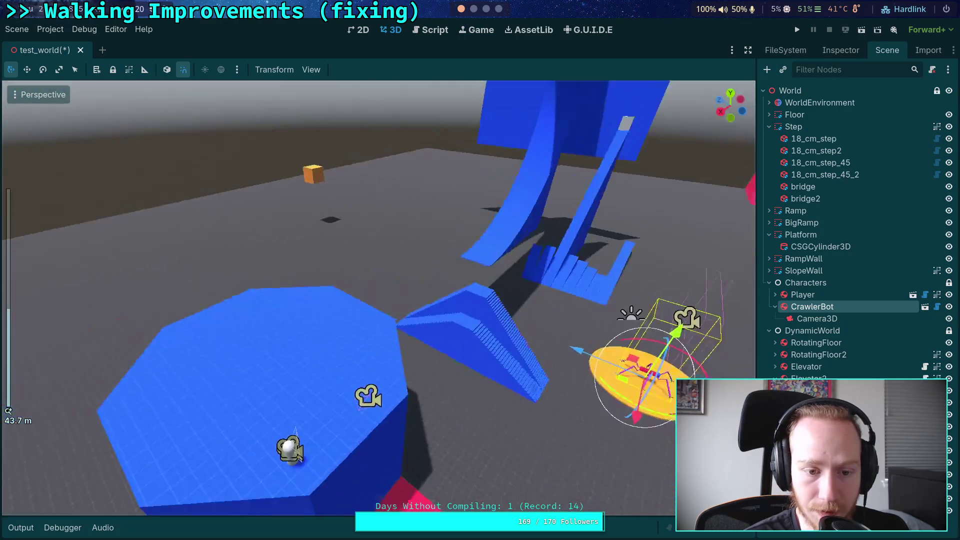
# Move the Player beside the yellow disc, lower it 1 m onto the floor, and run the test world
pyautogui.click(316, 278)
pyautogui.moveTo(300, 289)
pyautogui.mouseDown()
pyautogui.moveTo(496, 239)
pyautogui.moveTo(668, 107)
pyautogui.mouseUp()
pyautogui.click(731, 98)
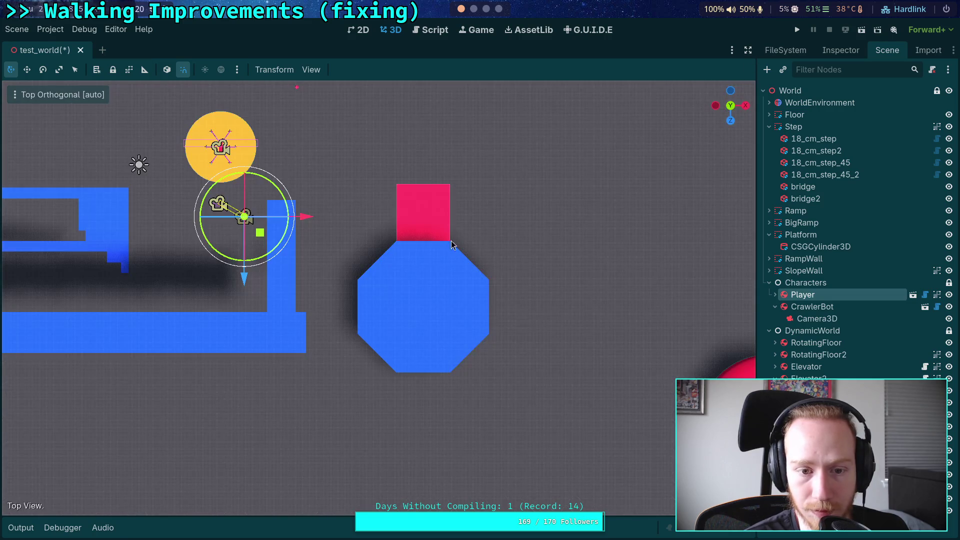
pyautogui.scroll(5, 473, 234)
pyautogui.moveTo(424, 449)
pyautogui.mouseDown()
pyautogui.moveTo(414, 467)
pyautogui.moveTo(412, 443)
pyautogui.moveTo(344, 387)
pyautogui.moveTo(345, 349)
pyautogui.mouseUp()
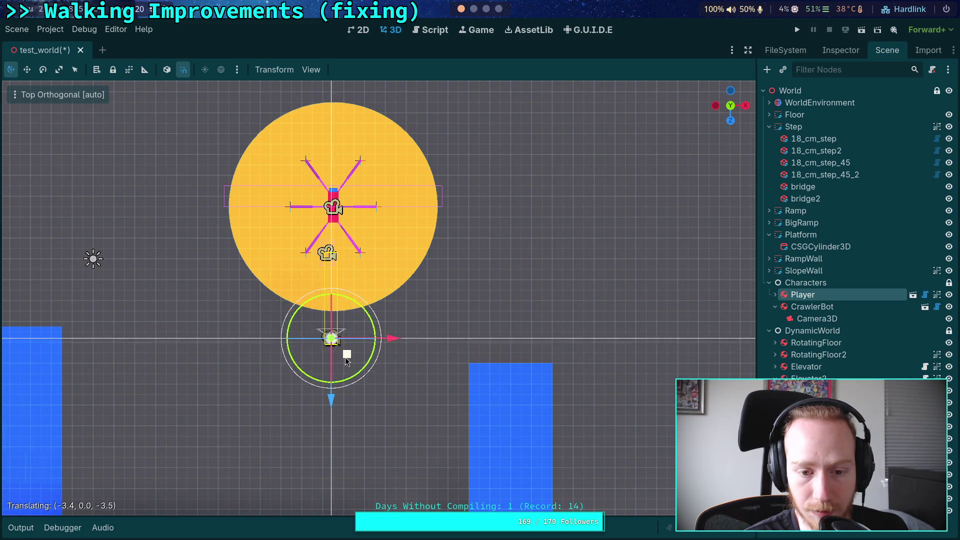
pyautogui.click(745, 106)
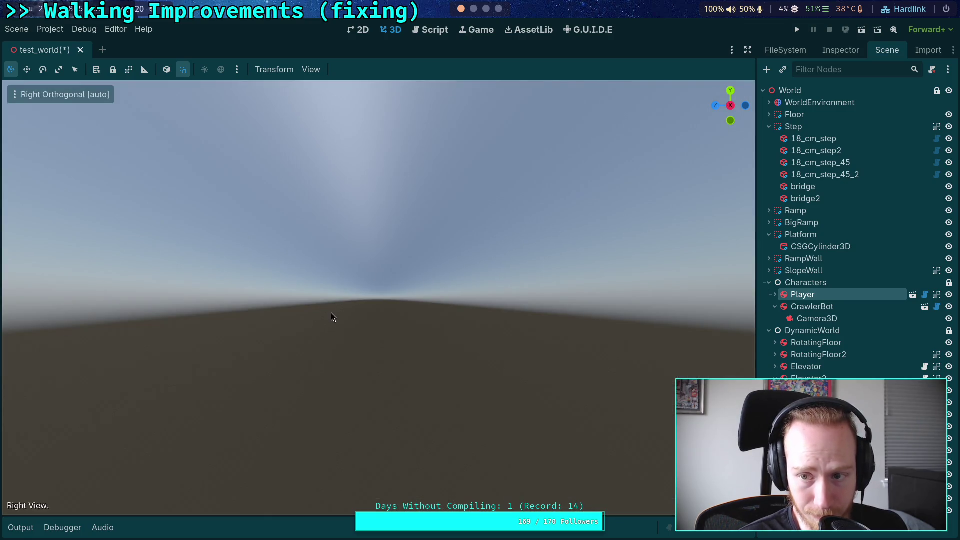
pyautogui.scroll(-10, 332, 315)
pyautogui.moveTo(337, 234); pyautogui.dragTo(337, 363)
pyautogui.scroll(8, 358, 284)
pyautogui.scroll(5, 297, 364)
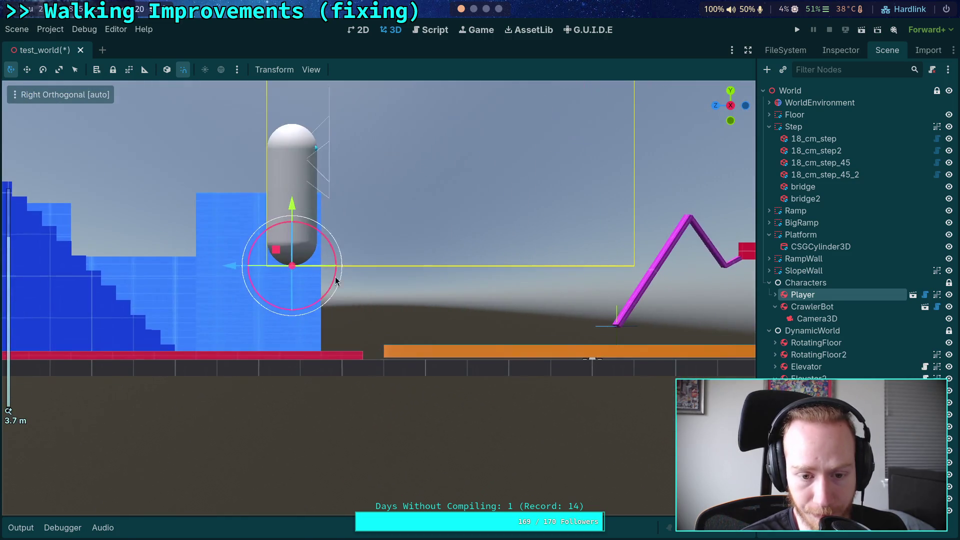
pyautogui.moveTo(292, 208); pyautogui.dragTo(309, 295)
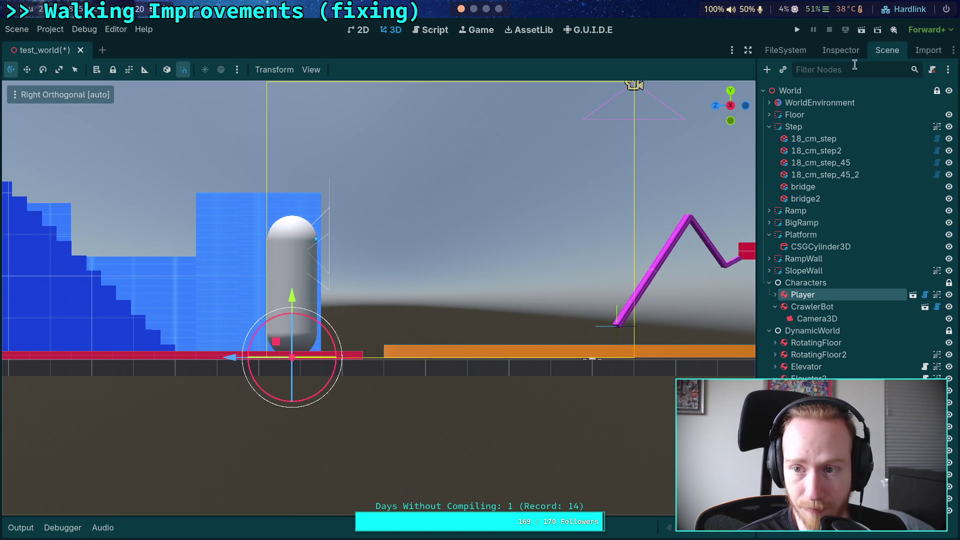
pyautogui.click(797, 31)
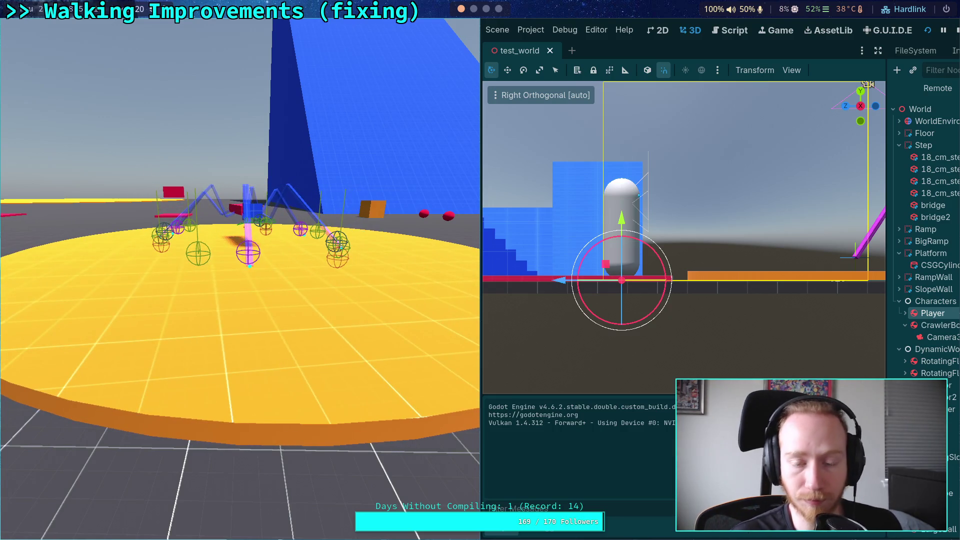
# Stop the running test world to return to the editor
pyautogui.click(956, 32)
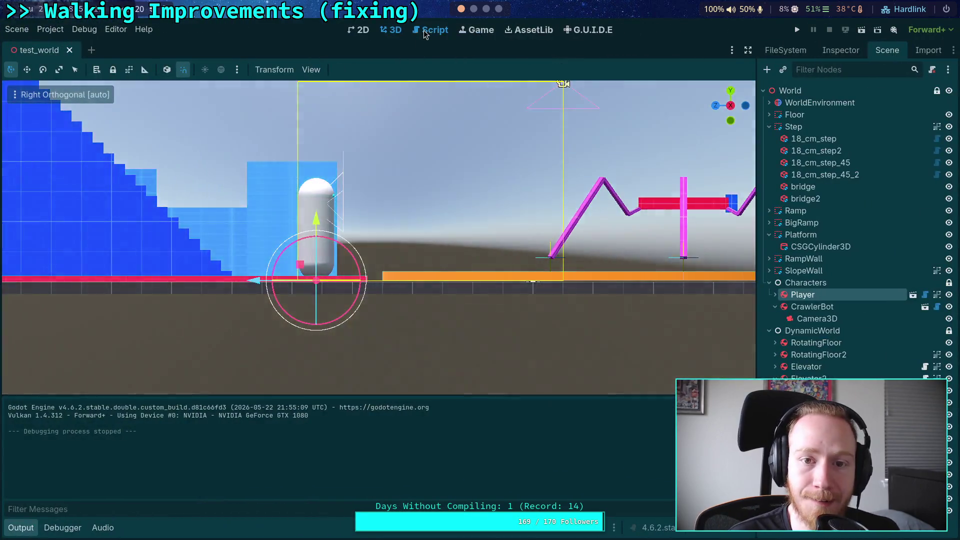
# In the script editor with the output panel collapsed, look through CrawlerLeg.gd
pyautogui.click(433, 30)
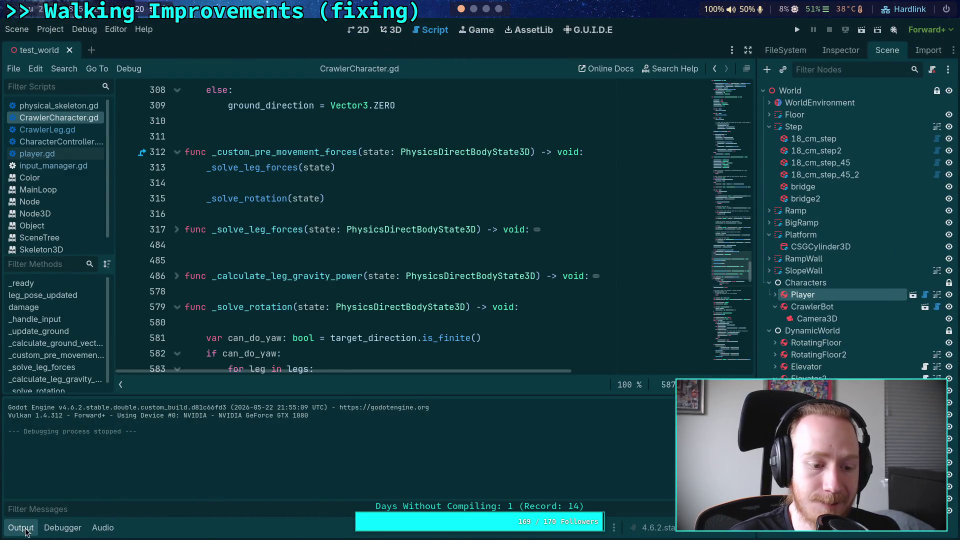
pyautogui.click(22, 527)
pyautogui.click(70, 130)
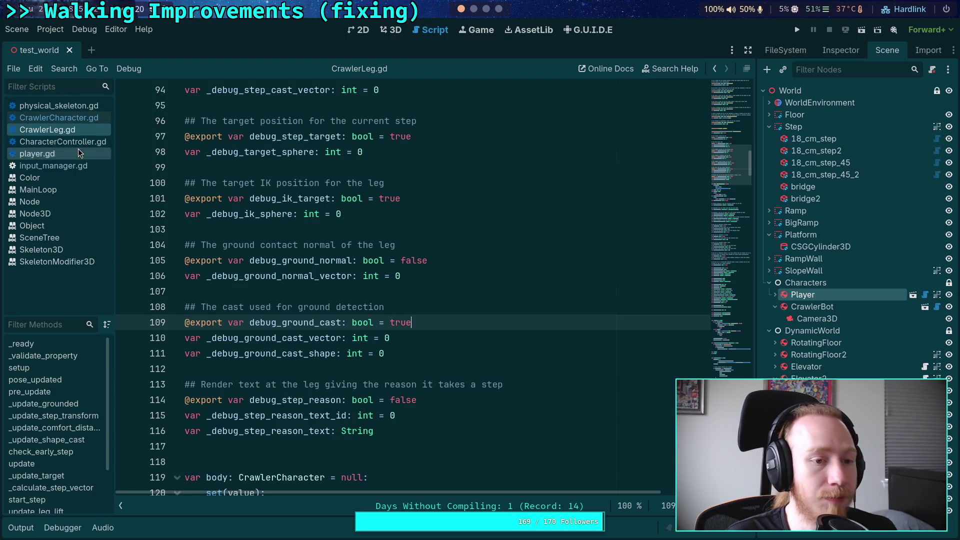
pyautogui.scroll(-15, 326, 299)
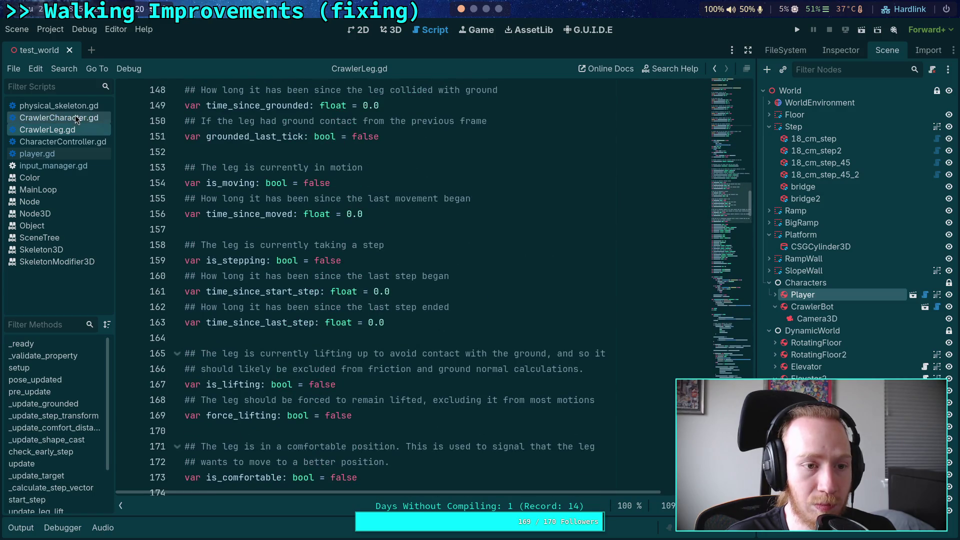
# In CrawlerCharacter.gd, fold _solve_rotation and scroll to the leg_force += friction and ground-push code
pyautogui.click(59, 118)
pyautogui.scroll(-20, 509, 276)
pyautogui.scroll(-14, 508, 275)
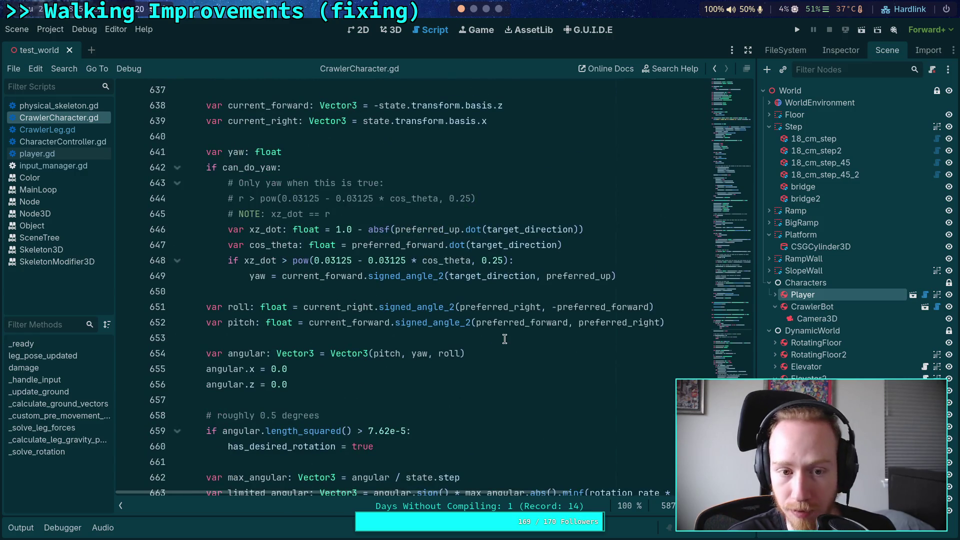
pyautogui.scroll(-7, 508, 276)
pyautogui.scroll(14, 336, 310)
pyautogui.scroll(15, 195, 299)
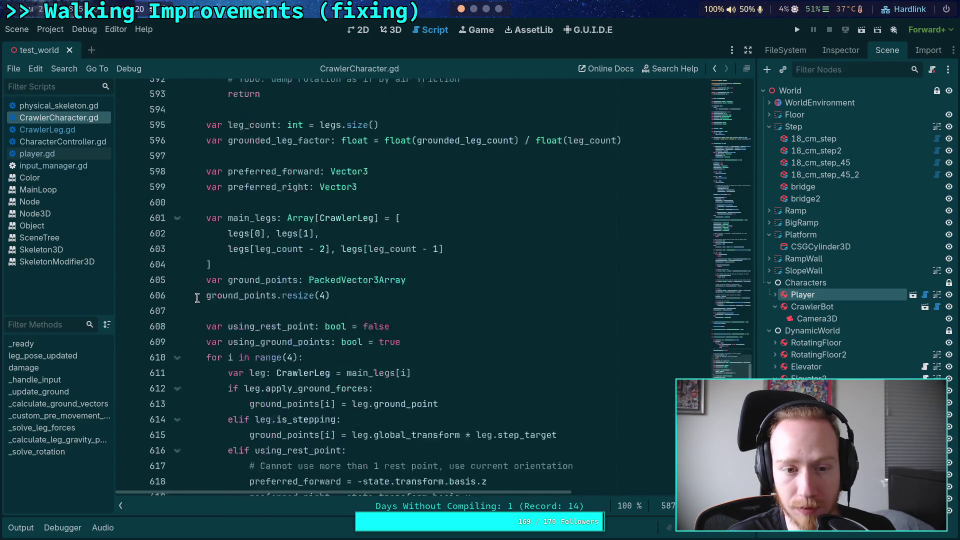
pyautogui.click(177, 213)
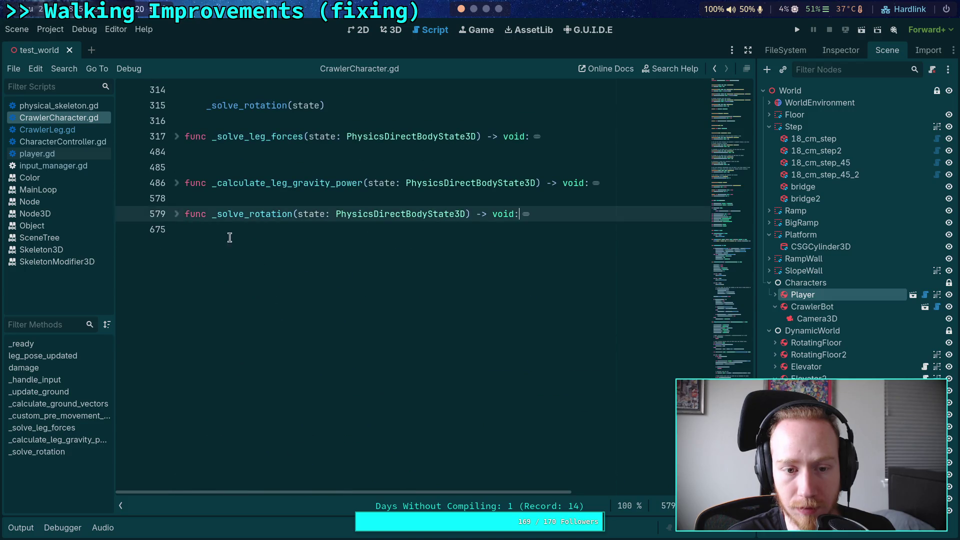
pyautogui.scroll(12, 206, 225)
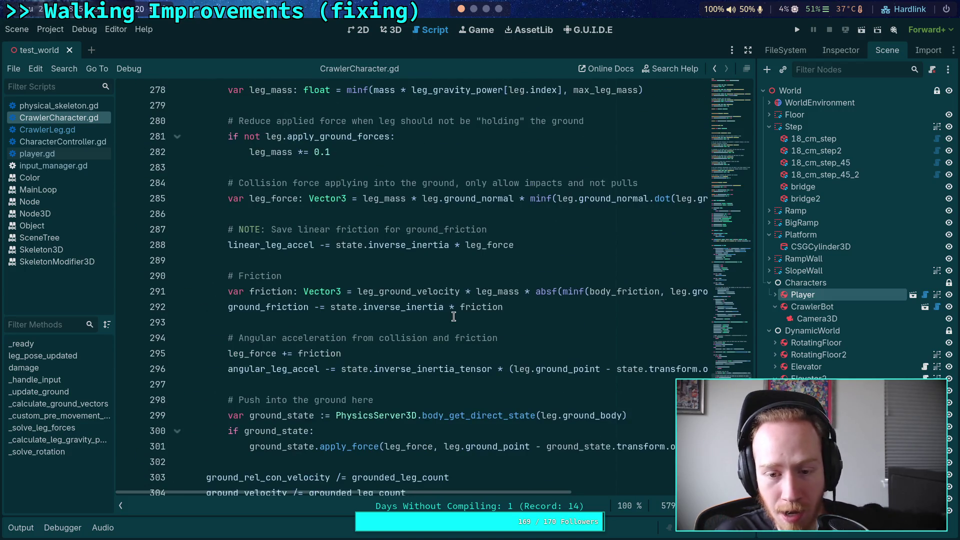
pyautogui.moveTo(462, 492)
pyautogui.mouseDown()
pyautogui.moveTo(651, 491)
pyautogui.moveTo(462, 491)
pyautogui.mouseUp()
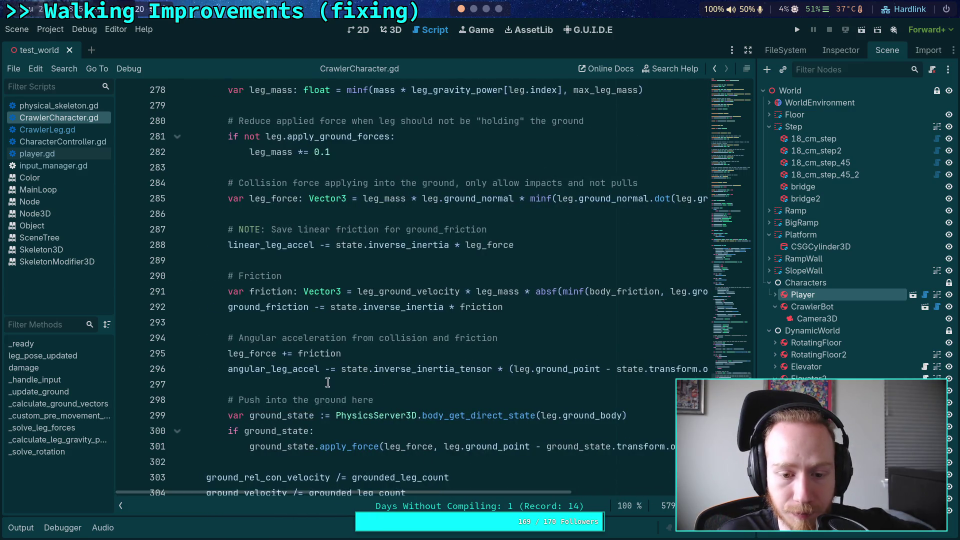
pyautogui.click(371, 355)
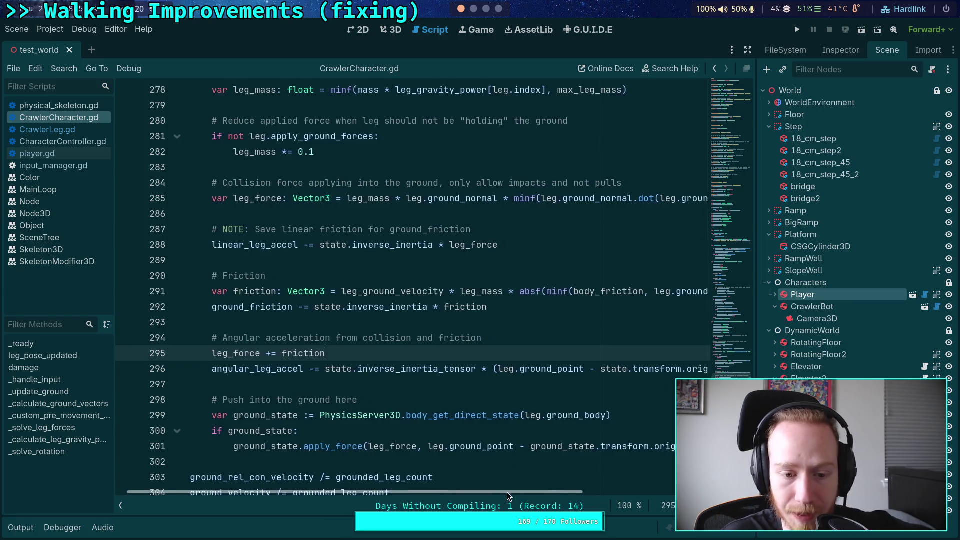
pyautogui.moveTo(379, 423)
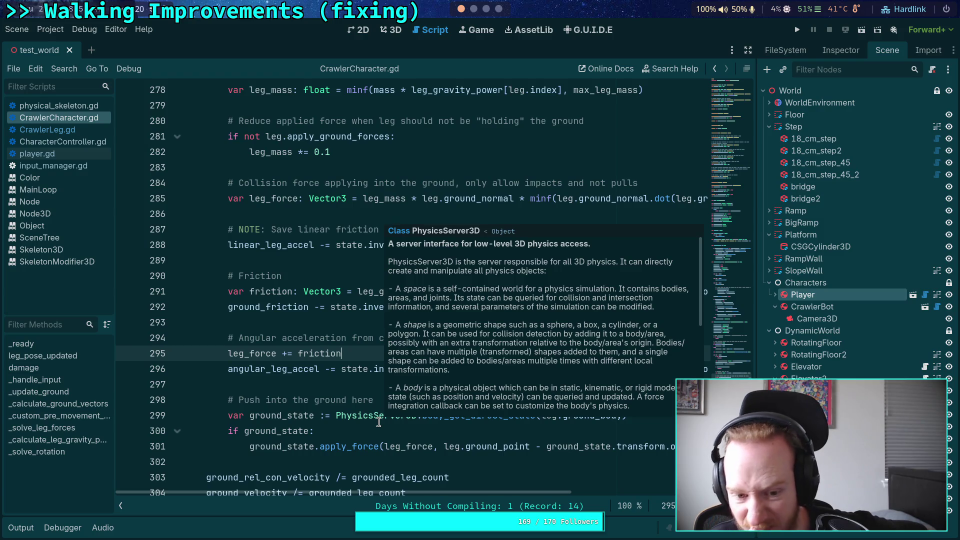
pyautogui.scroll(-3, 378, 422)
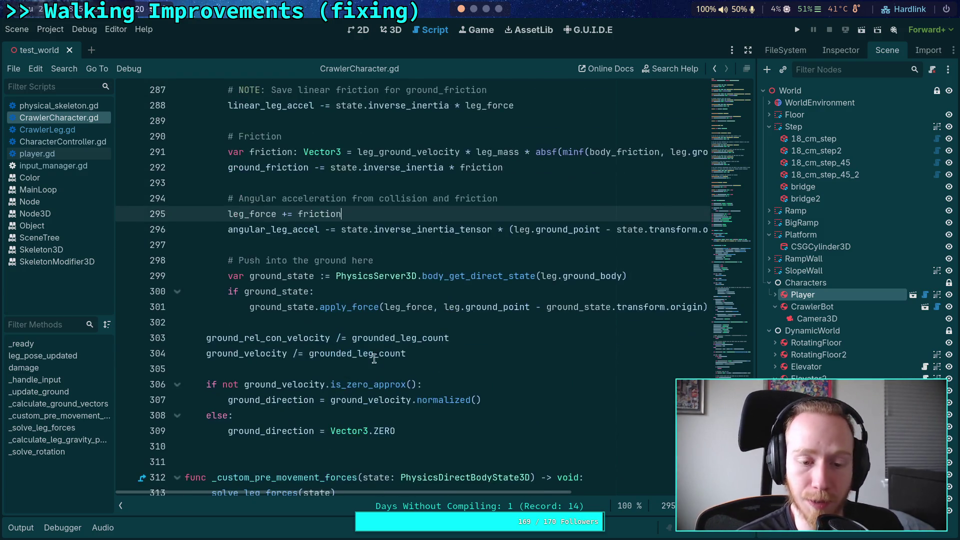
# Insert a new line 303 after the ground-push block containing angular_leg_accel
pyautogui.click(469, 367)
pyautogui.click(444, 321)
pyautogui.press('Return')
pyautogui.press('Return')
pyautogui.press('Up')
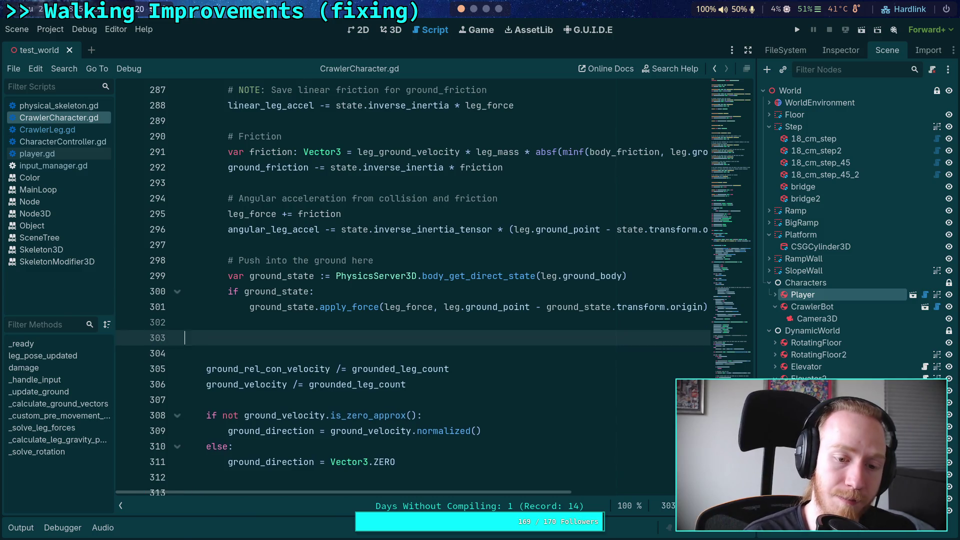
pyautogui.write('angu')
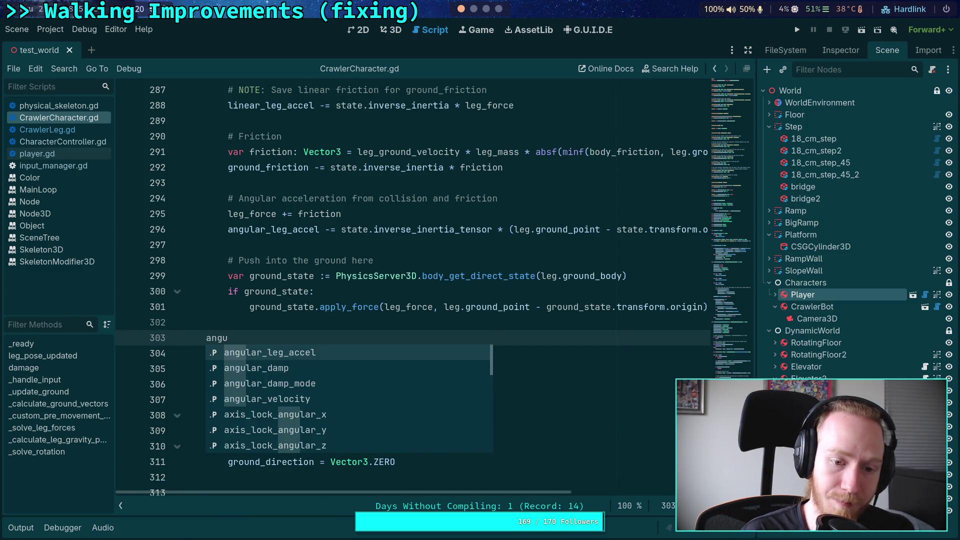
pyautogui.press('Return')
# Wrap it as print(angular_leg_accel), save the script, and run the game with F5
pyautogui.press('Left')
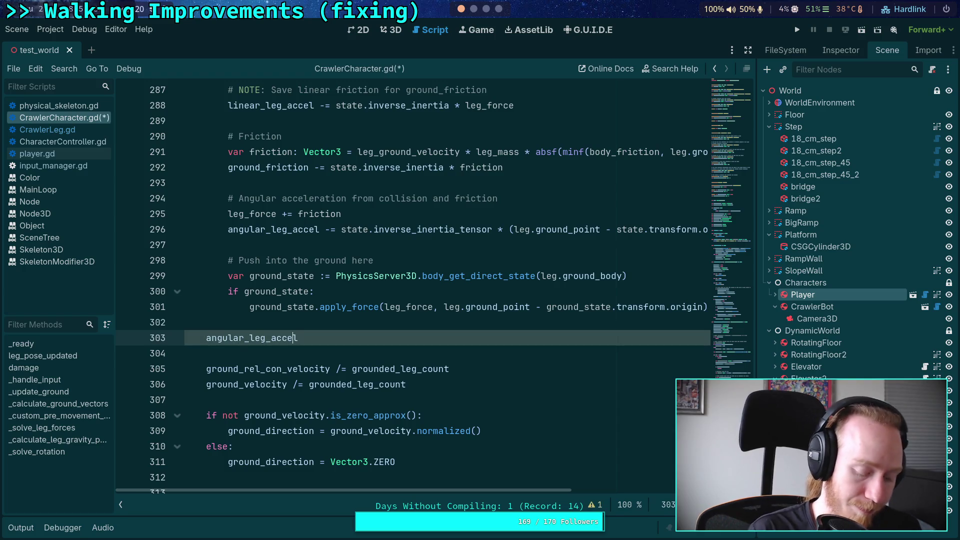
pyautogui.write('print(')
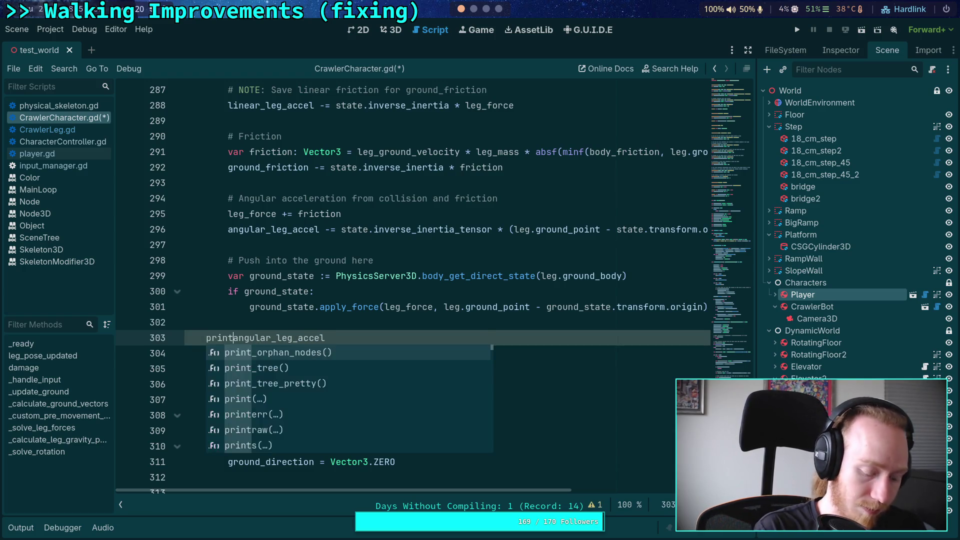
pyautogui.write('s')
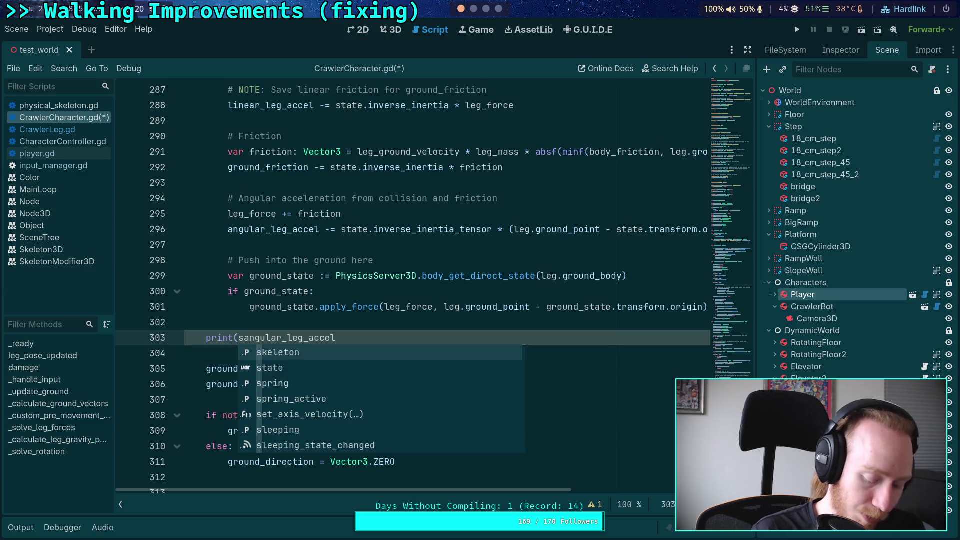
pyautogui.press('Right')
pyautogui.press('Right')
pyautogui.press('Right')
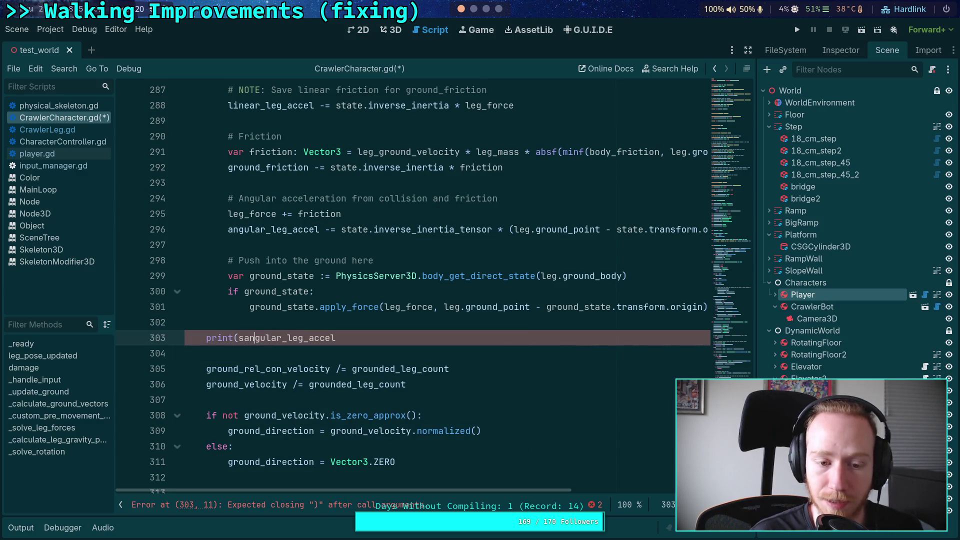
pyautogui.hotkey('ctrl', 'Left')
pyautogui.press('Delete')
pyautogui.press('Down')
pyautogui.press('Up')
pyautogui.press('End')
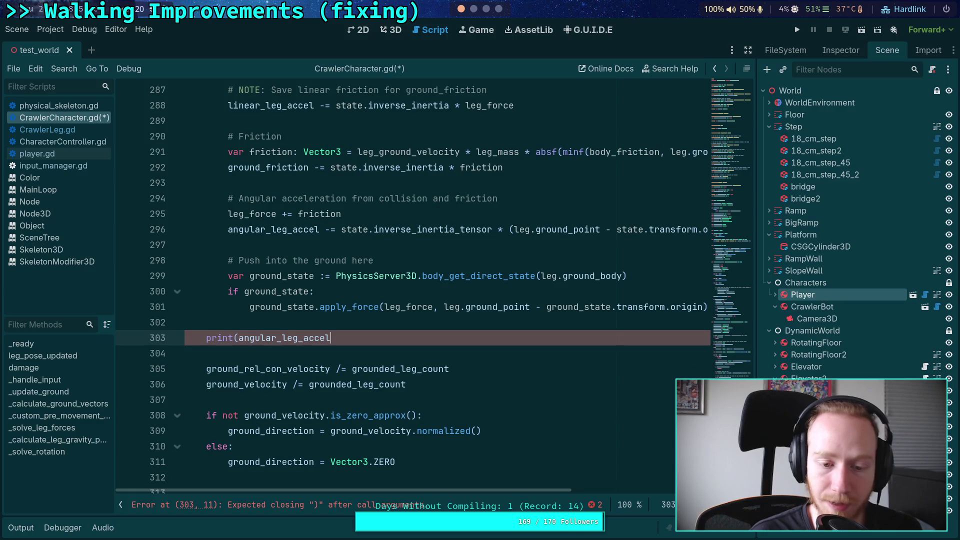
pyautogui.write(')')
pyautogui.hotkey('ctrl', 's')
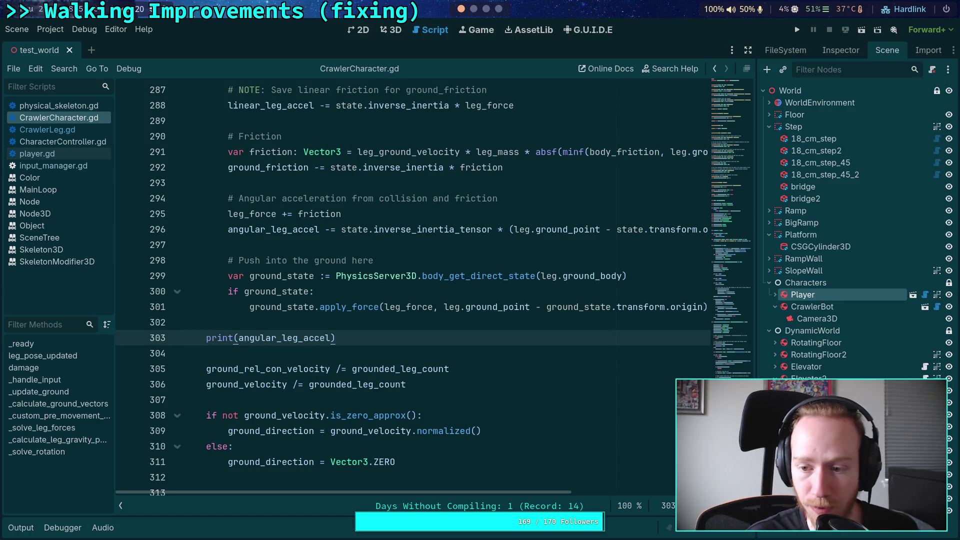
pyautogui.press('F5')
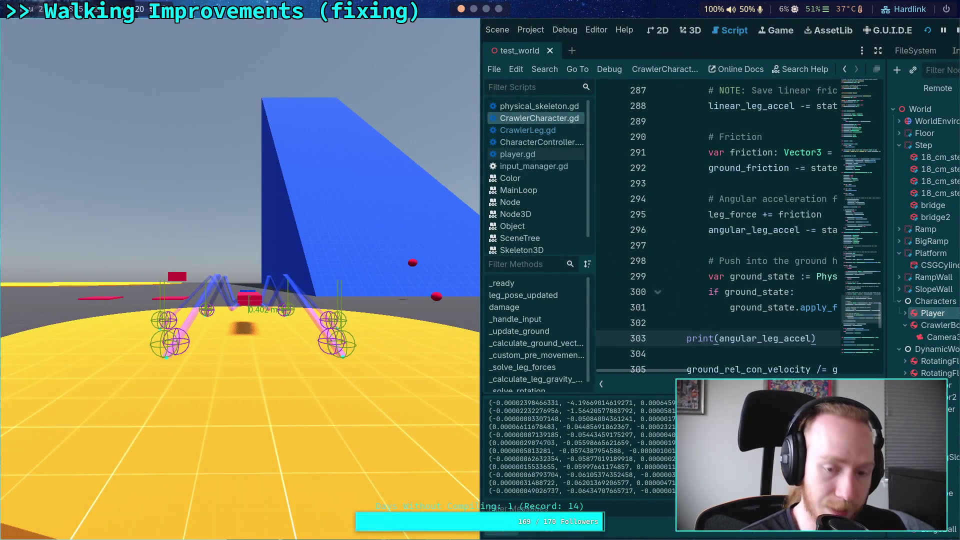
# Step one physics tick, stop the game, and show Camera3D in the Inspector
pyautogui.press('.')
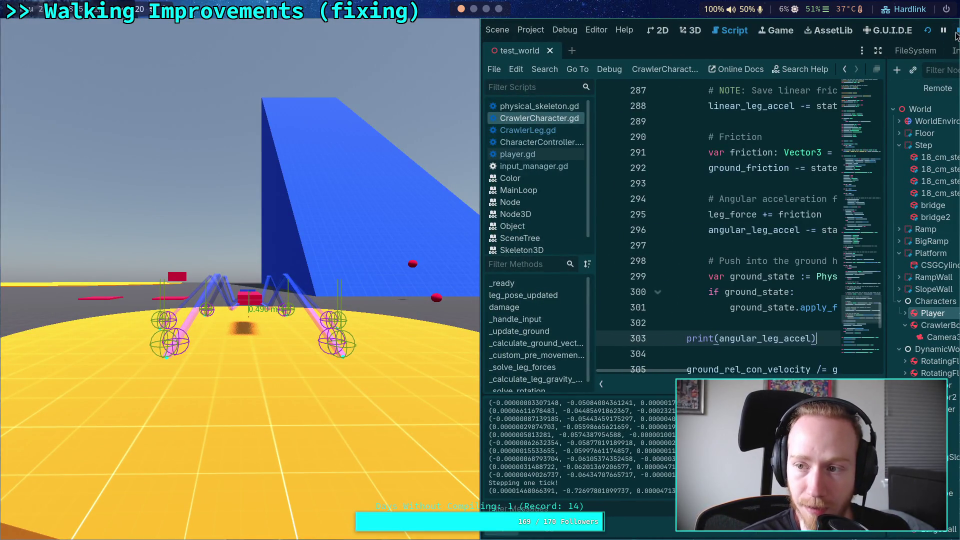
pyautogui.press('F8')
pyautogui.click(837, 51)
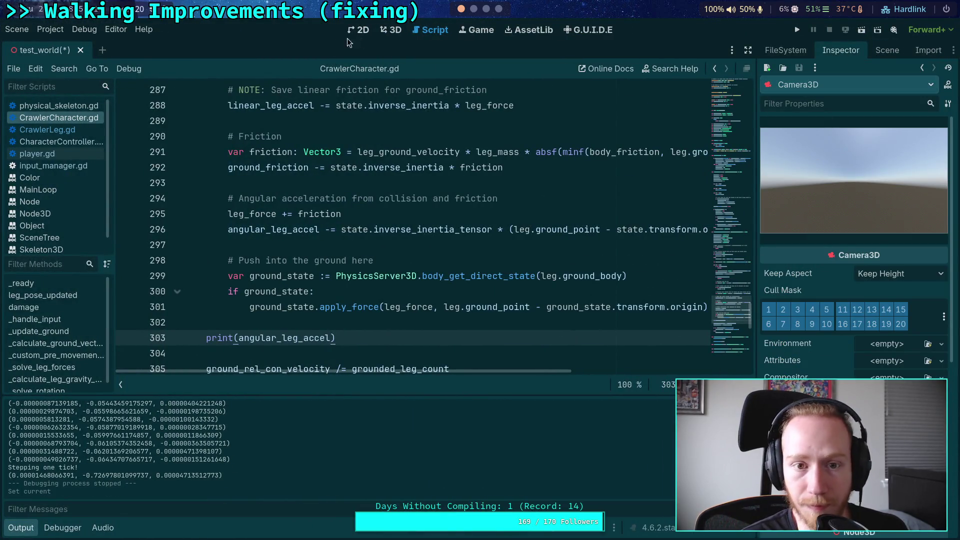
pyautogui.scroll(-5, 844, 281)
# Set Camera3D's X rotation to -90 so it looks straight down, then rerun the game
pyautogui.click(799, 311)
pyautogui.write('-90')
pyautogui.press('Return')
pyautogui.scroll(5, 841, 326)
pyautogui.click(797, 30)
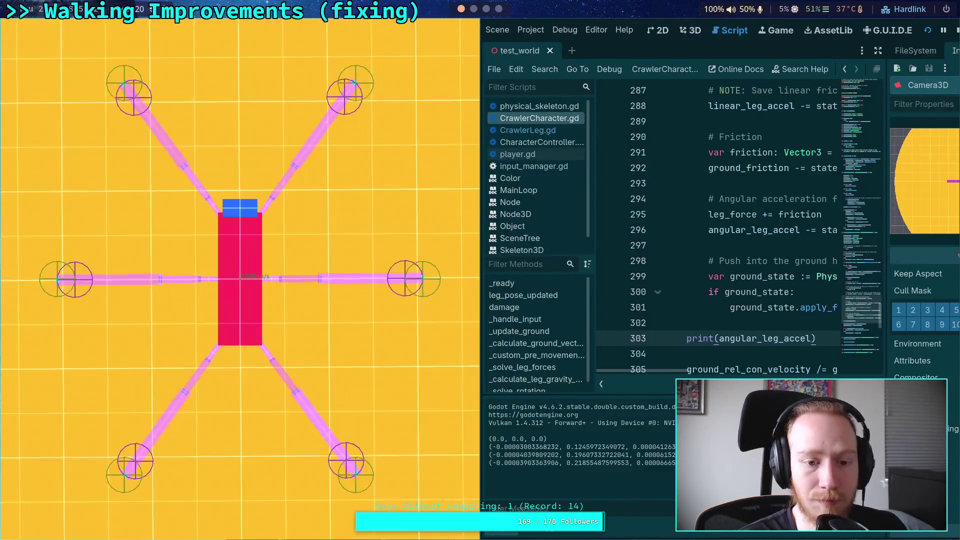
# Step the simulation five single ticks, then resume continuous play
pyautogui.press('.')
pyautogui.press('.')
pyautogui.press('.')
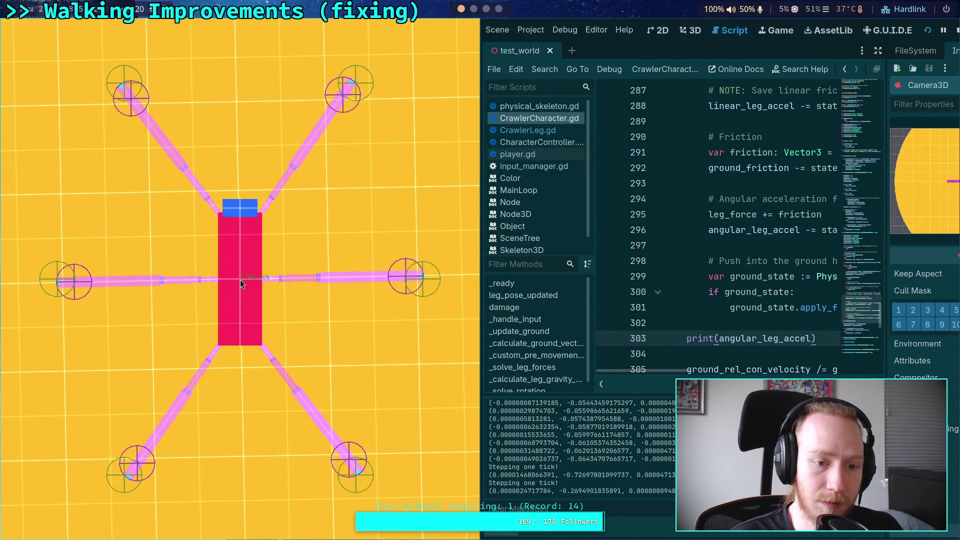
pyautogui.press('.')
pyautogui.press('.')
pyautogui.press('.')
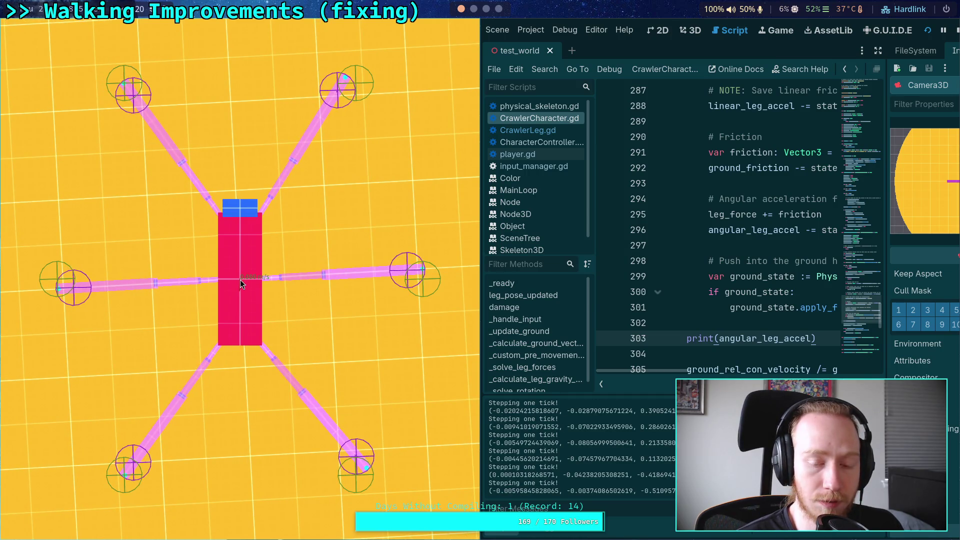
pyautogui.press('.')
pyautogui.press('.')
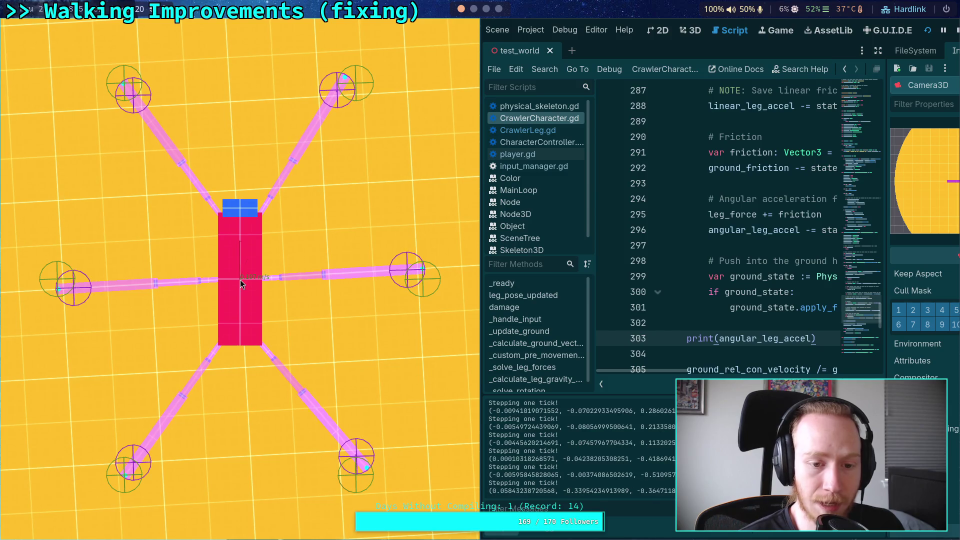
pyautogui.press('.')
pyautogui.press('.')
pyautogui.press('.')
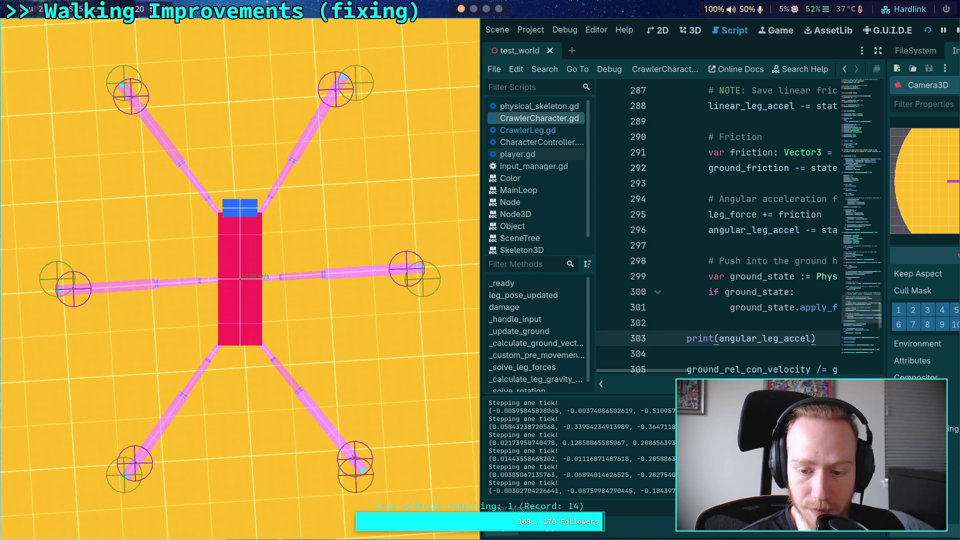
pyautogui.press('.')
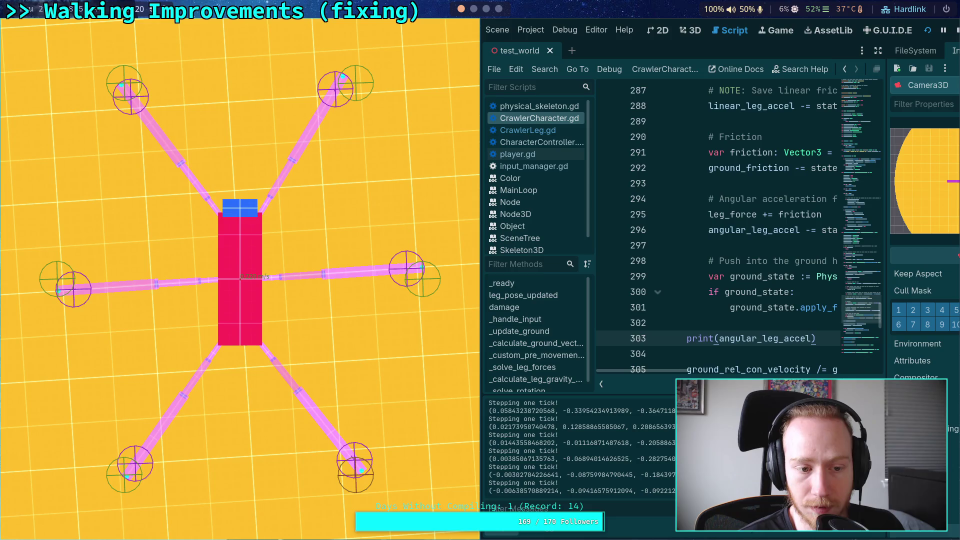
pyautogui.press('p')
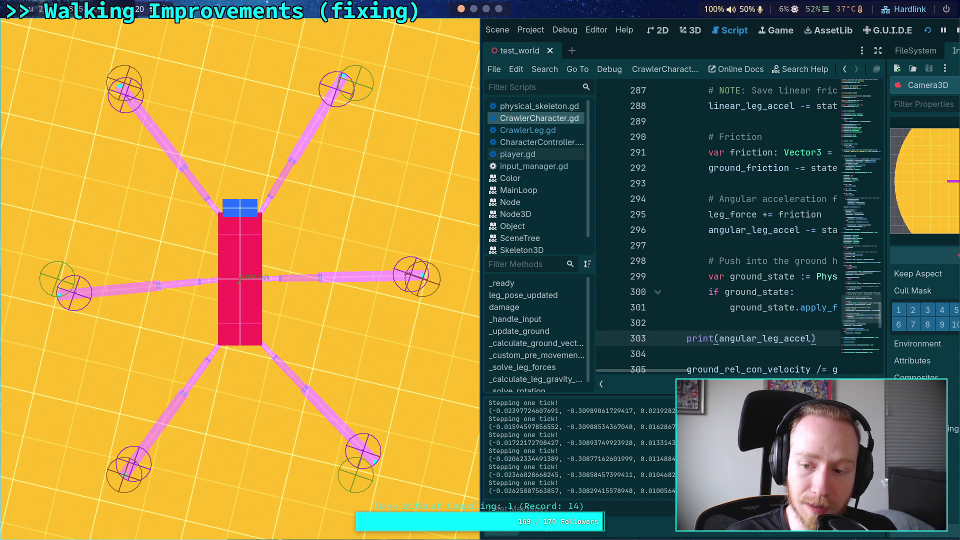
# Step the crawler tick by tick while watching its red velocity line, then stop the game
pyautogui.click(240, 280)
pyautogui.click(240, 280)
pyautogui.click(240, 280)
pyautogui.moveTo(240, 280); pyautogui.dragTo(461, 363)
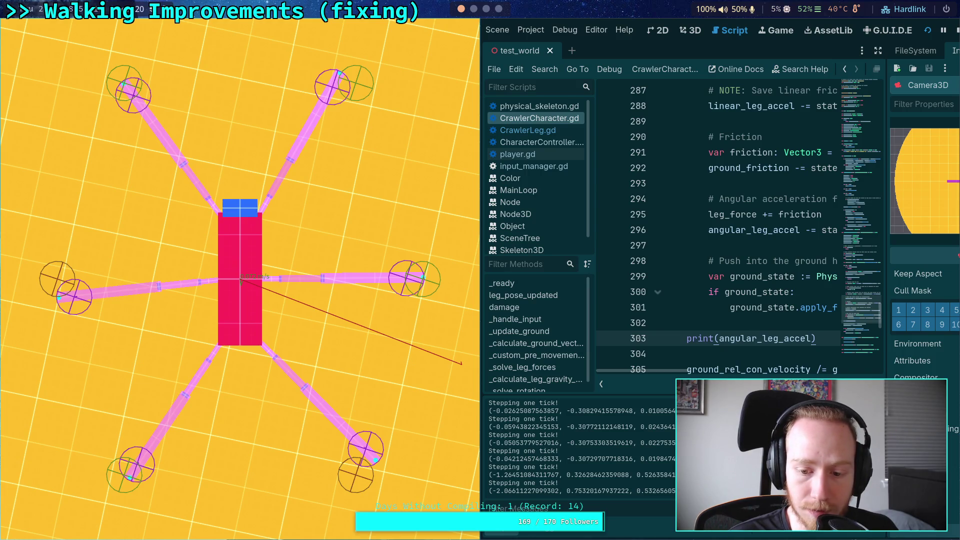
pyautogui.click(242, 283)
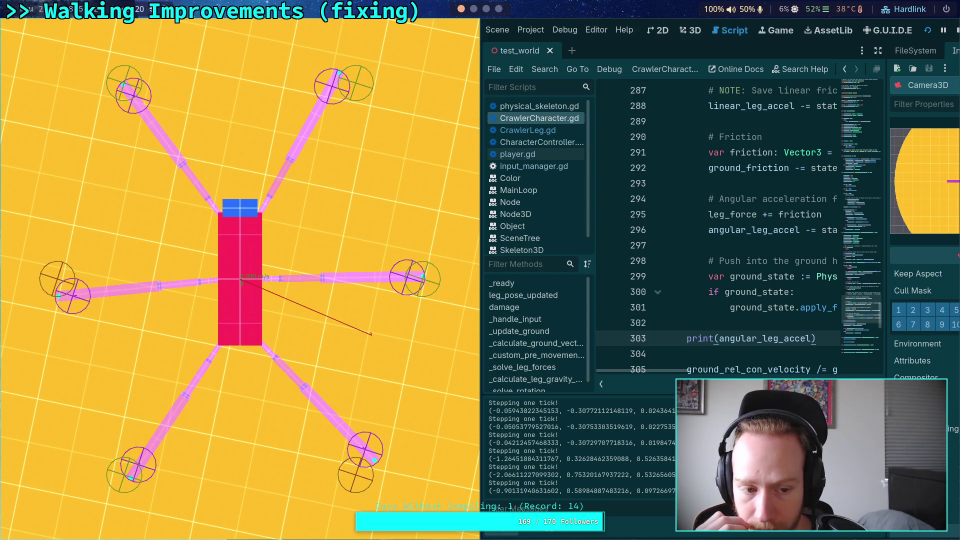
pyautogui.click(242, 283)
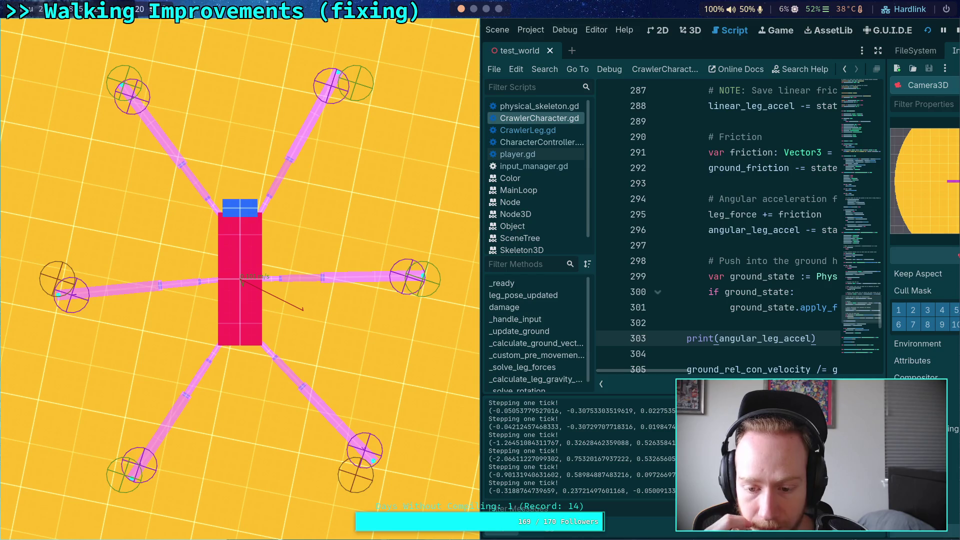
pyautogui.click(242, 283)
pyautogui.click(242, 283)
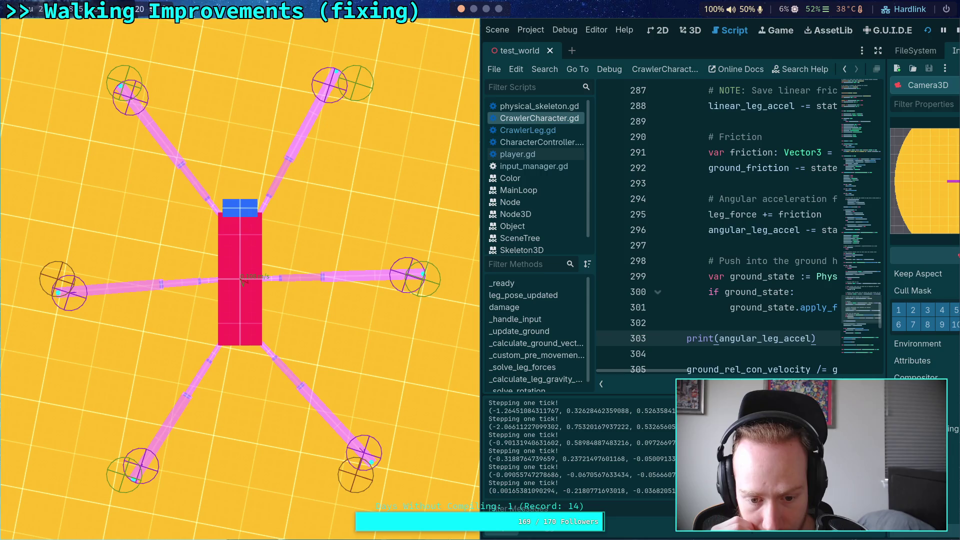
pyautogui.click(242, 282)
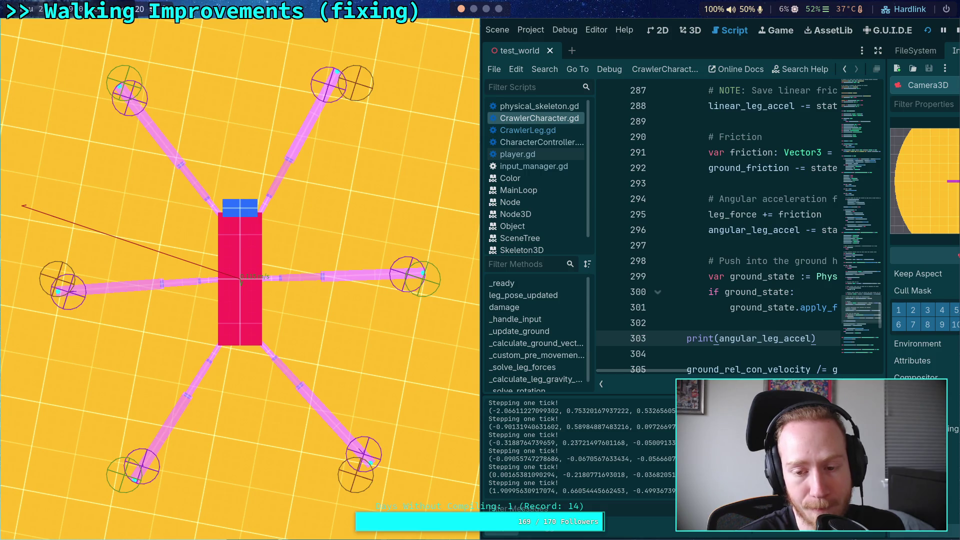
pyautogui.click(956, 30)
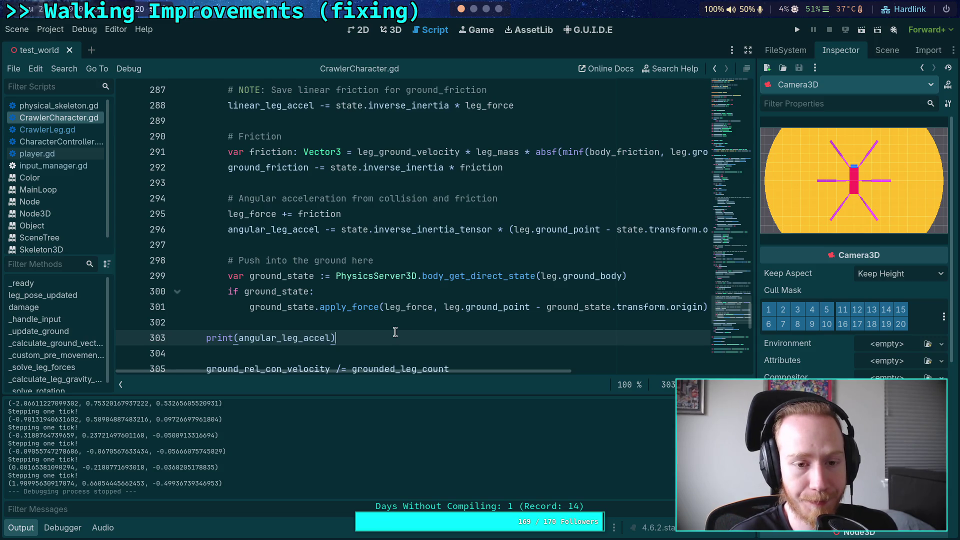
# Add 'var angular: Vector3 =' holding the cut inertia expression, subtract angular from angular_leg_accel, and save
pyautogui.click(410, 214)
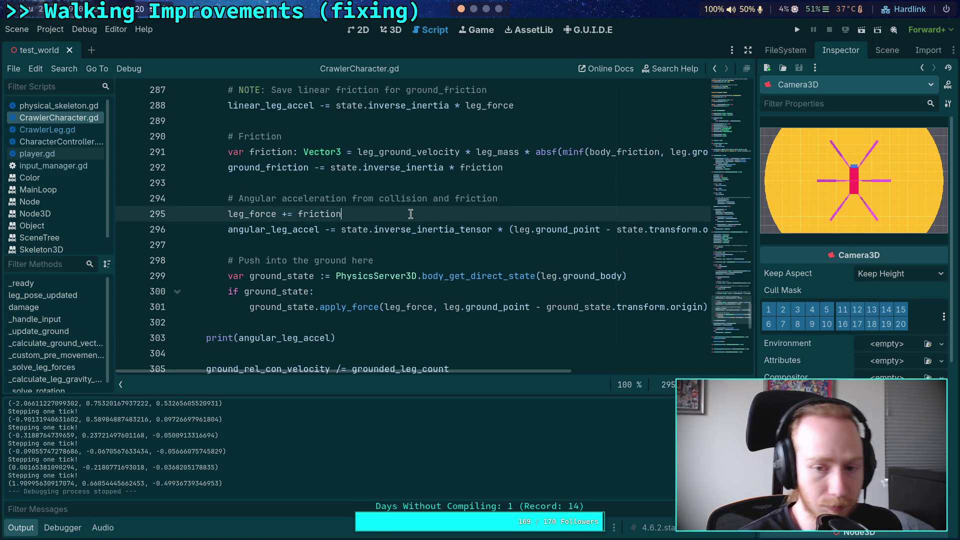
pyautogui.press('Return')
pyautogui.write('var a')
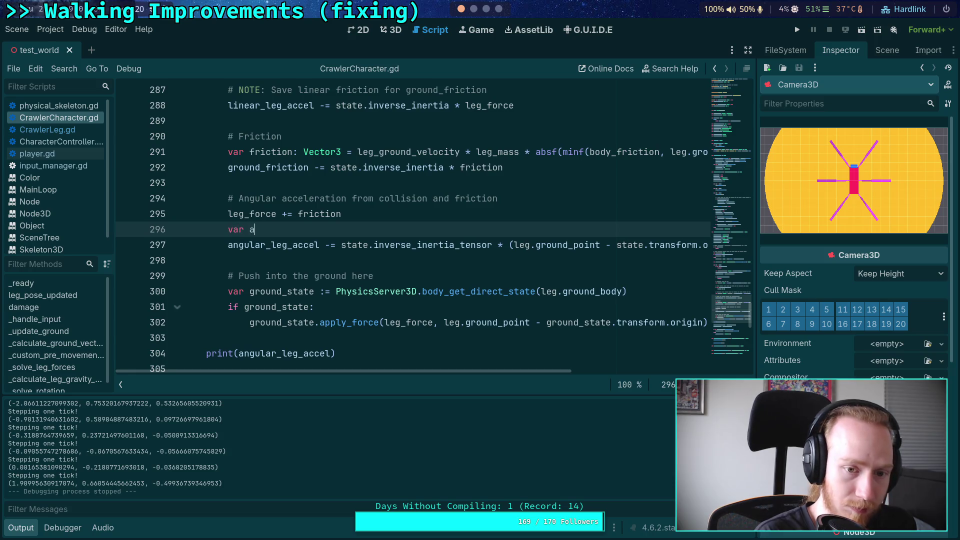
pyautogui.write('ngular:')
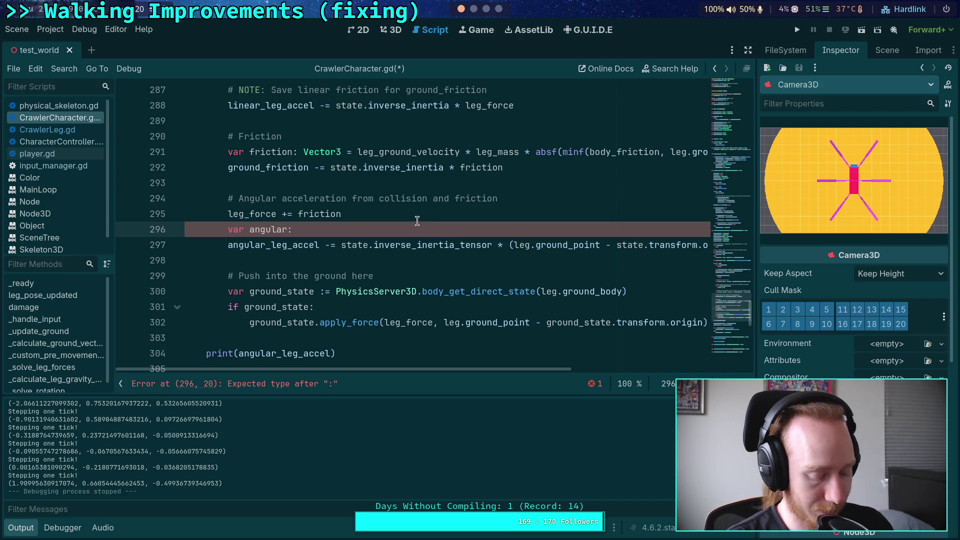
pyautogui.write(' Vec')
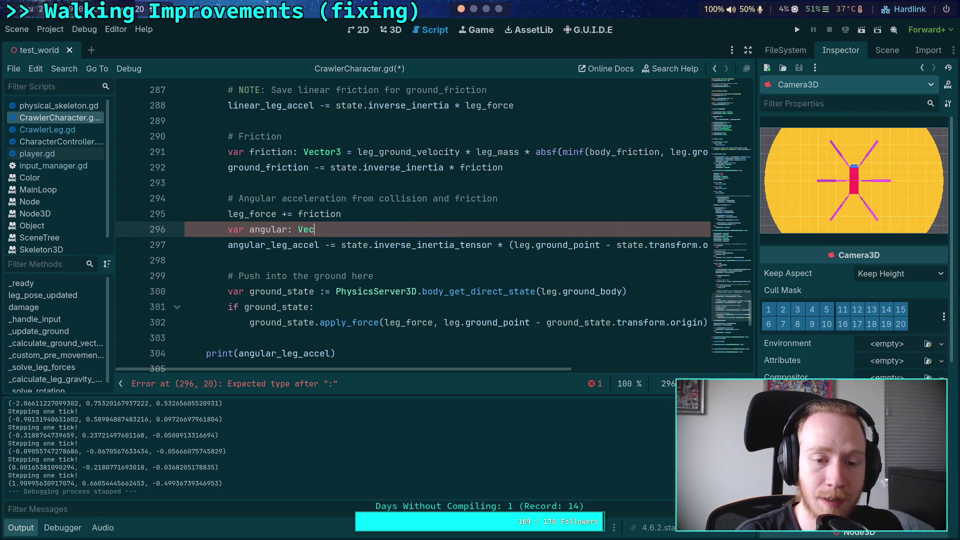
pyautogui.write('tor3 =')
pyautogui.click(299, 198)
pyautogui.moveTo(344, 241)
pyautogui.mouseDown()
pyautogui.moveTo(707, 246)
pyautogui.moveTo(633, 252)
pyautogui.mouseUp()
pyautogui.hotkey('ctrl', 'x')
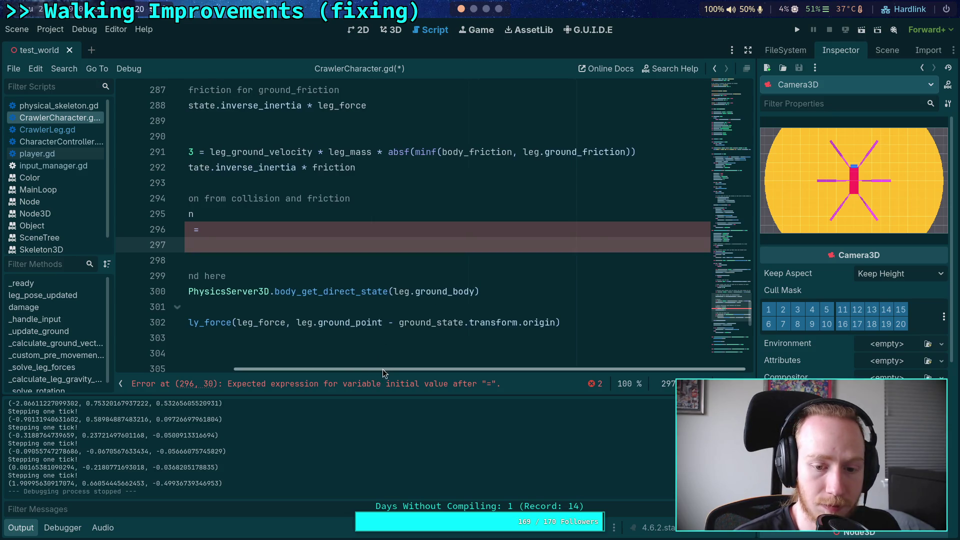
pyautogui.click(362, 231)
pyautogui.hotkey('ctrl', 'v')
pyautogui.press('Down')
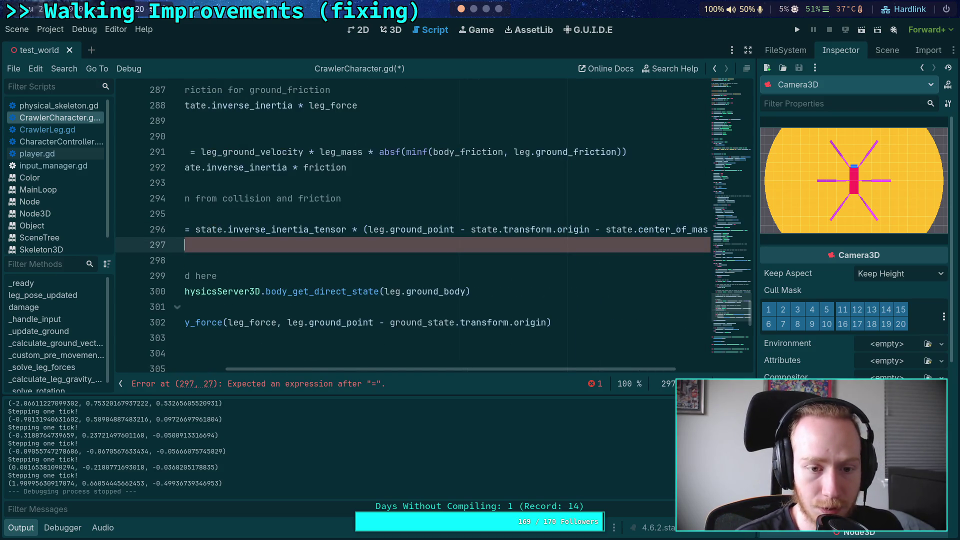
pyautogui.write('angula')
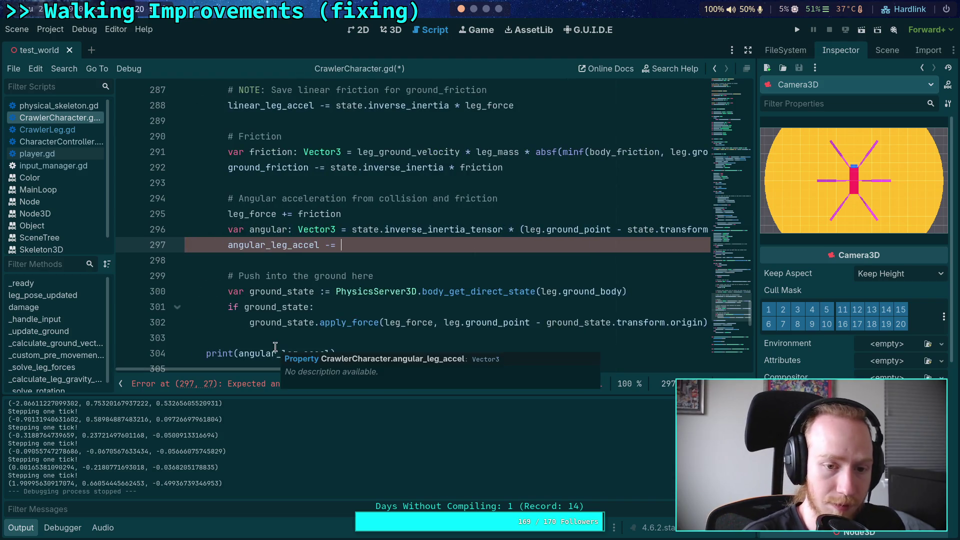
pyautogui.write('r')
pyautogui.hotkey('ctrl', 's')
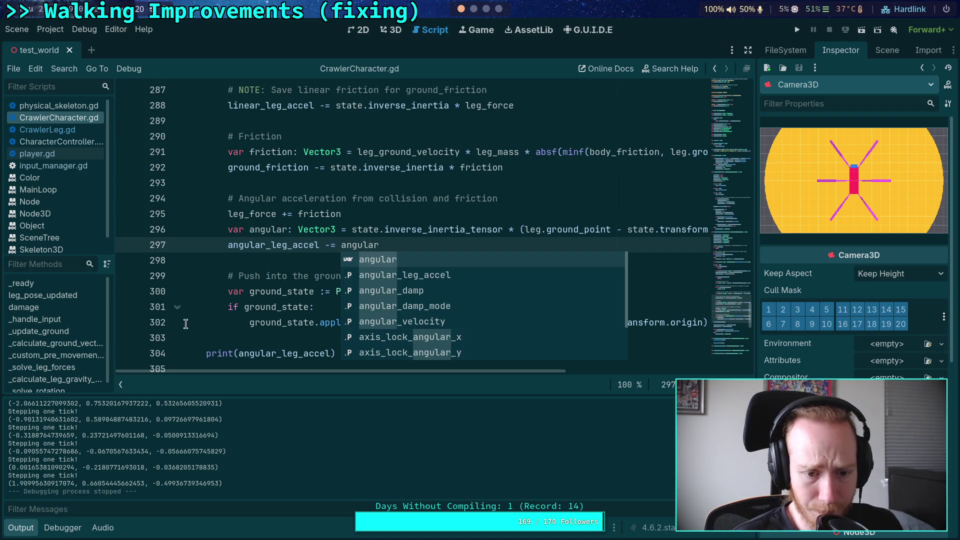
# Replace the old print with print('%d: %s' % [leg.index, angular]), save, and run the game
pyautogui.click(232, 336)
pyautogui.tripleClick(259, 348)
pyautogui.press('BackSpace')
pyautogui.press('BackSpace')
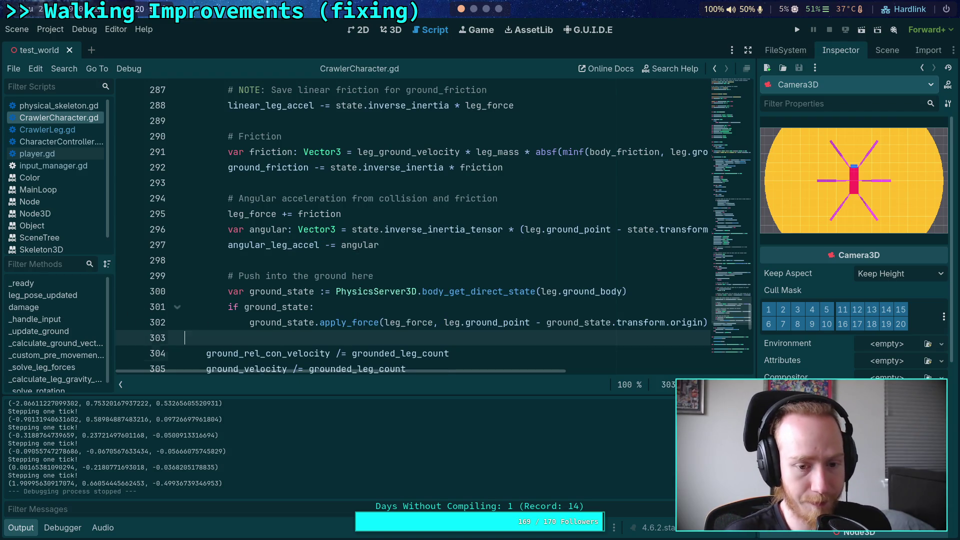
pyautogui.click(365, 230)
pyautogui.hotkey('ctrl', 'Return')
pyautogui.write("print('")
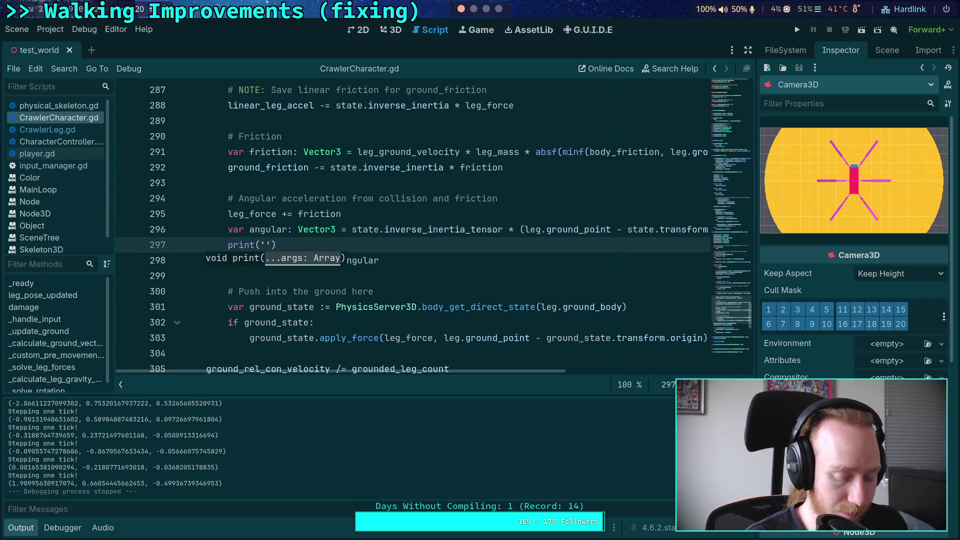
pyautogui.write('&')
pyautogui.press('BackSpace')
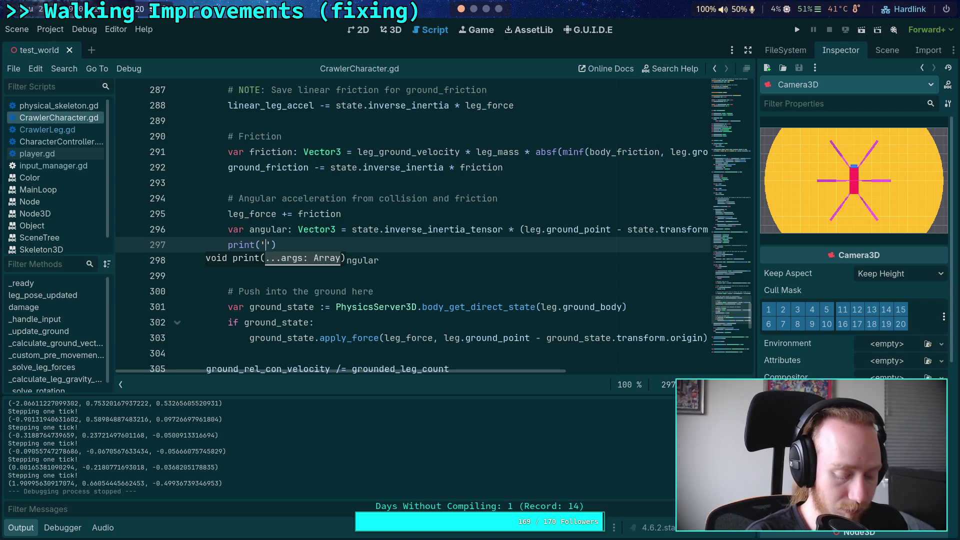
pyautogui.write('%d')
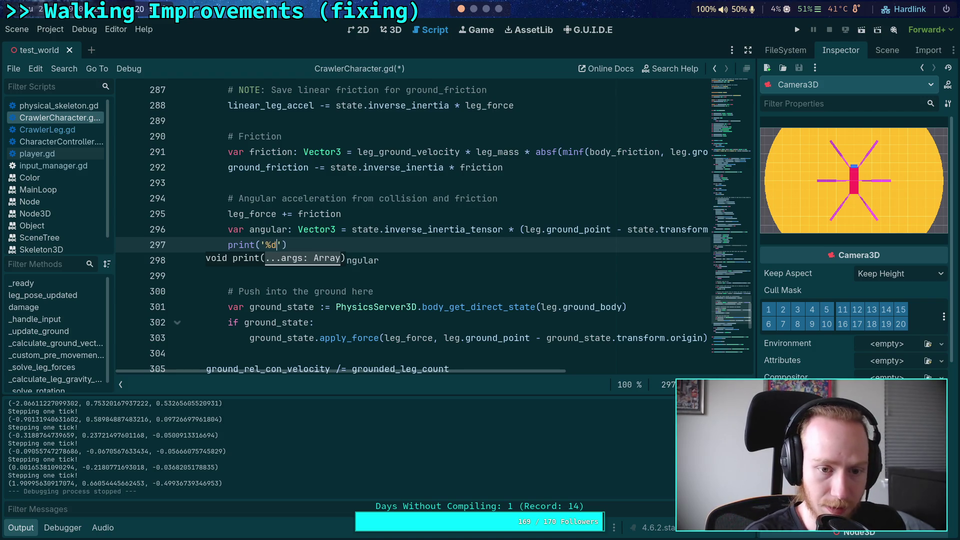
pyautogui.write(': %')
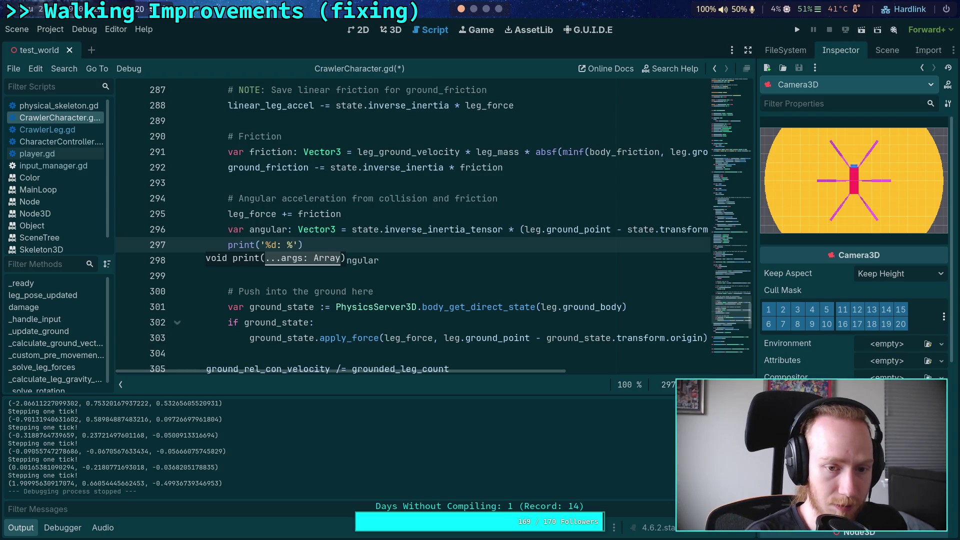
pyautogui.write("s' %")
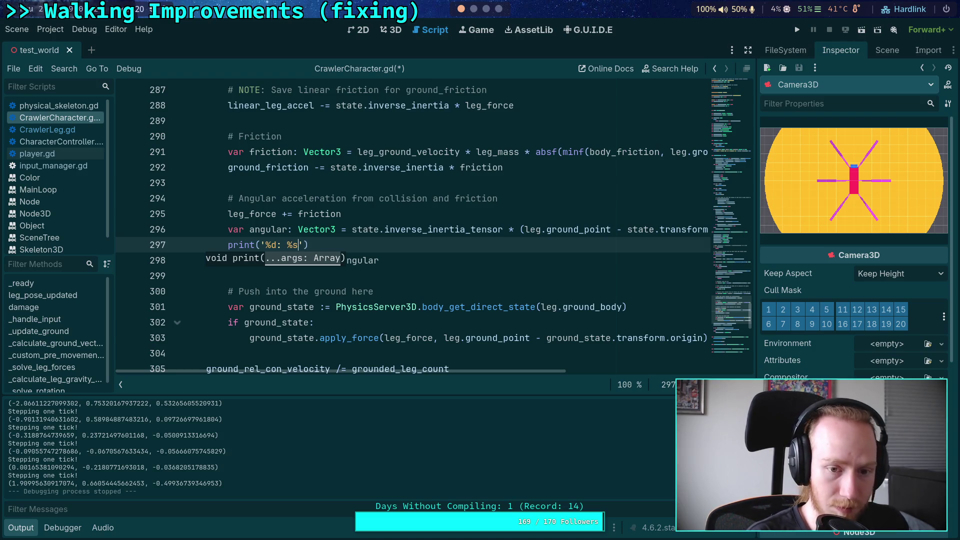
pyautogui.write(' [')
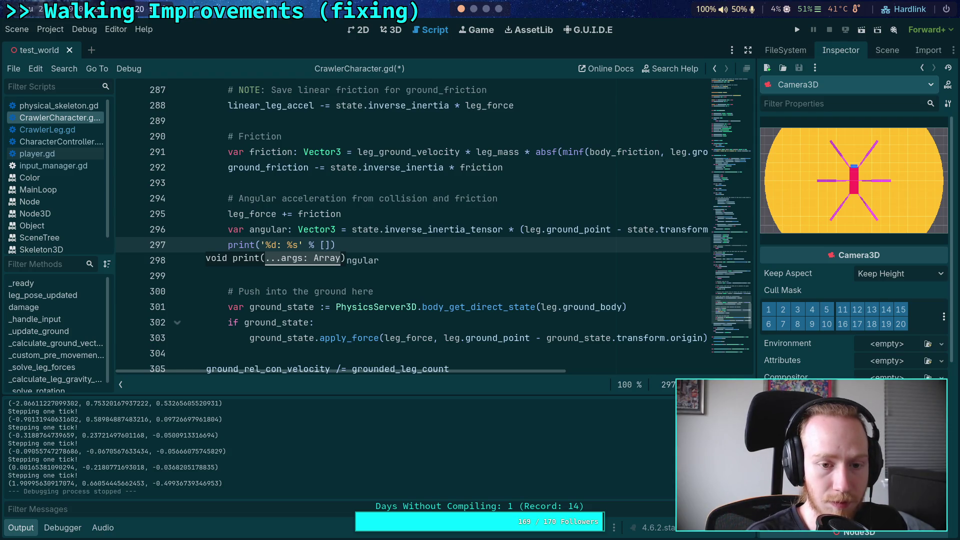
pyautogui.write('leg.index,')
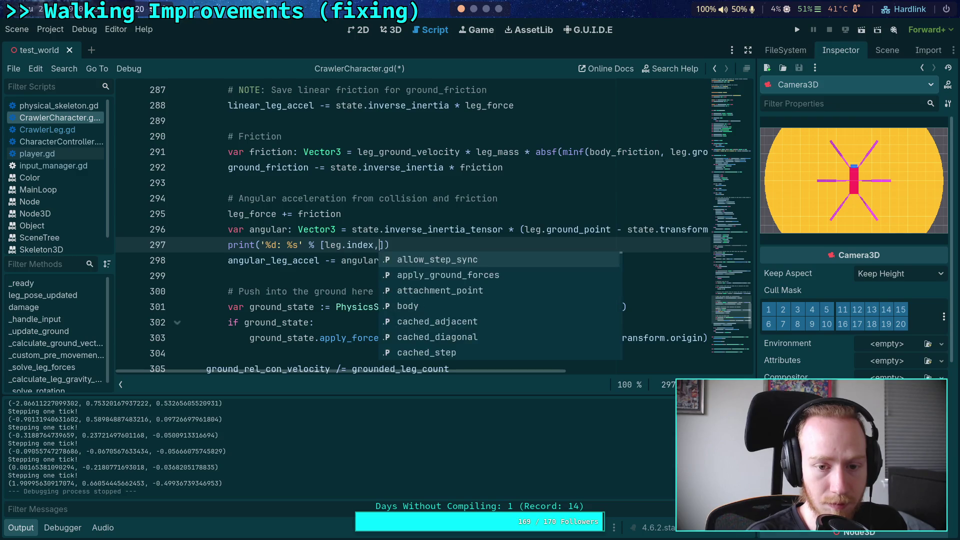
pyautogui.write(' angul')
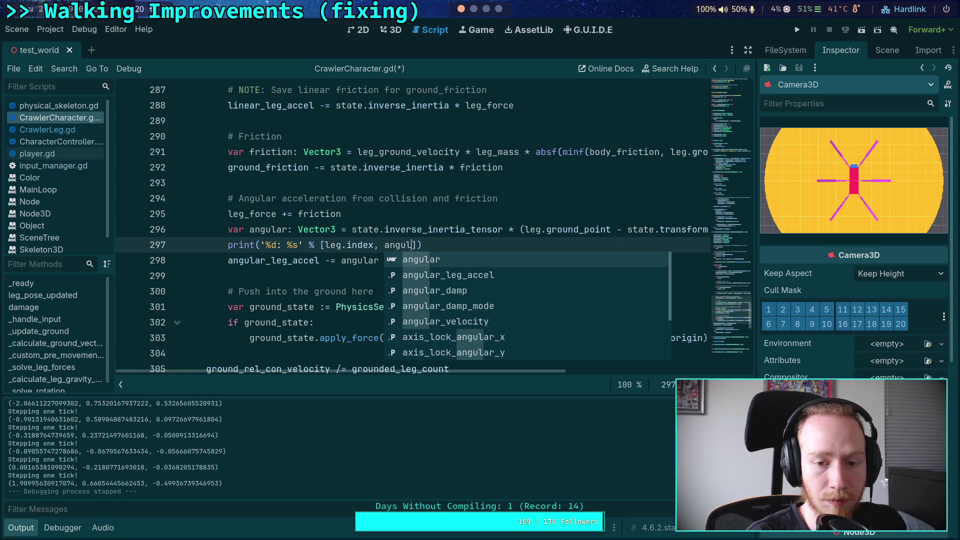
pyautogui.write('ar')
pyautogui.hotkey('ctrl', 's')
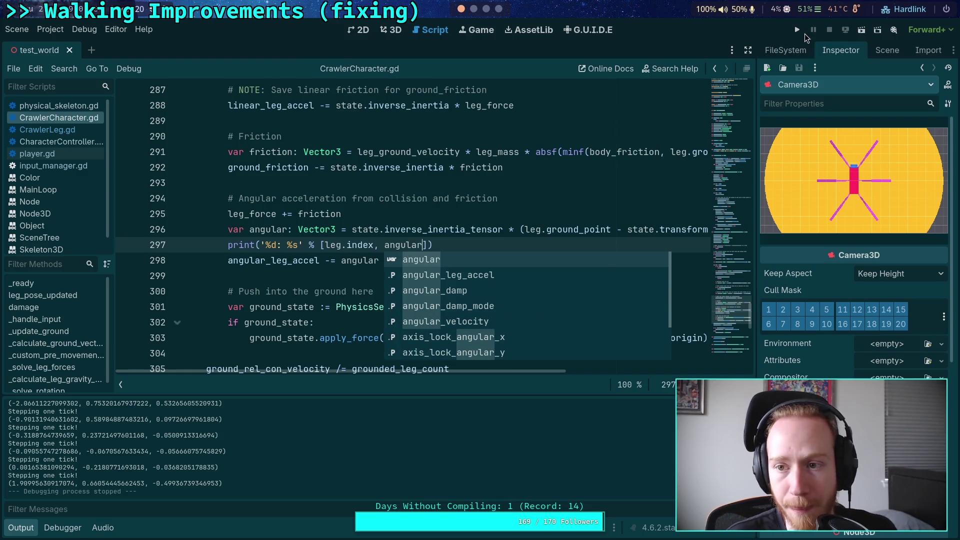
pyautogui.click(798, 30)
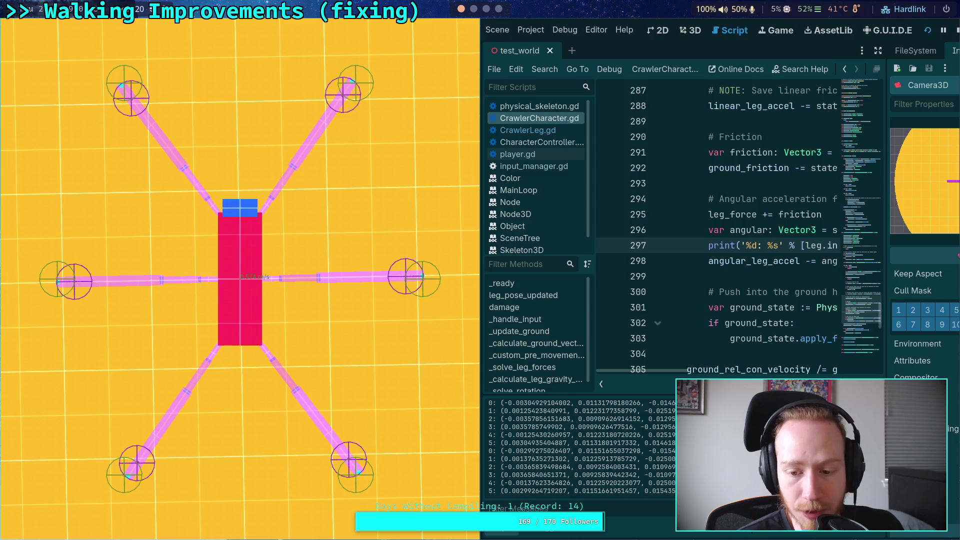
# Step one tick, scroll up to the 'for leg in legs:' loop, and set a breakpoint on line 270
pyautogui.press('.')
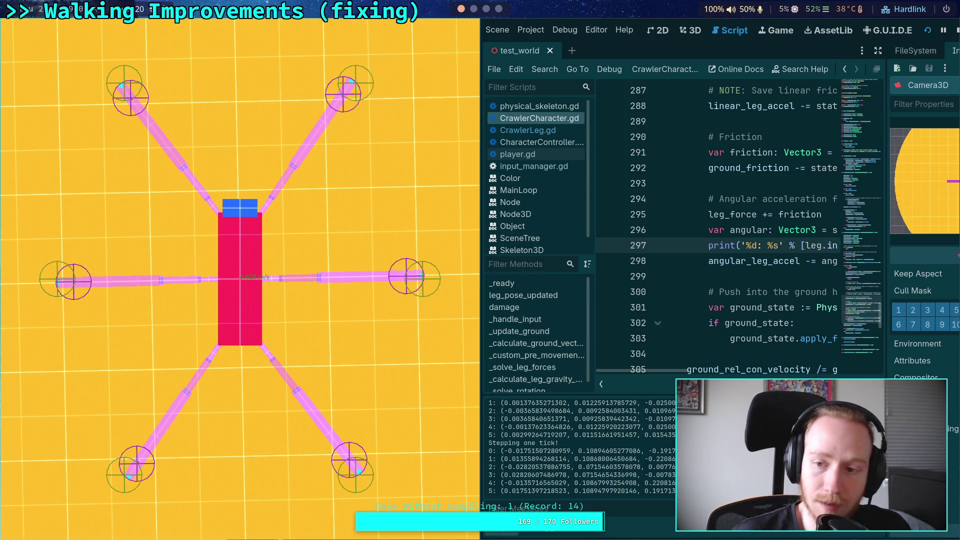
pyautogui.scroll(2, 691, 241)
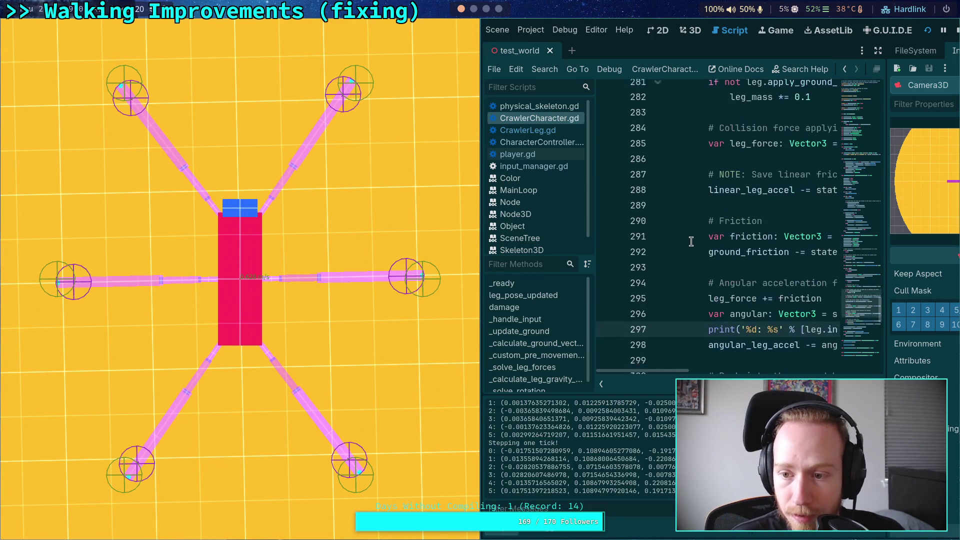
pyautogui.scroll(-1, 691, 241)
pyautogui.scroll(5, 674, 221)
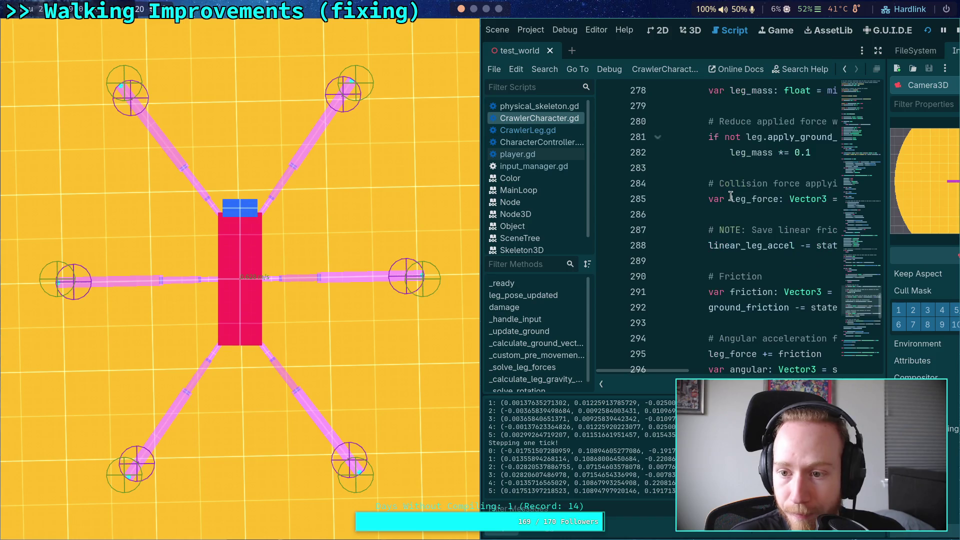
pyautogui.scroll(1, 710, 208)
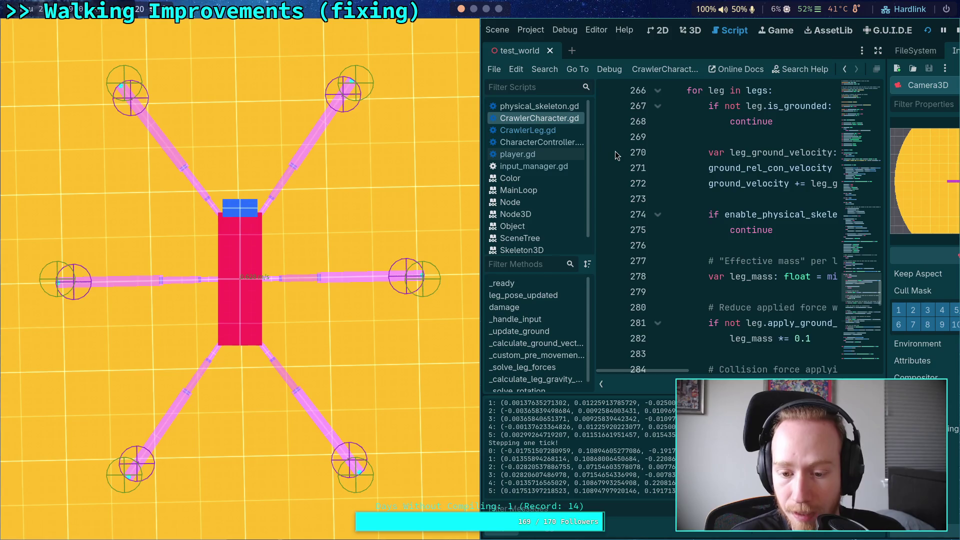
pyautogui.click(606, 153)
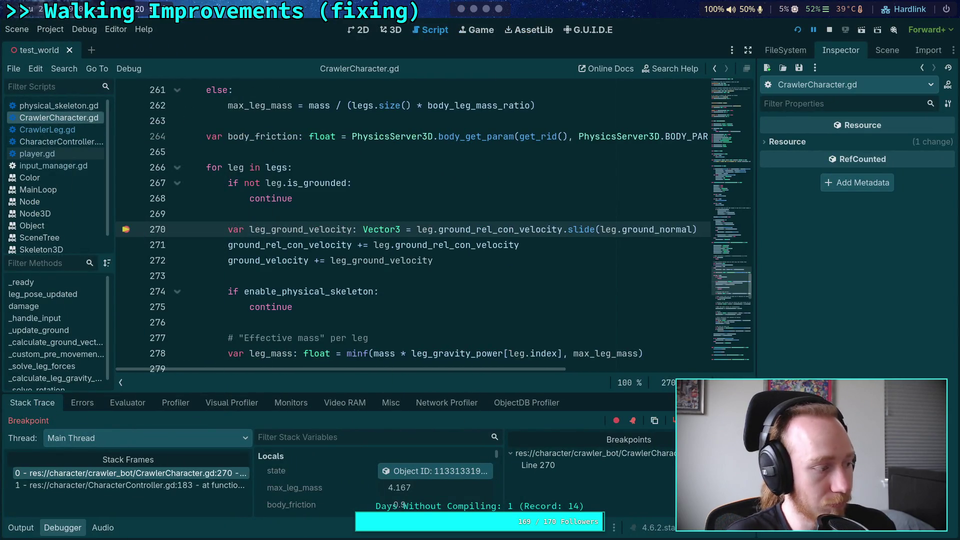
# Continue from the breakpoint and step over twice to reach line 272 of CrawlerCharacter.gd
pyautogui.press('F12')
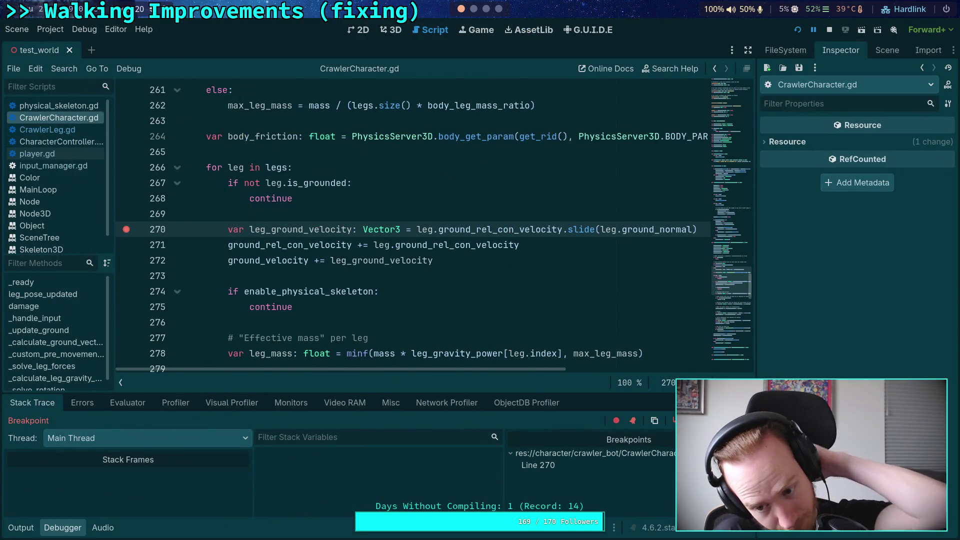
pyautogui.press('F10')
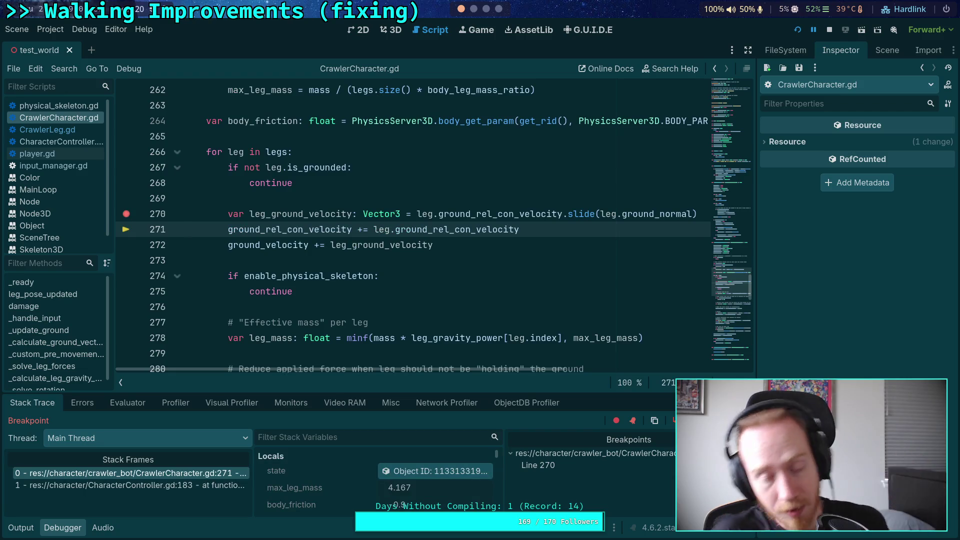
pyautogui.press('F10')
pyautogui.moveTo(314, 200)
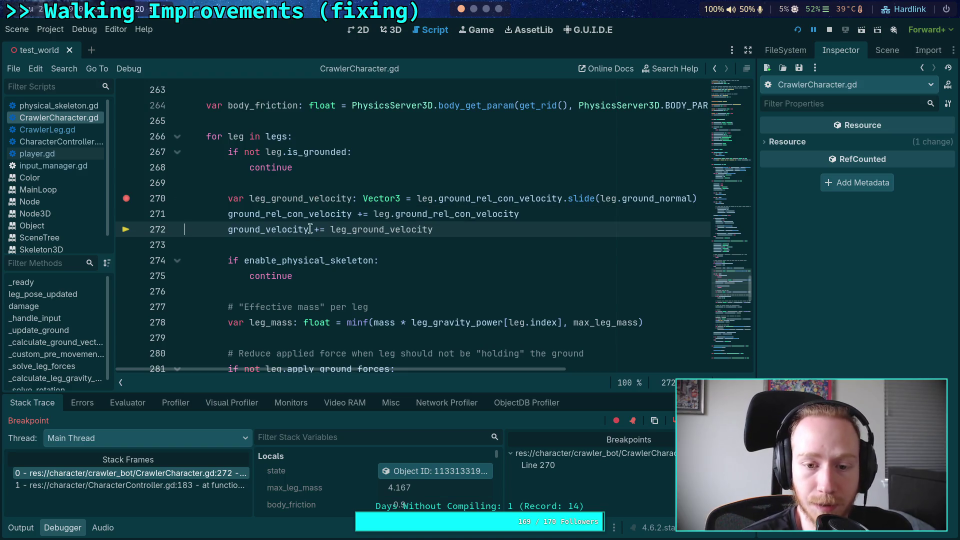
pyautogui.moveTo(453, 213)
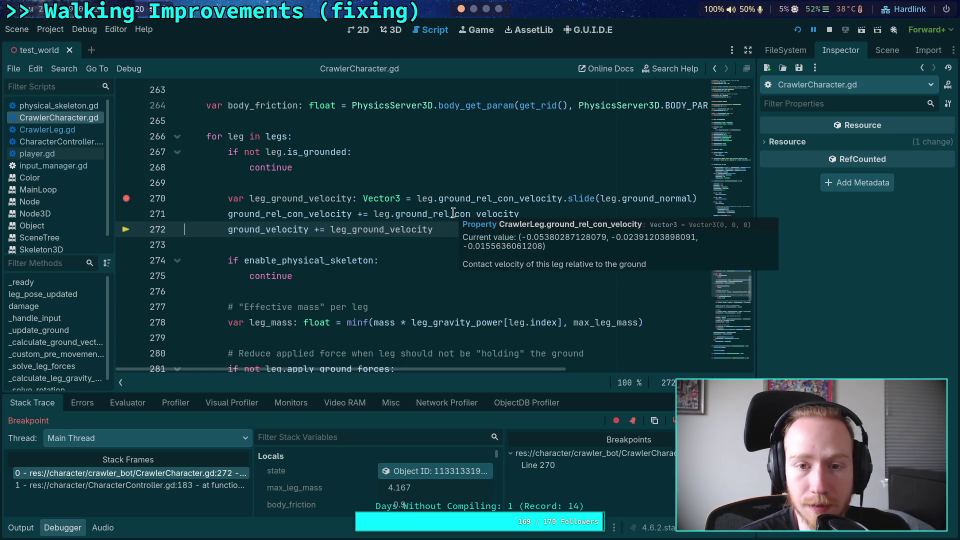
# Show the halted crawler in the 3D test_world view
pyautogui.click(473, 9)
pyautogui.click(460, 9)
pyautogui.click(393, 30)
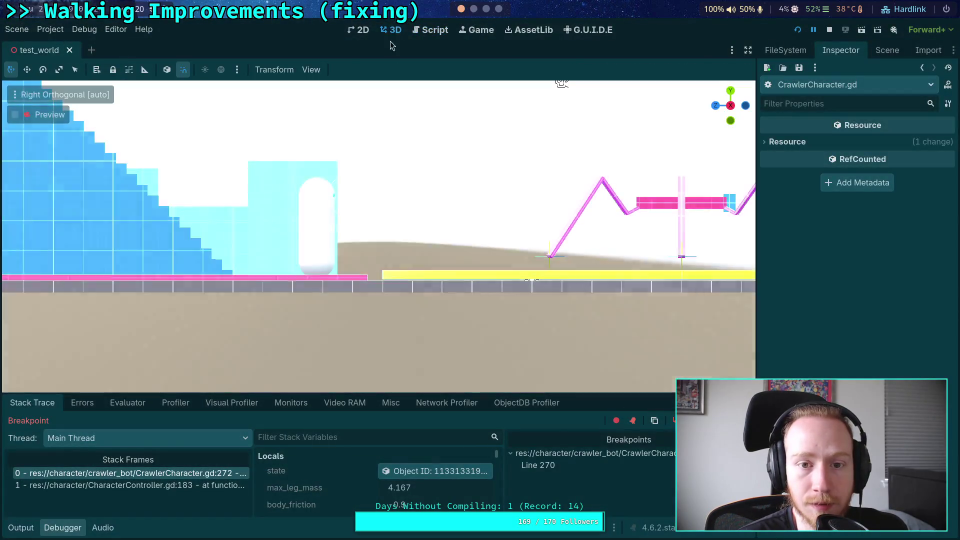
# View the crawler in Top Orthogonal, frame it with F, and raise the debugger panel's top edge
pyautogui.press('KP_7')
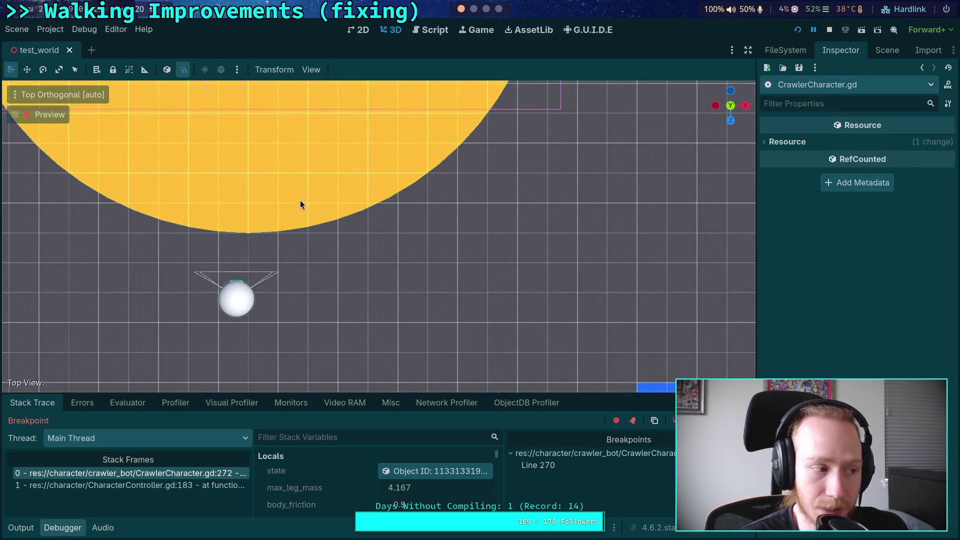
pyautogui.press('f')
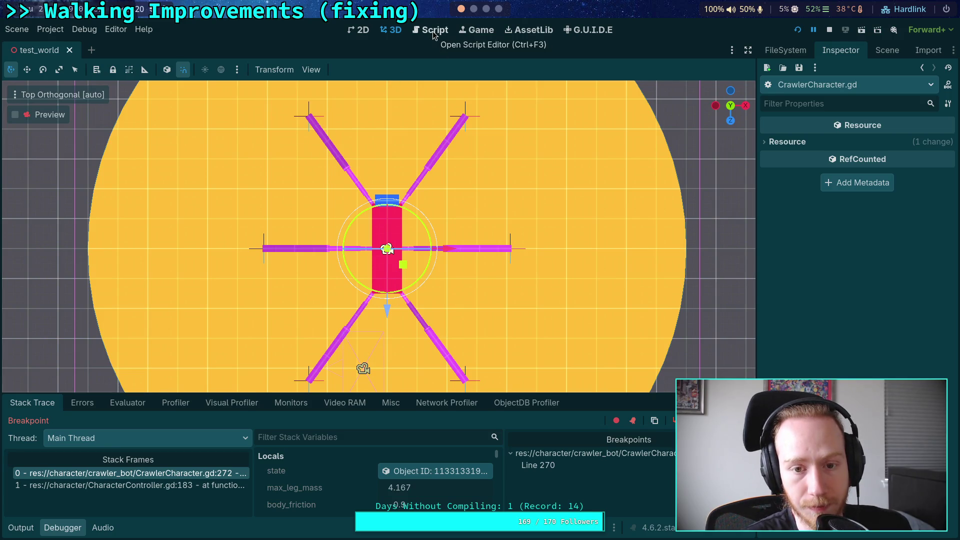
pyautogui.click(433, 31)
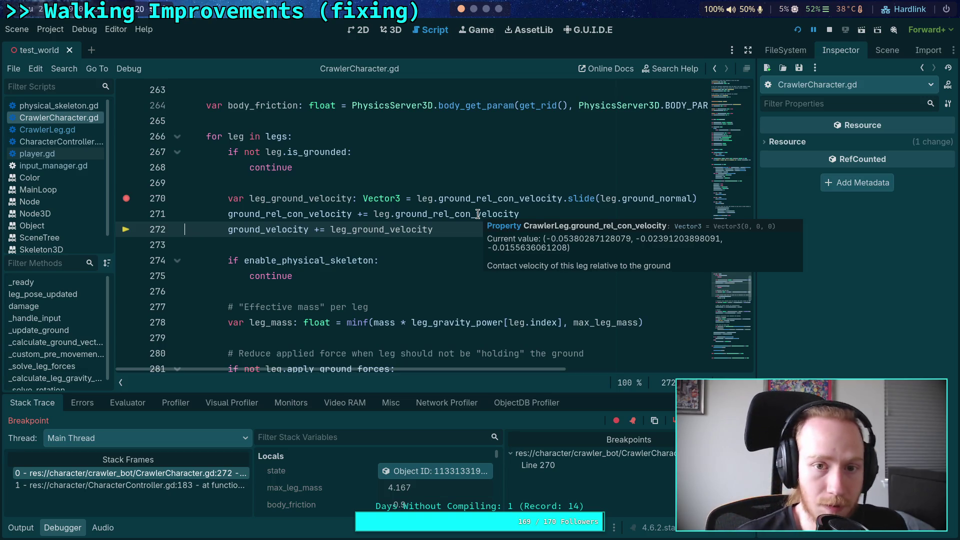
pyautogui.click(391, 35)
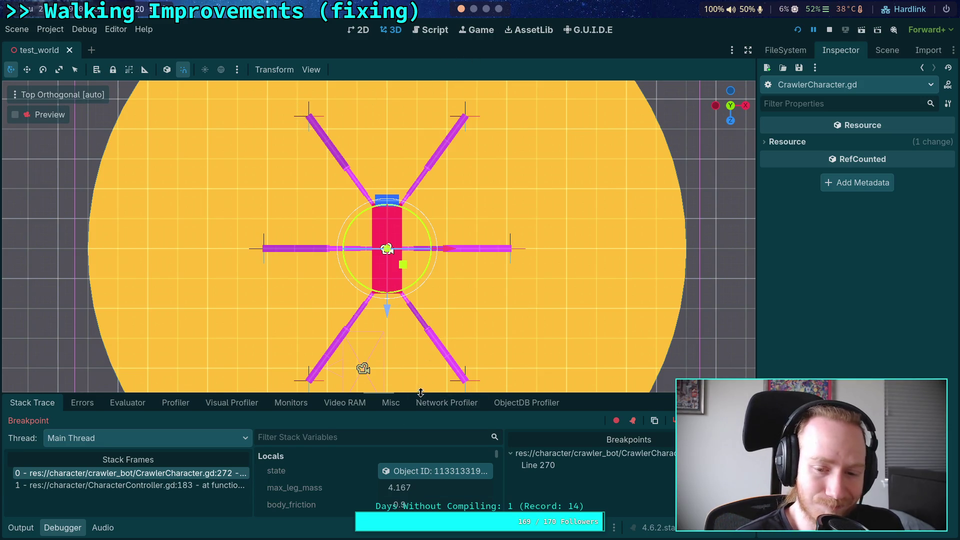
pyautogui.moveTo(422, 393); pyautogui.dragTo(422, 345)
# Step over to line 274 and check ground_velocity and ground_rel_con_velocity
pyautogui.hotkey('ctrl', 'F3')
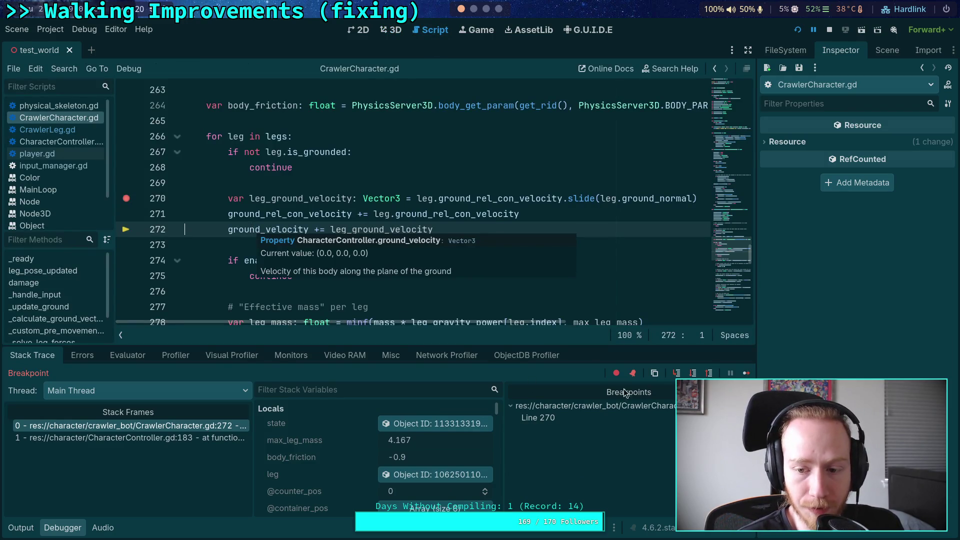
pyautogui.press('F10')
pyautogui.moveTo(279, 167)
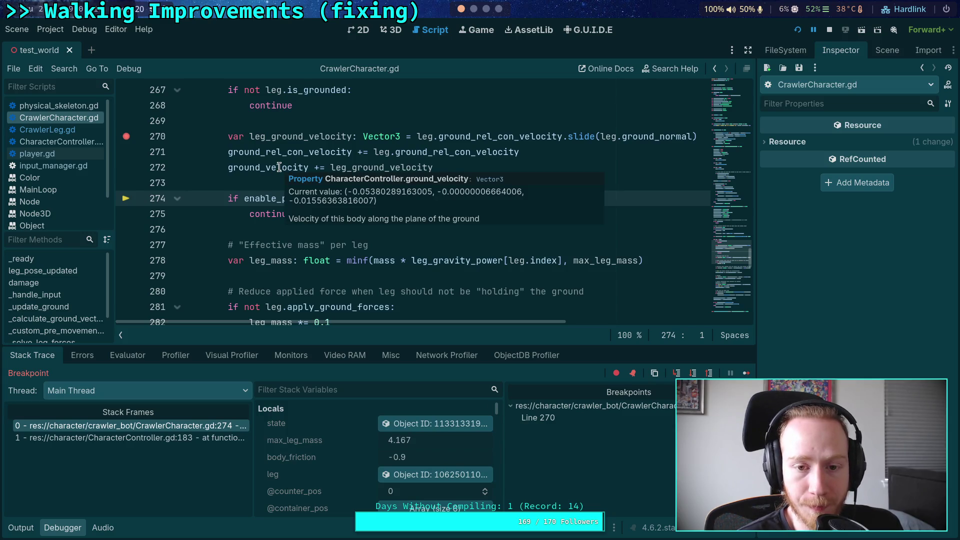
pyautogui.moveTo(293, 150)
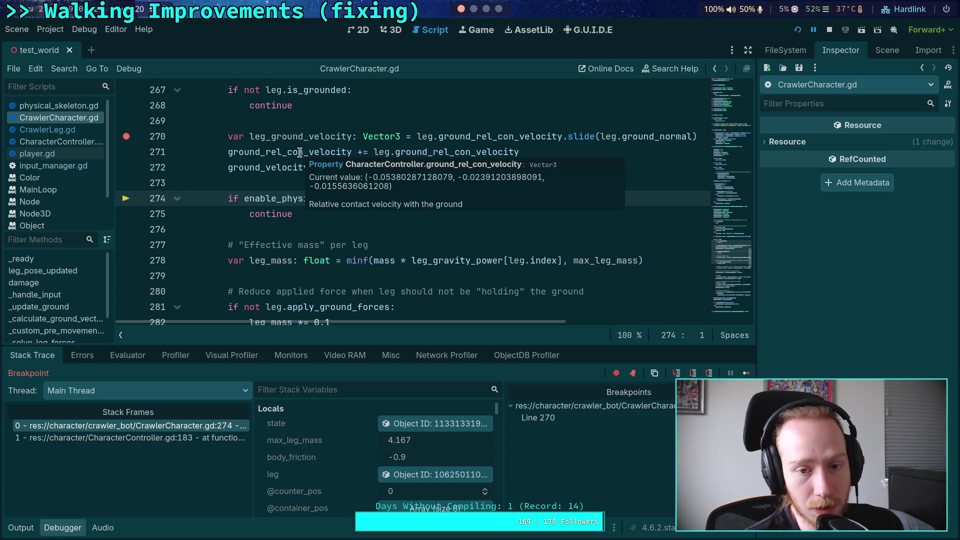
# Check the crawler in the 3D view and the game window, then return to the script
pyautogui.click(391, 30)
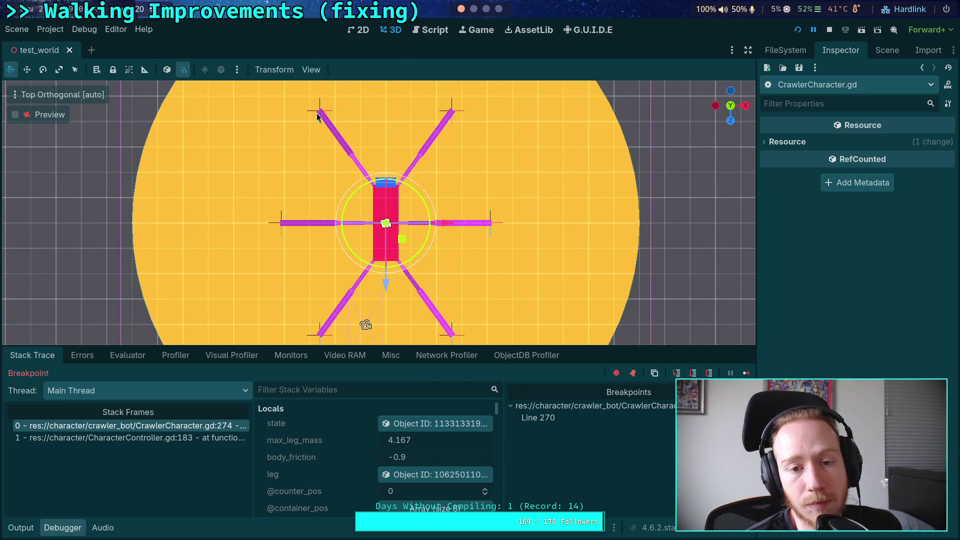
pyautogui.click(418, 29)
pyautogui.moveTo(489, 132)
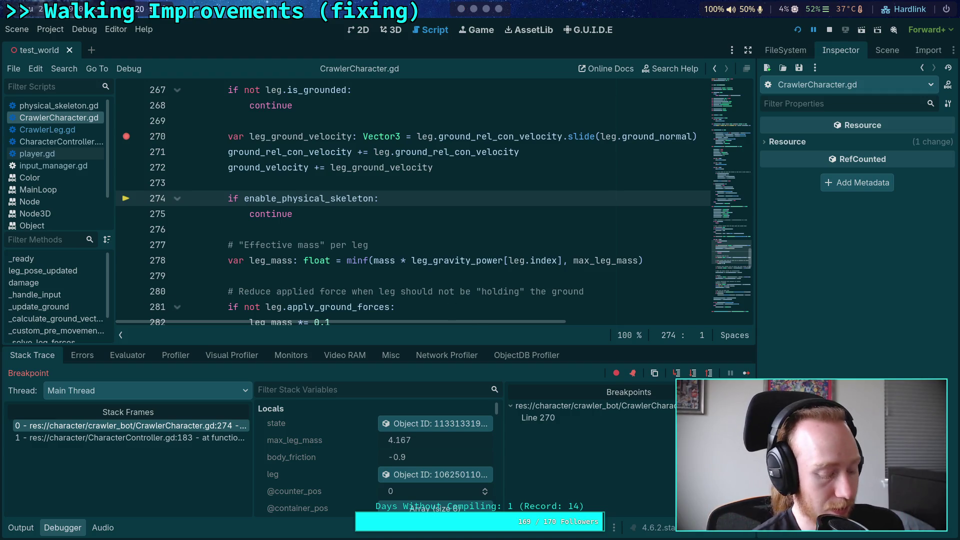
pyautogui.hotkey('alt', 'Tab')
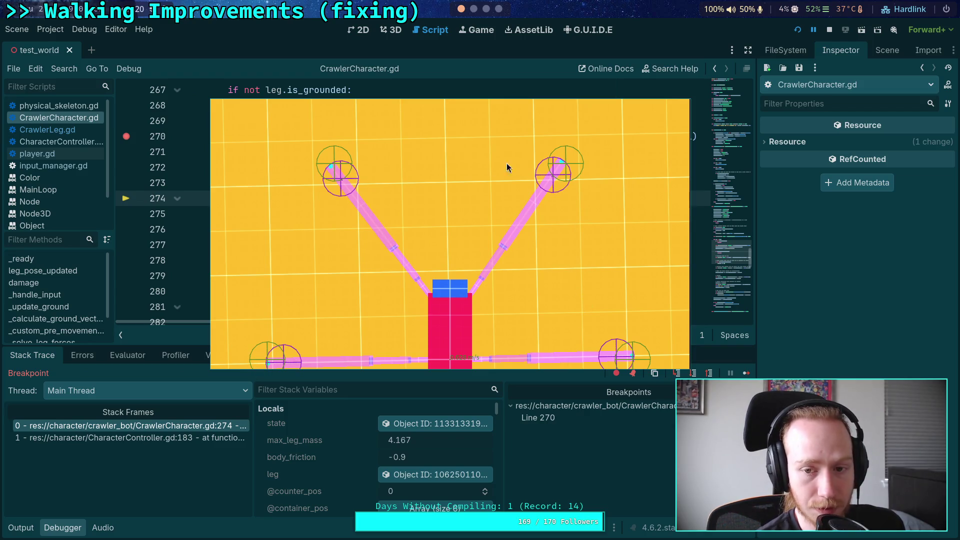
pyautogui.hotkey('alt', 'Tab')
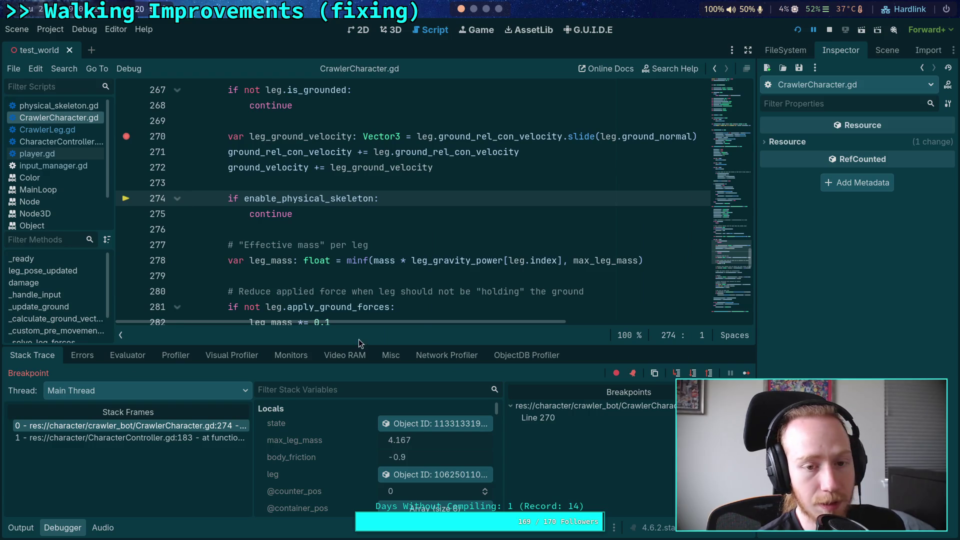
# Continue twice to the line 270 breakpoint for leg index 2 and inspect that leg
pyautogui.click(746, 372)
pyautogui.click(746, 372)
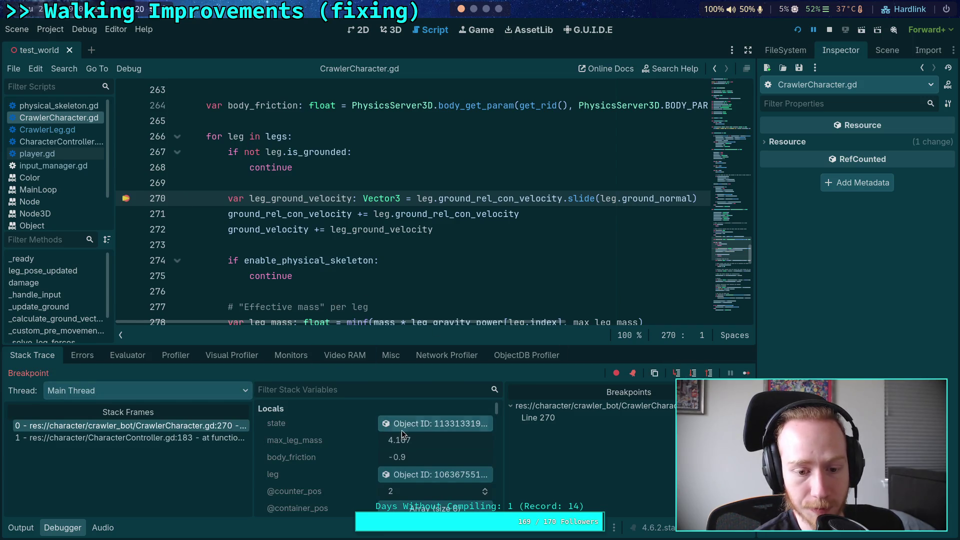
pyautogui.click(420, 475)
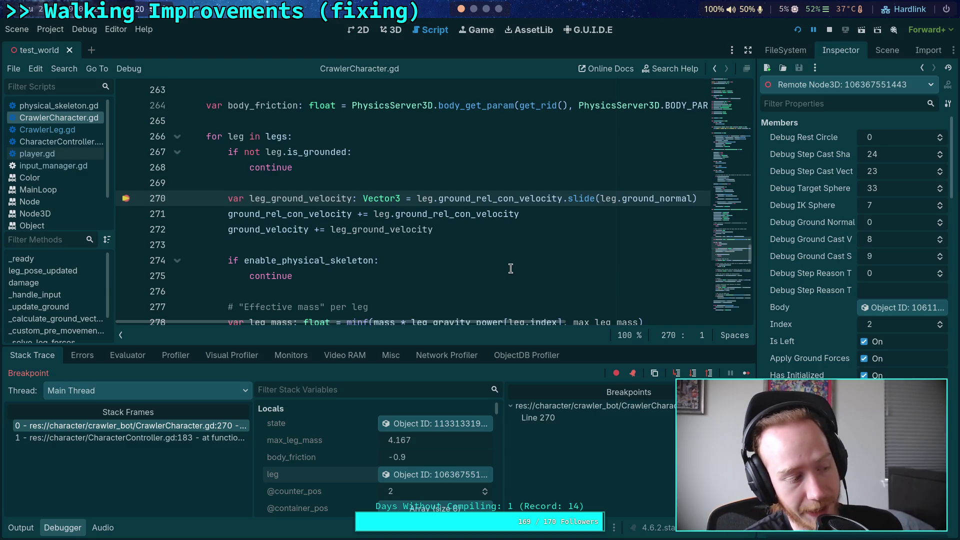
# Enlarge the debugger panel in both the 3D and script views to show more locals
pyautogui.click(400, 31)
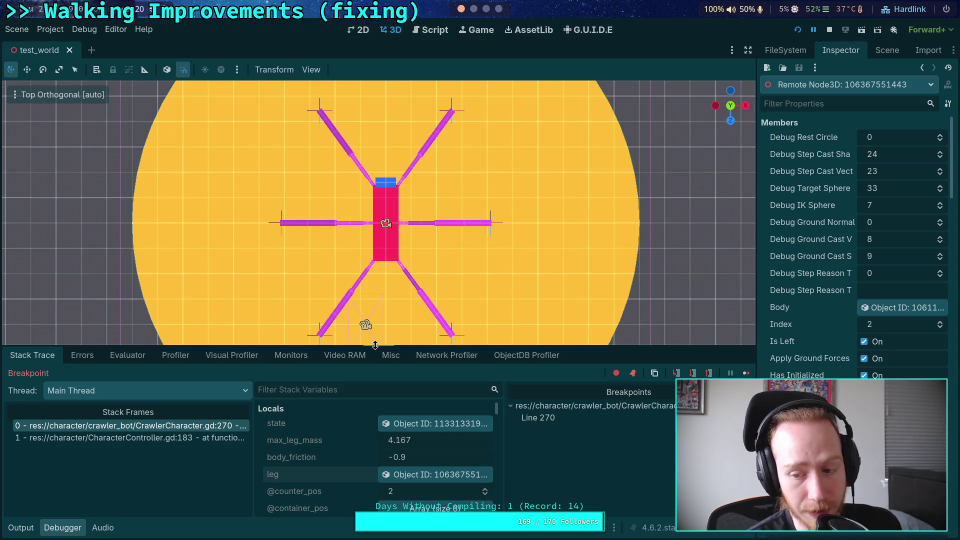
pyautogui.moveTo(373, 346); pyautogui.dragTo(373, 338)
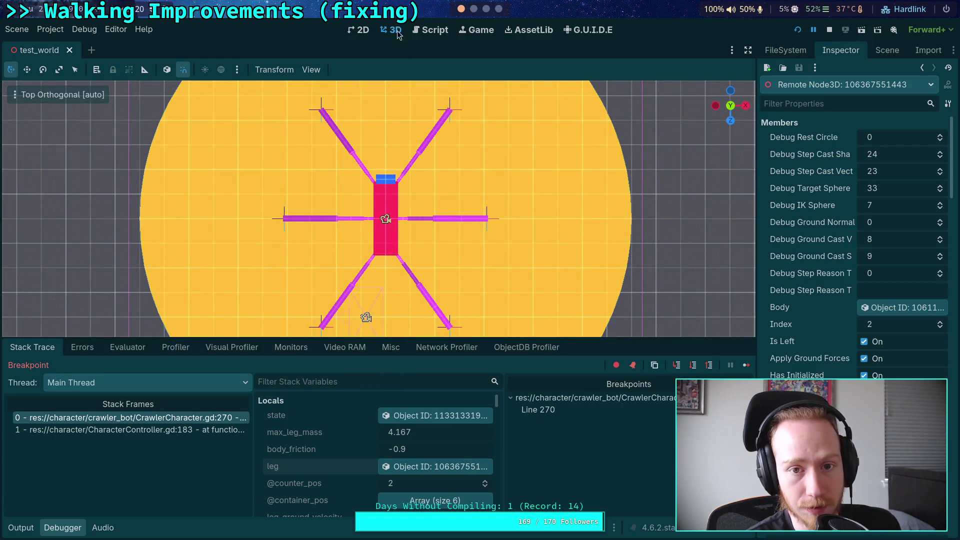
pyautogui.click(421, 34)
pyautogui.moveTo(457, 338); pyautogui.dragTo(457, 285)
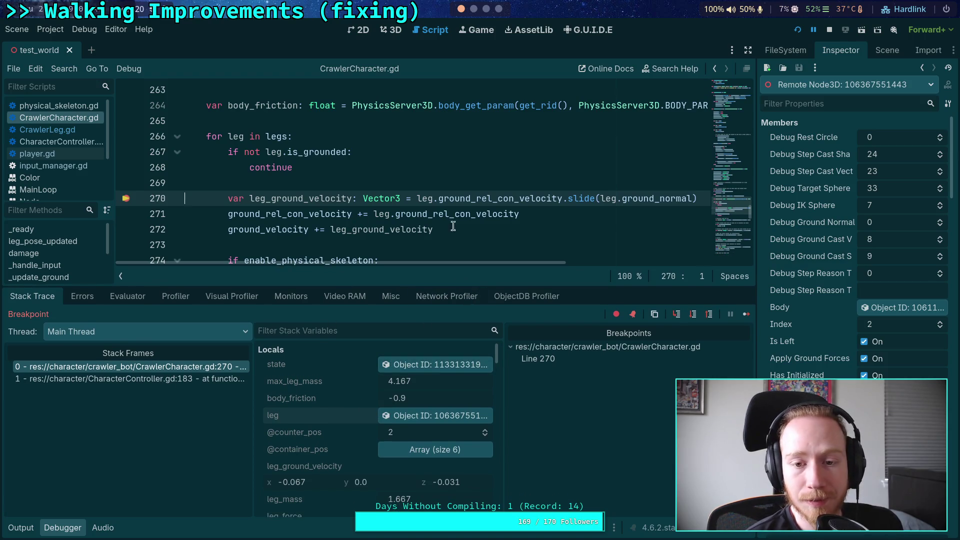
# Review angular_leg_accel and the contact velocity, then lower the 3D/debugger splitter slightly
pyautogui.scroll(-3, 444, 225)
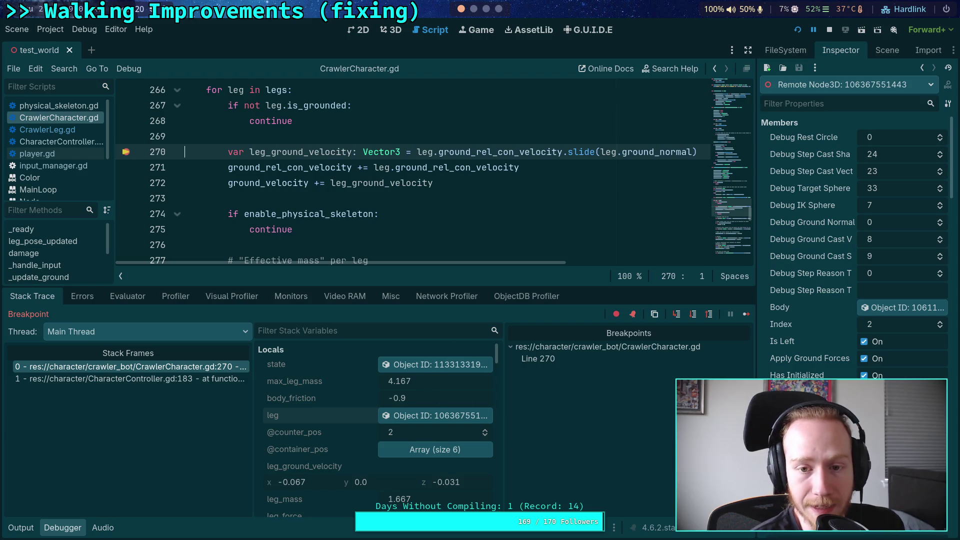
pyautogui.scroll(-5, 855, 250)
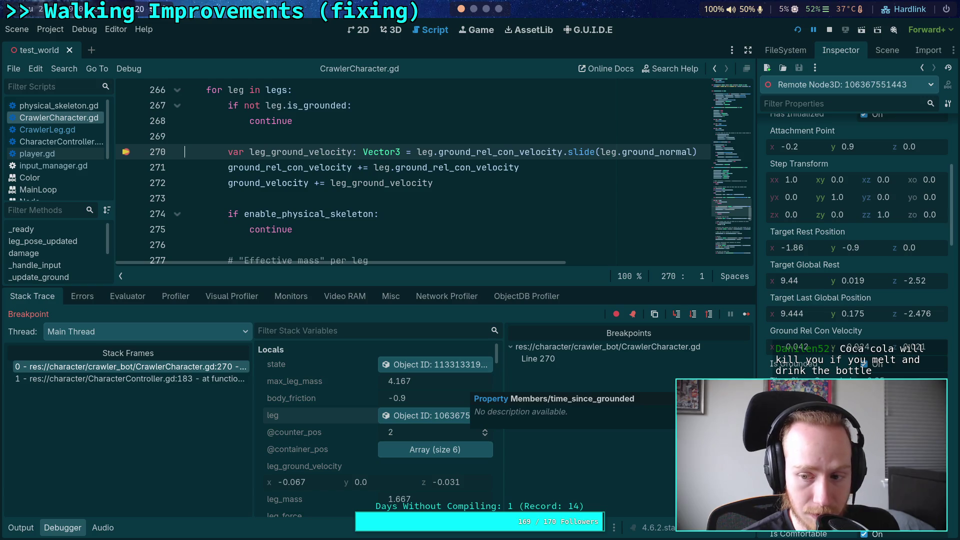
pyautogui.click(391, 29)
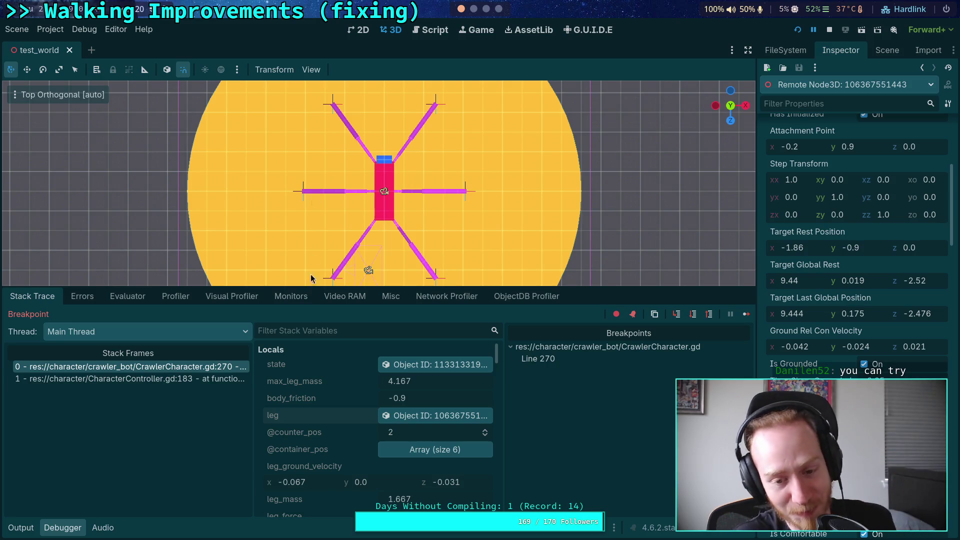
pyautogui.scroll(-3, 334, 405)
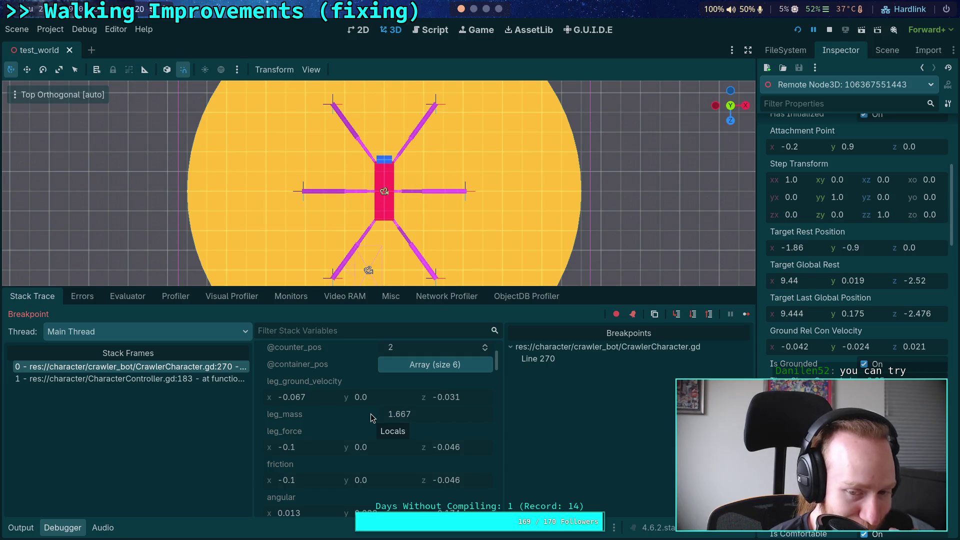
pyautogui.scroll(-2, 370, 414)
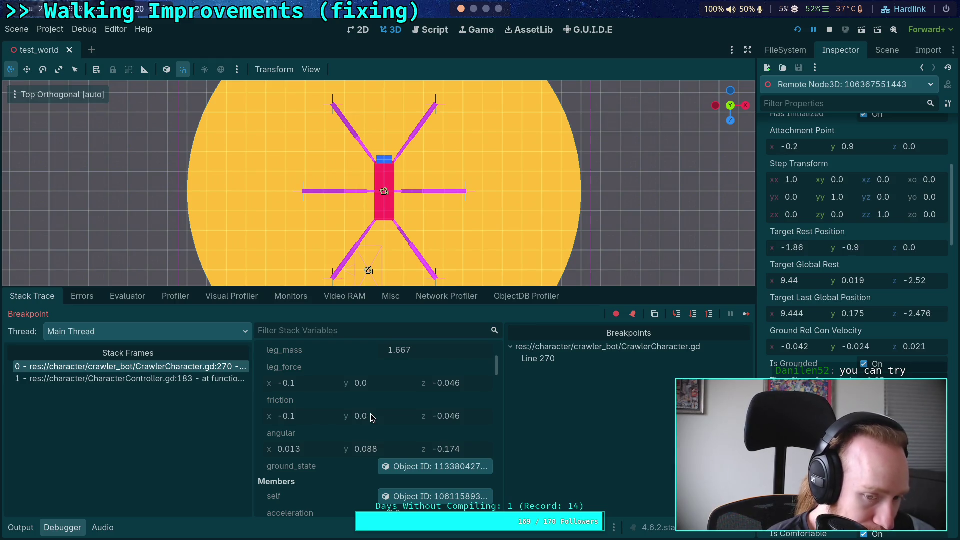
pyautogui.scroll(-10, 370, 415)
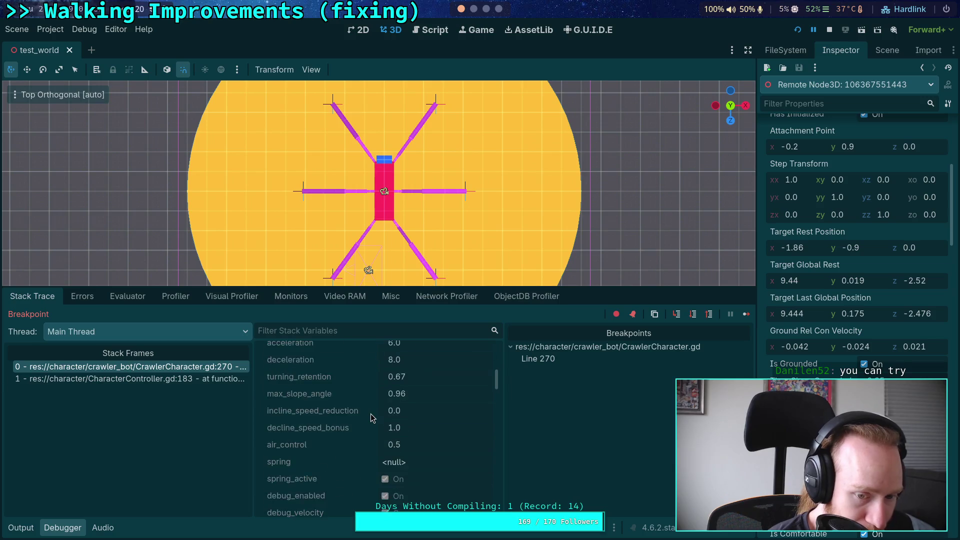
pyautogui.scroll(-10, 371, 418)
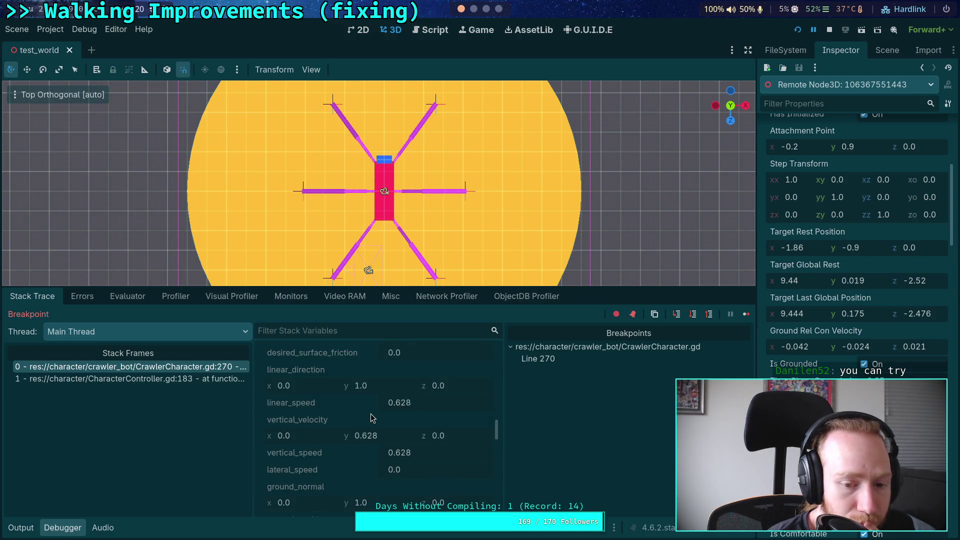
pyautogui.scroll(-10, 371, 417)
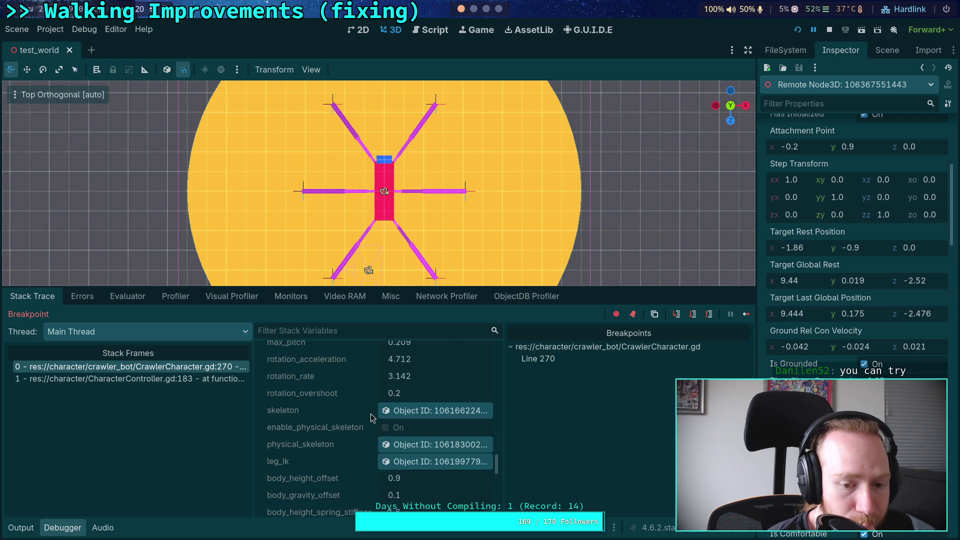
pyautogui.scroll(-10, 371, 418)
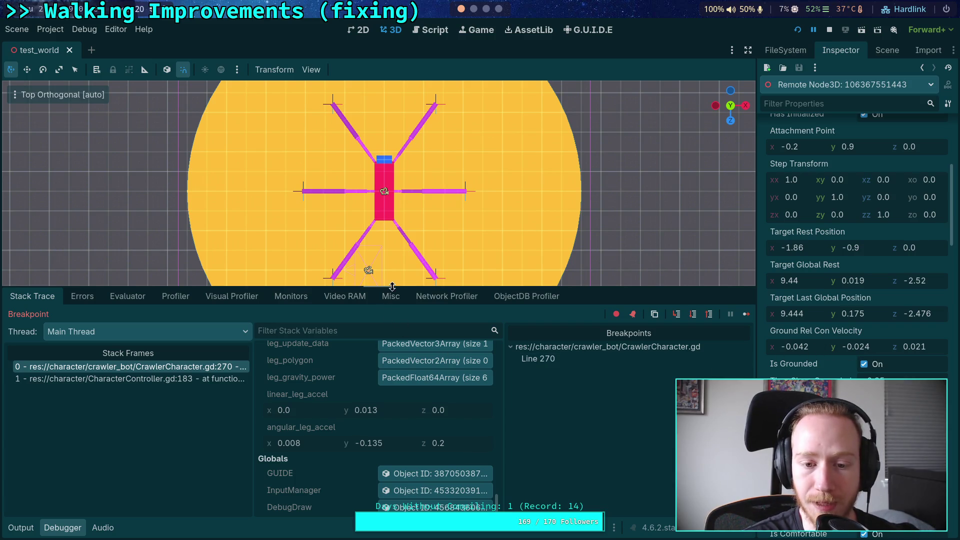
pyautogui.moveTo(391, 287); pyautogui.dragTo(390, 293)
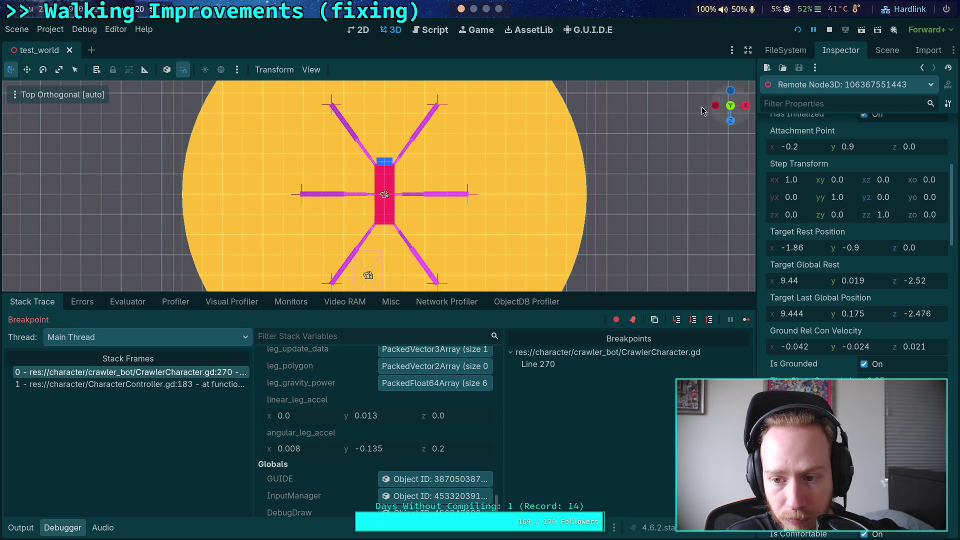
# Return to the script editor and open CrawlerLeg.gd
pyautogui.click(433, 34)
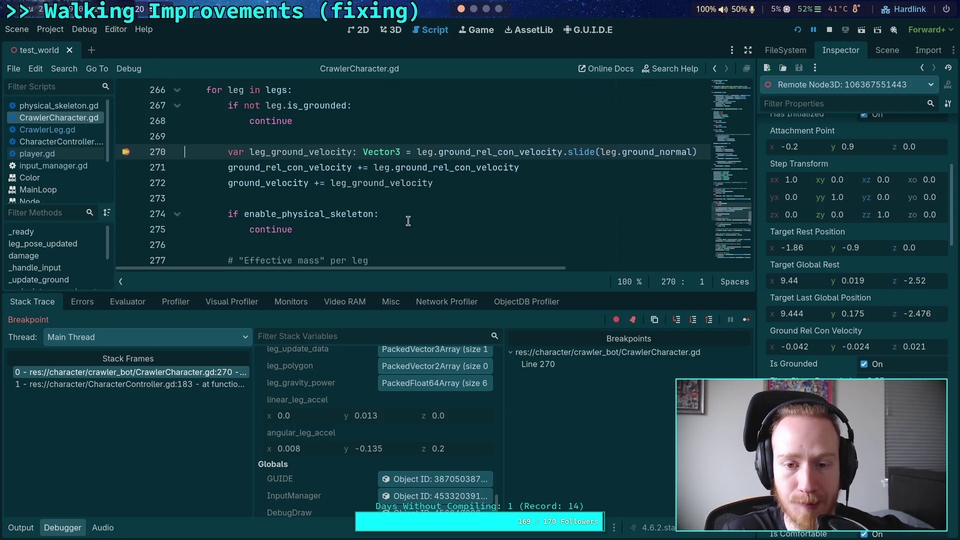
pyautogui.scroll(2, 405, 220)
pyautogui.scroll(1, 351, 195)
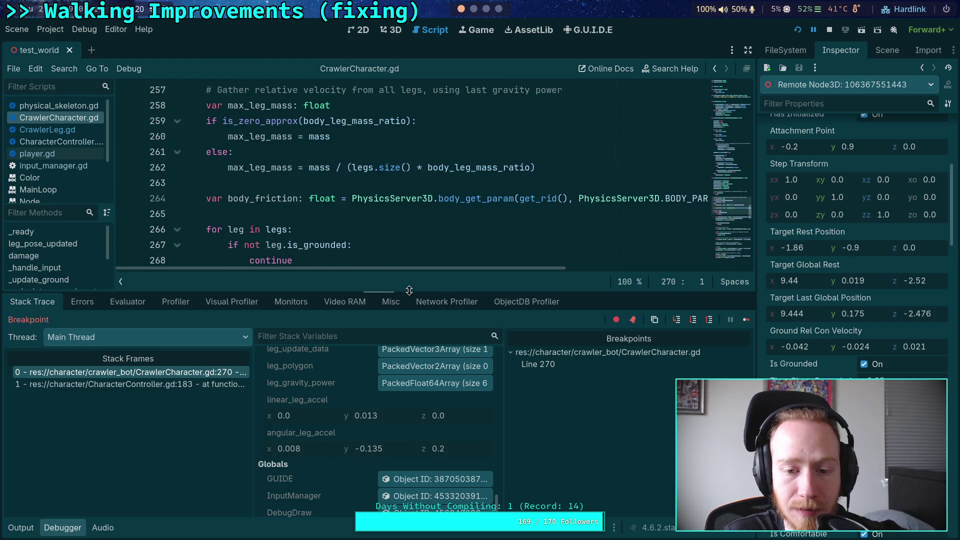
pyautogui.moveTo(395, 292); pyautogui.dragTo(395, 318)
pyautogui.scroll(-3, 296, 204)
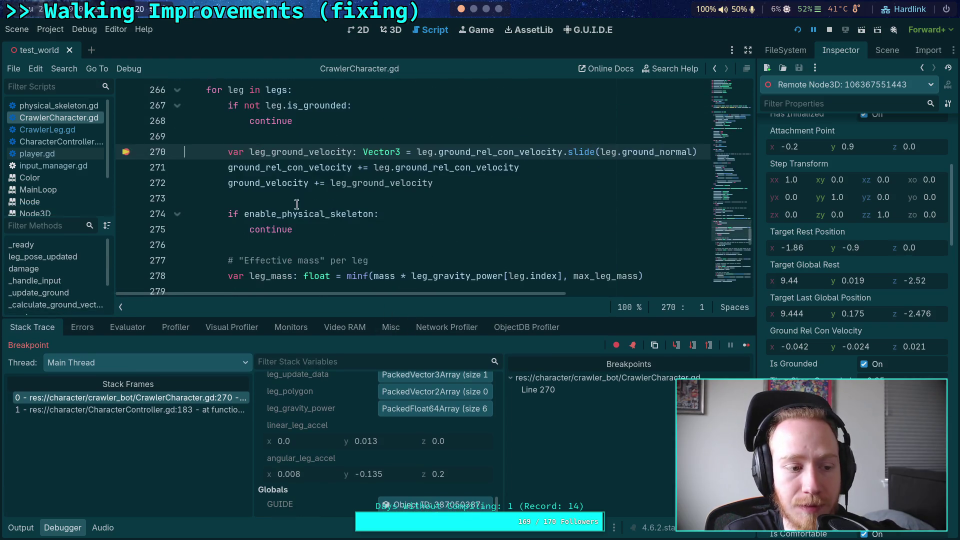
pyautogui.click(82, 129)
# Add a breakpoint on the is_grounded check at line 304 and remove CrawlerCharacter.gd's line 270 breakpoint
pyautogui.scroll(-10, 334, 192)
pyautogui.scroll(-15, 334, 192)
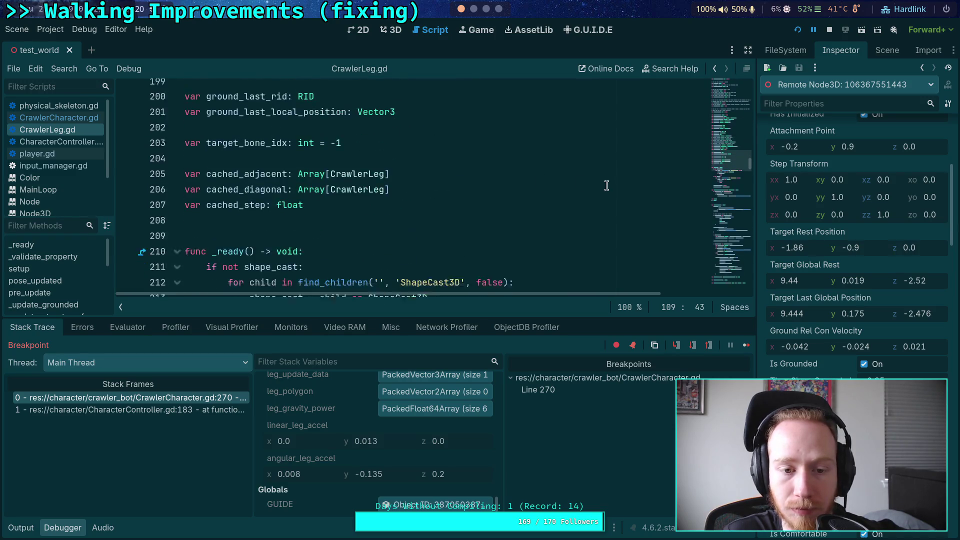
pyautogui.scroll(-9, 521, 207)
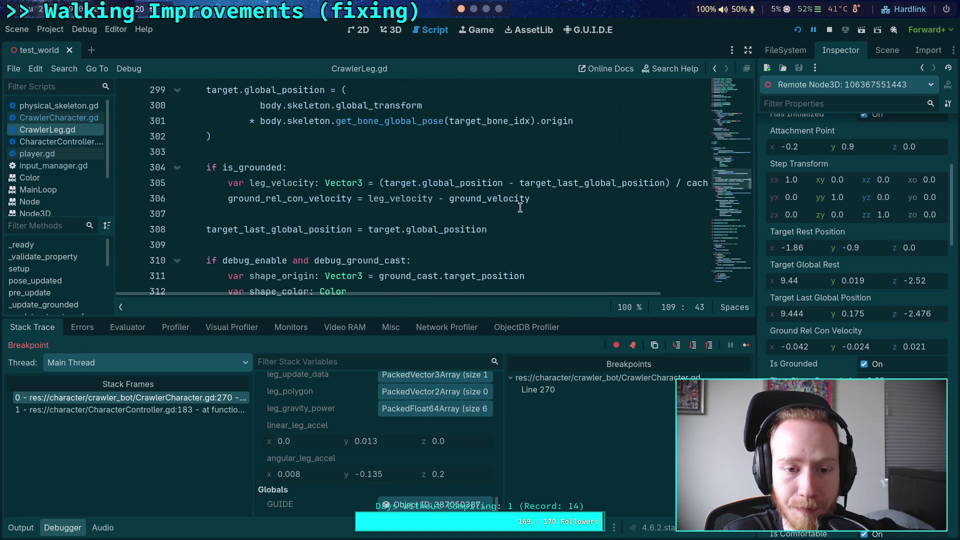
pyautogui.scroll(9, 306, 209)
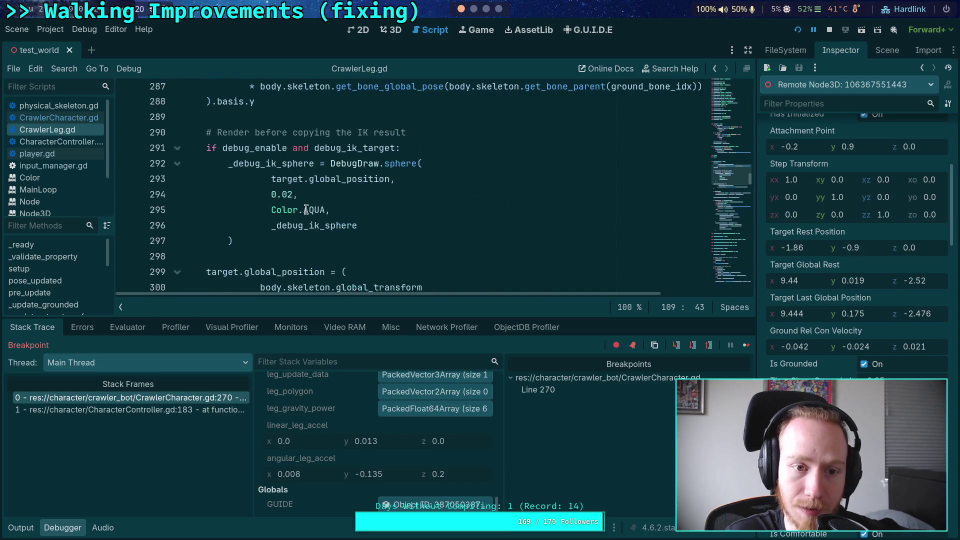
pyautogui.scroll(-2, 306, 209)
pyautogui.scroll(-6, 306, 209)
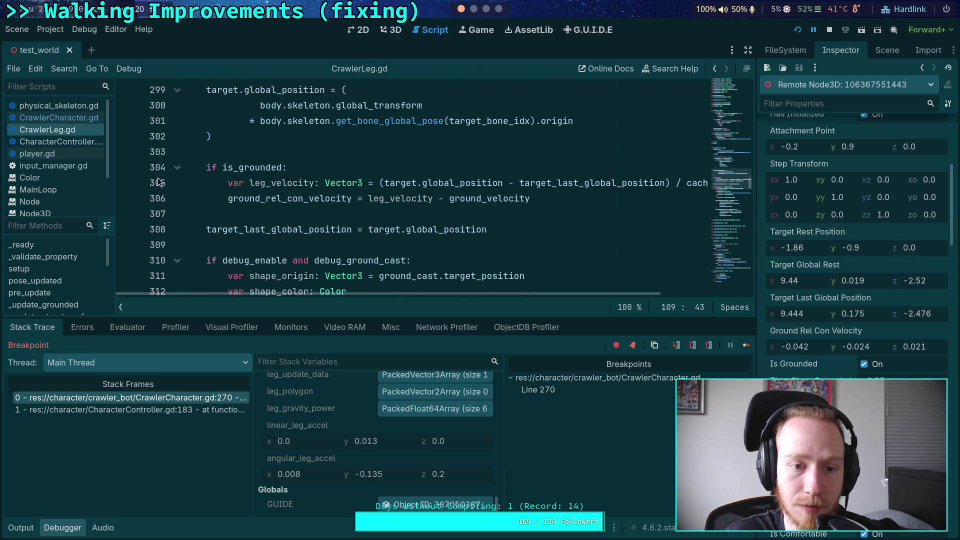
pyautogui.click(130, 169)
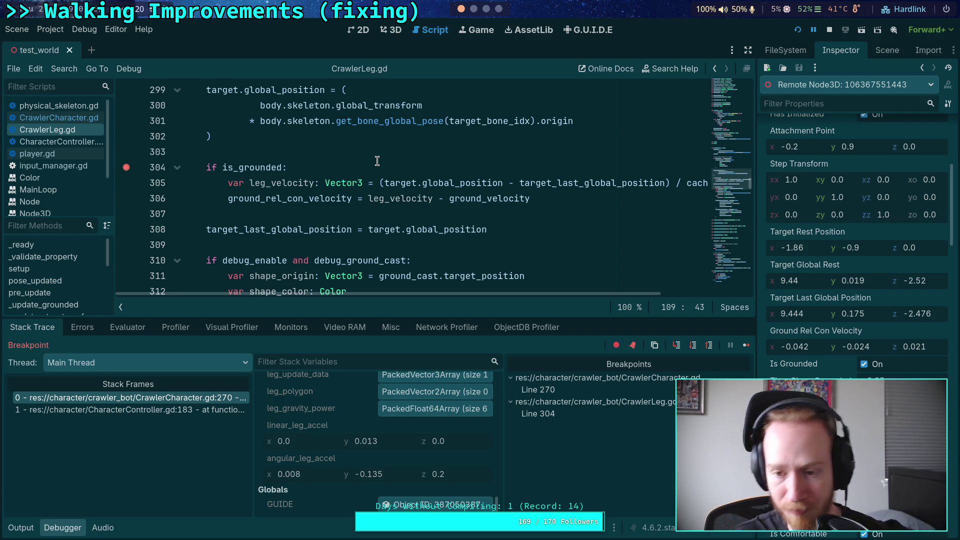
pyautogui.click(540, 390)
pyautogui.click(126, 183)
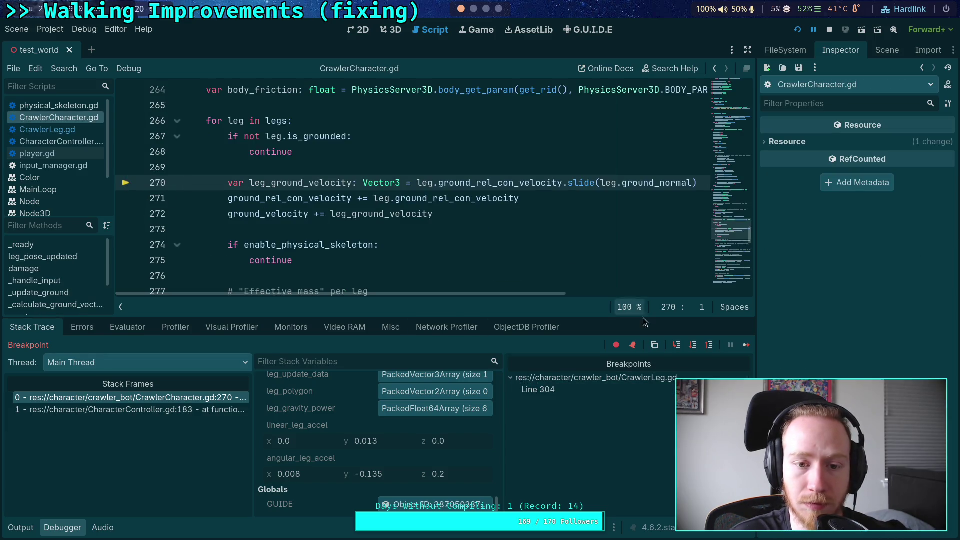
# Resume the game until it halts at CrawlerLeg.gd line 304 for FrontLeftTarsus_leaf
pyautogui.click(746, 346)
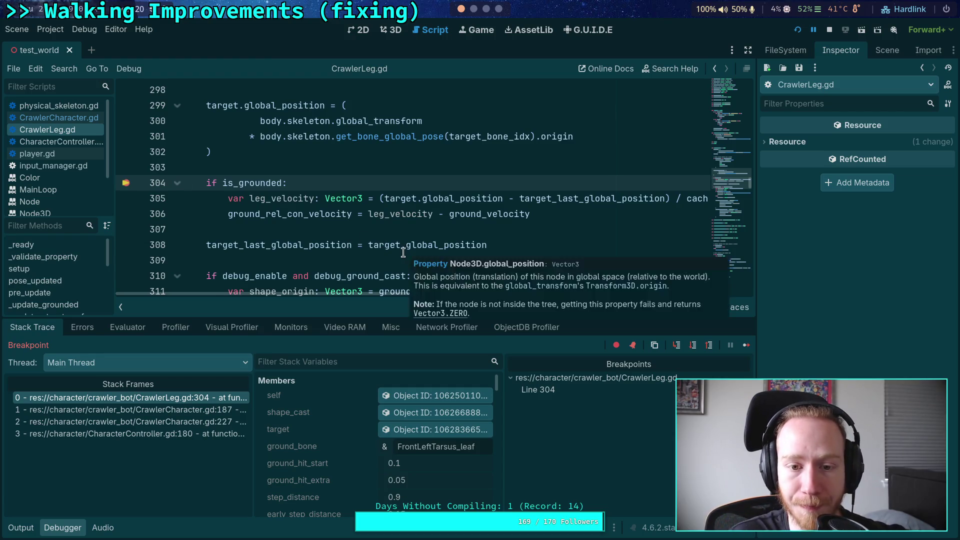
pyautogui.scroll(1, 338, 210)
pyautogui.scroll(-1, 338, 211)
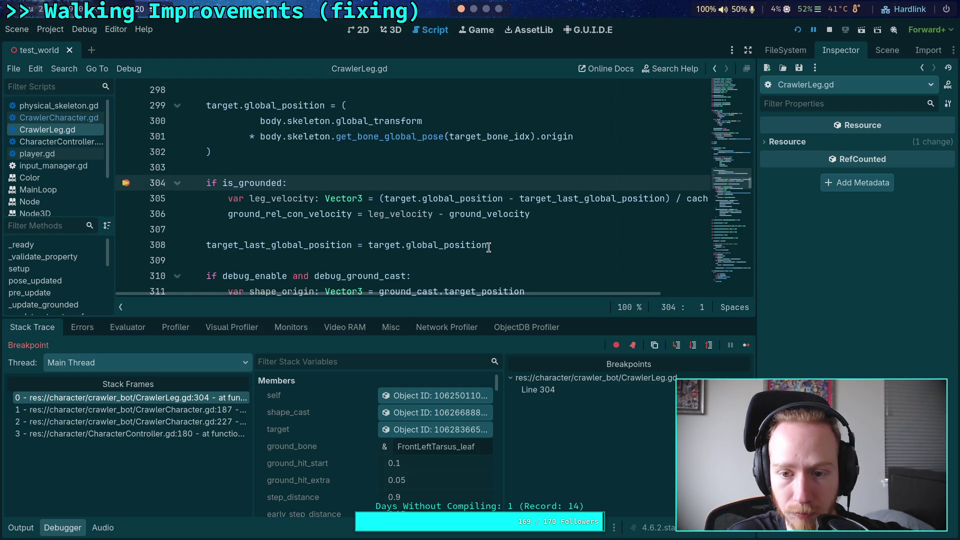
pyautogui.scroll(1, 338, 210)
pyautogui.moveTo(533, 300)
pyautogui.mouseDown()
pyautogui.moveTo(568, 299)
pyautogui.moveTo(545, 300)
pyautogui.mouseUp()
pyautogui.scroll(2, 373, 250)
pyautogui.scroll(-2, 373, 249)
pyautogui.scroll(-1, 373, 249)
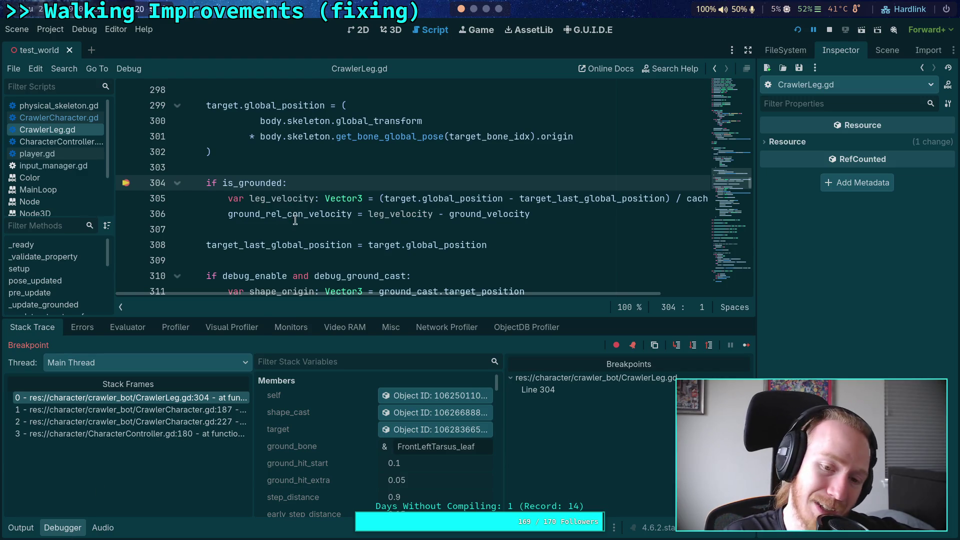
# Read target_last_global_position and ground_velocity (-0.122, 0.0, 0.073)
pyautogui.moveTo(292, 217)
pyautogui.moveTo(559, 198)
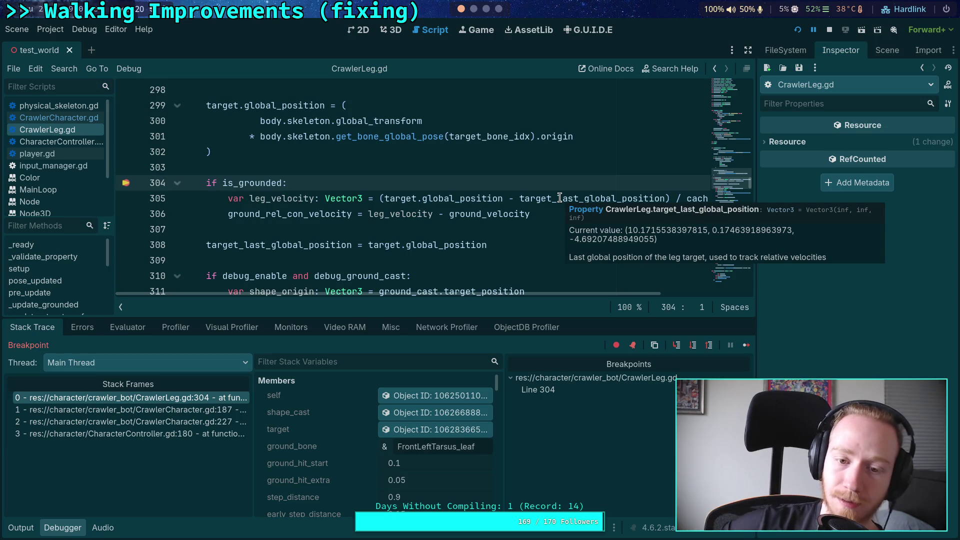
pyautogui.moveTo(457, 216)
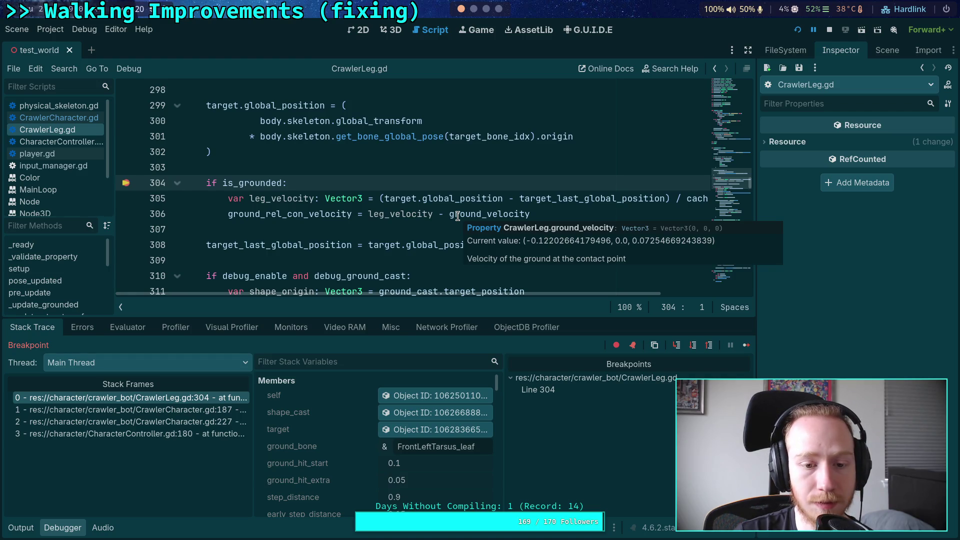
pyautogui.scroll(-10, 365, 430)
pyautogui.scroll(-8, 381, 439)
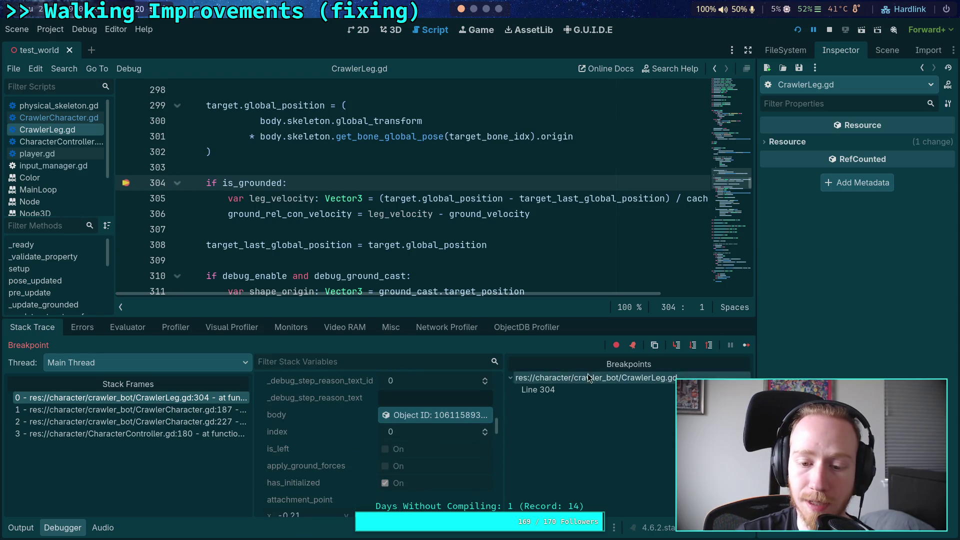
# Continue twice so line 304 pauses on the leg with index 2
pyautogui.click(747, 344)
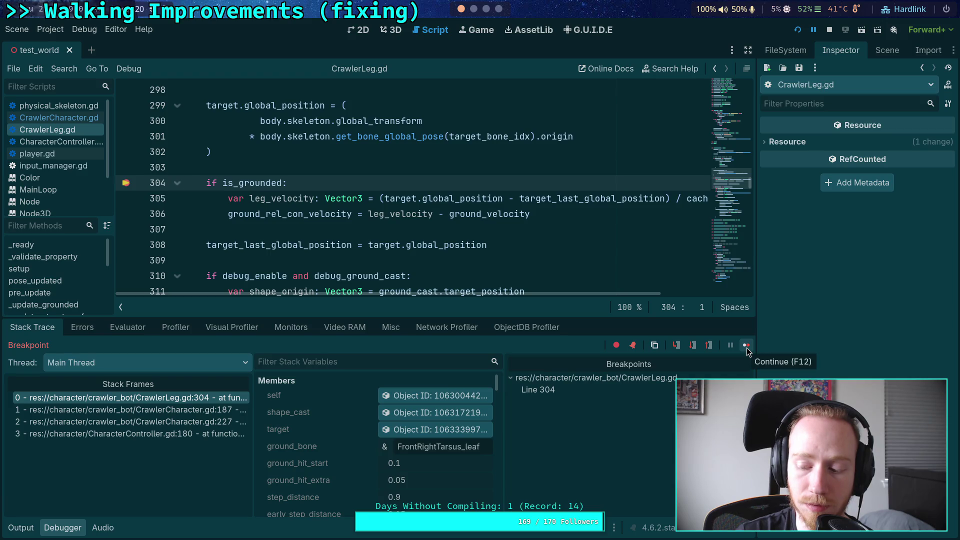
pyautogui.click(747, 345)
pyautogui.scroll(-5, 380, 425)
pyautogui.scroll(-6, 372, 424)
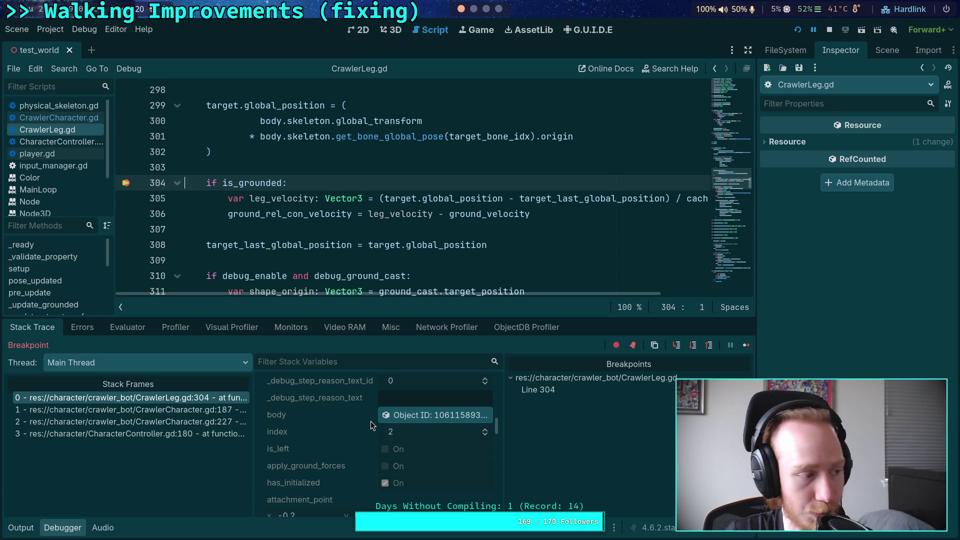
# Check the game window and 3D view, then return to CrawlerLeg.gd and read ground_velocity
pyautogui.hotkey('alt', 'Tab')
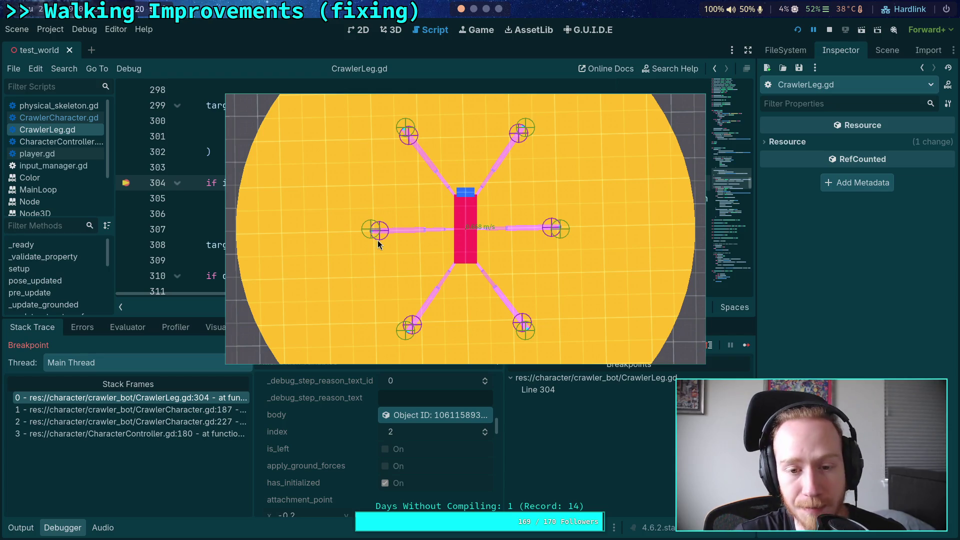
pyautogui.click(387, 27)
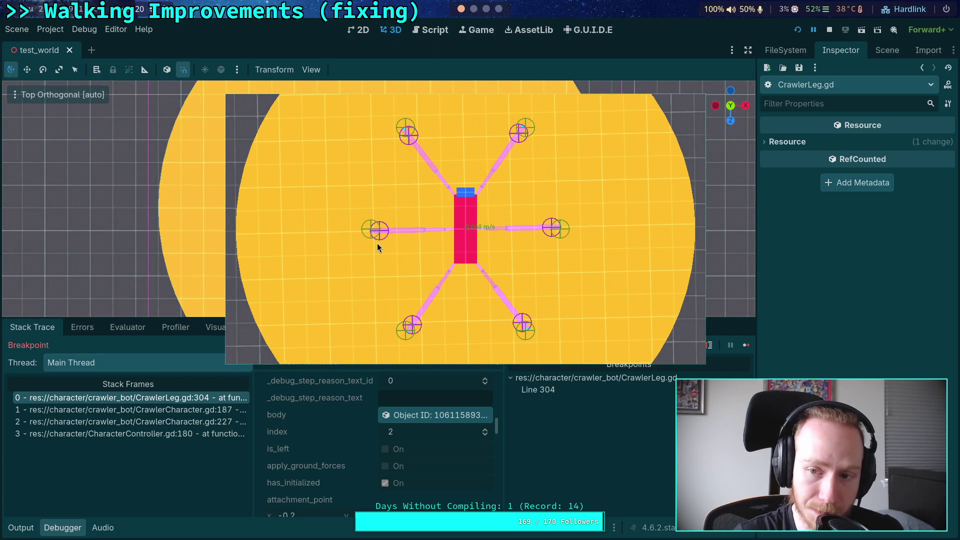
pyautogui.click(429, 32)
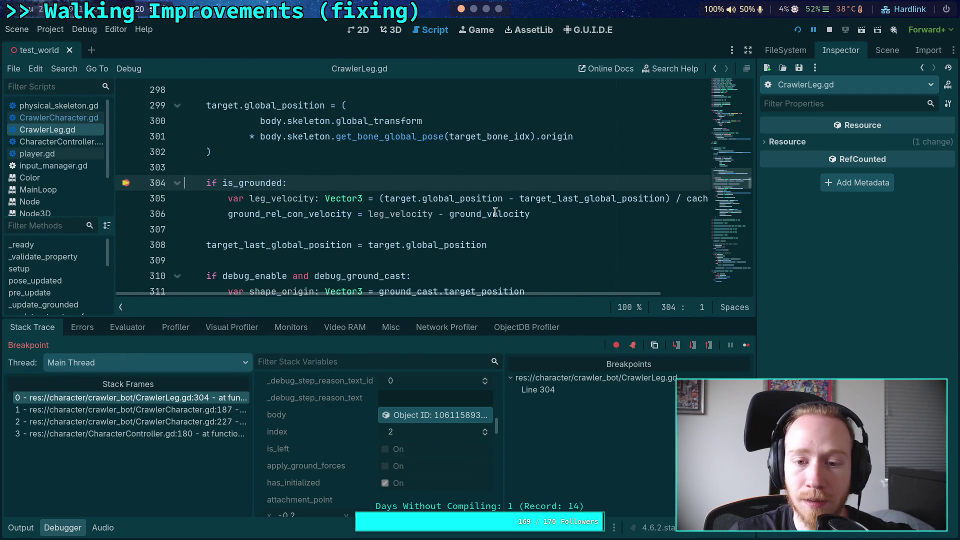
pyautogui.moveTo(495, 212)
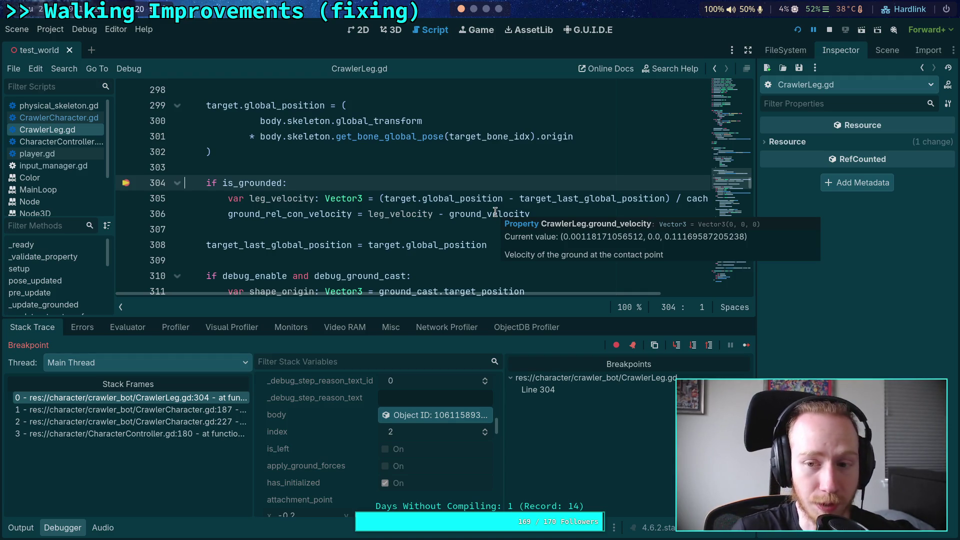
# Step over line 304 and the leg_velocity calculation, checking the velocity variables
pyautogui.click(694, 346)
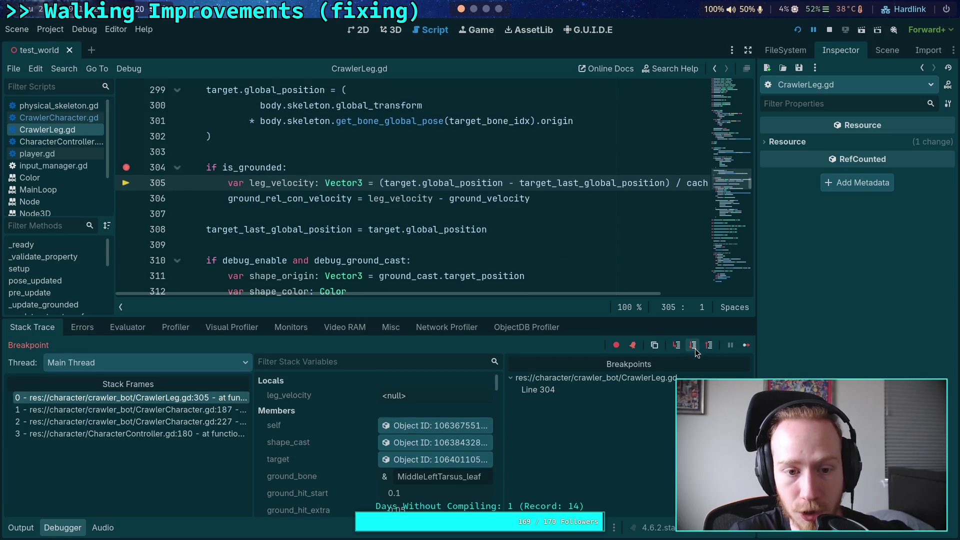
pyautogui.click(695, 349)
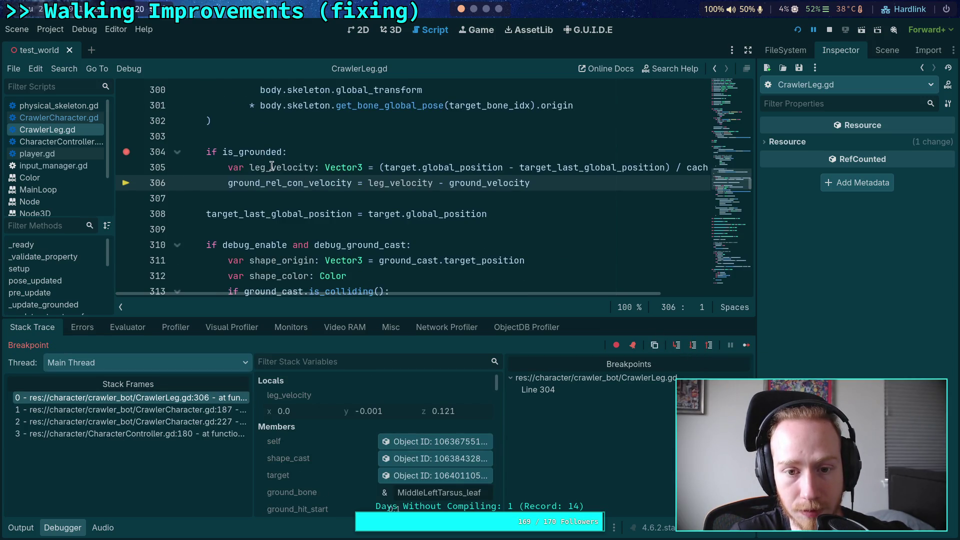
pyautogui.moveTo(272, 167)
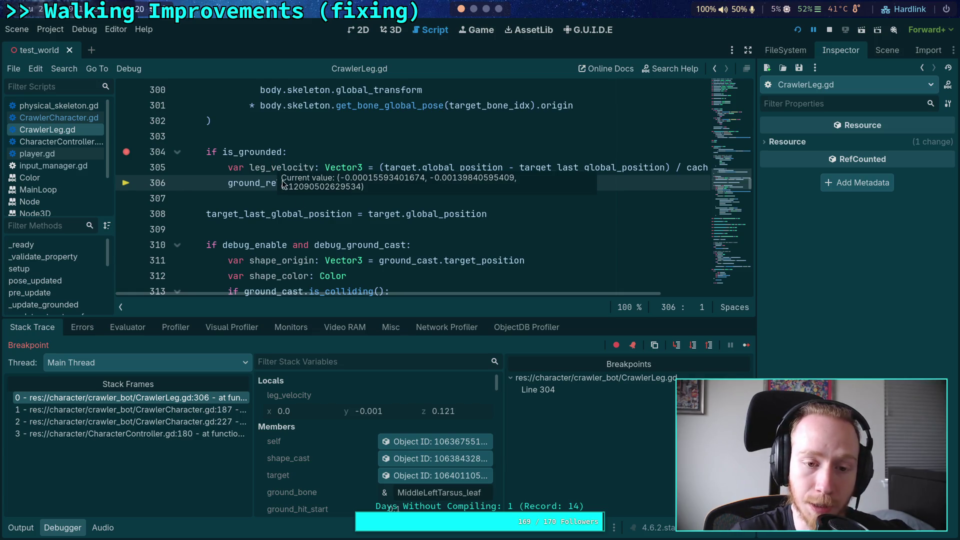
pyautogui.moveTo(467, 182)
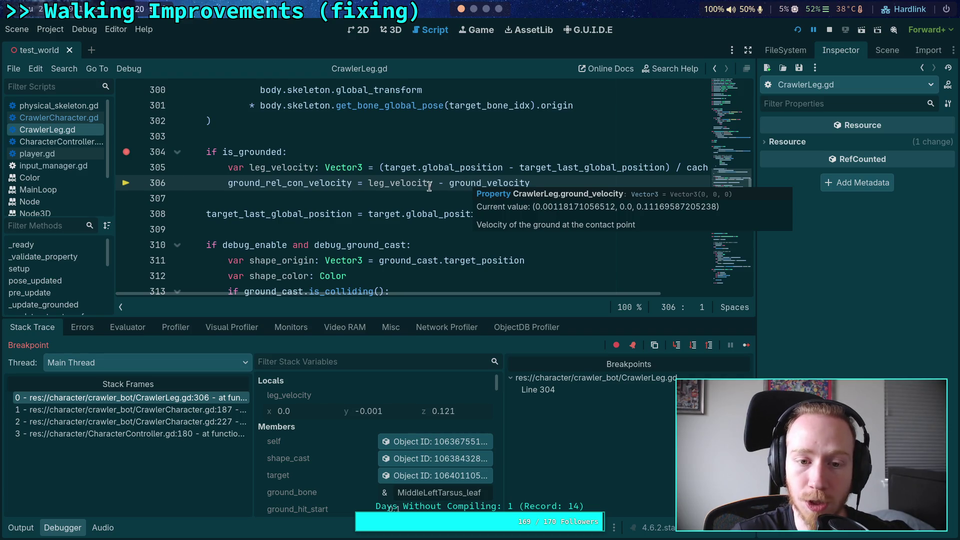
pyautogui.moveTo(322, 188)
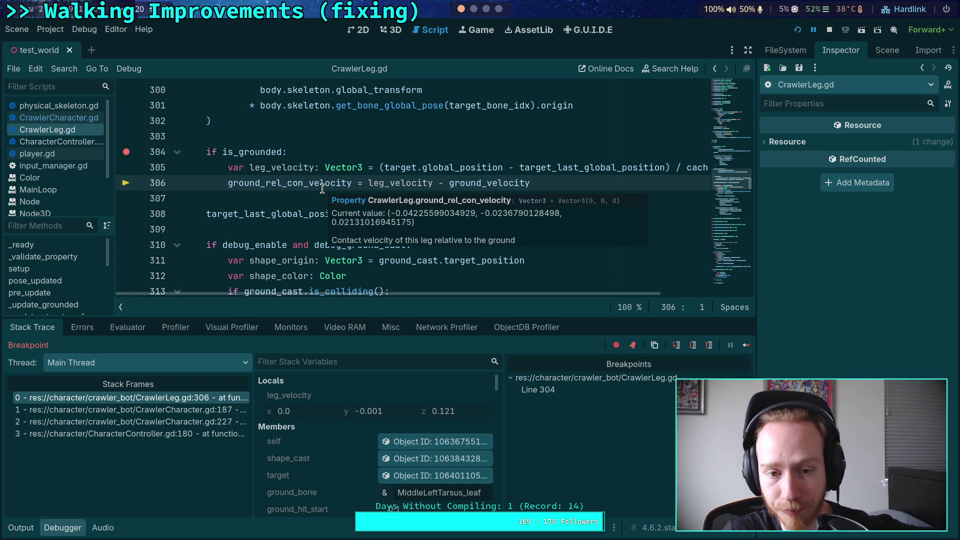
pyautogui.moveTo(276, 171)
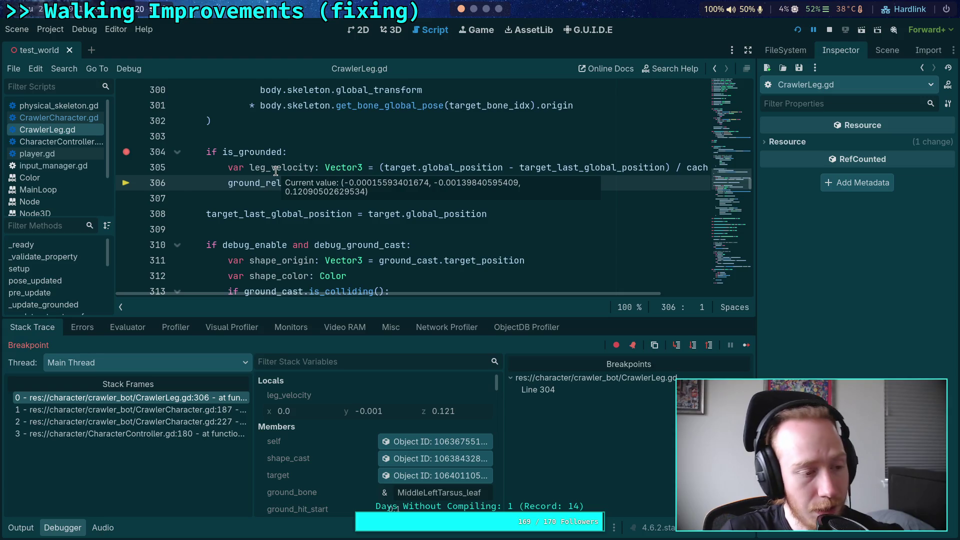
# Step to line 308 computing ground_rel_con_velocity (-0.0014, -0.0014, 0.0092), then view the 3D scene
pyautogui.click(698, 344)
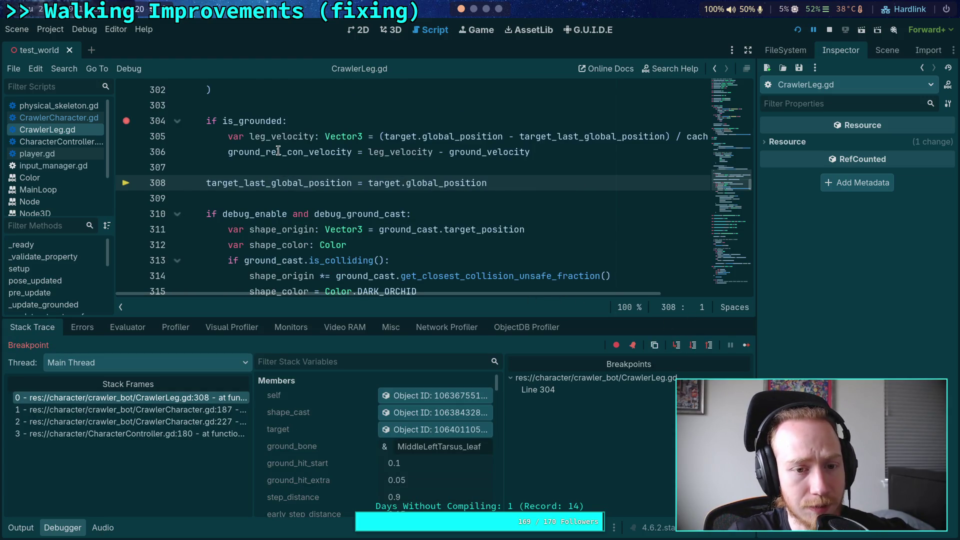
pyautogui.moveTo(278, 151)
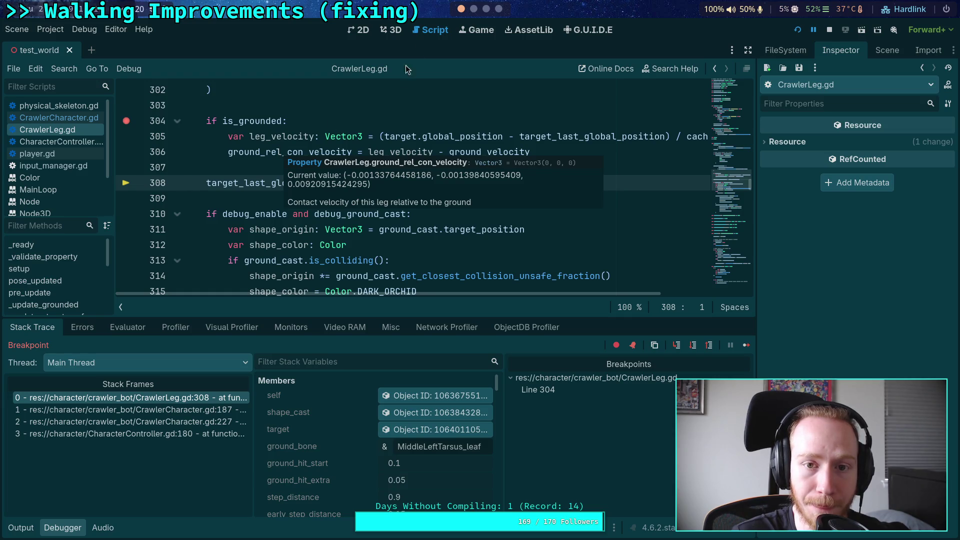
pyautogui.click(390, 29)
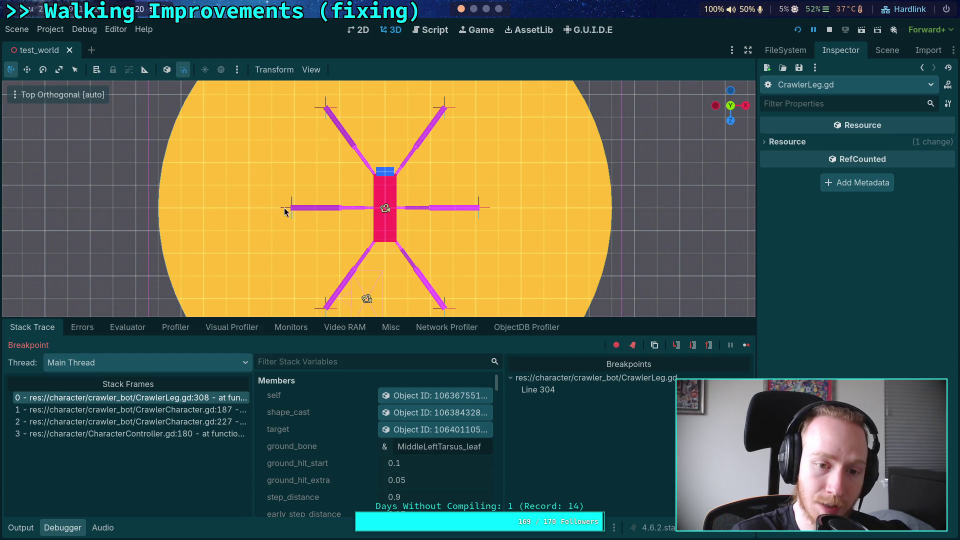
# Return to the CrawlerLeg.gd code in the script editor
pyautogui.click(428, 31)
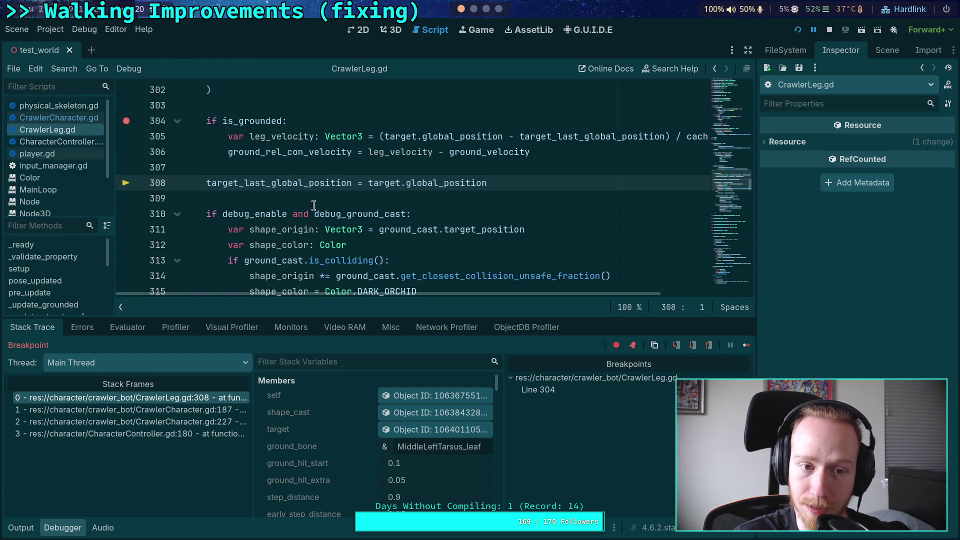
pyautogui.scroll(2, 300, 195)
pyautogui.scroll(-1, 299, 194)
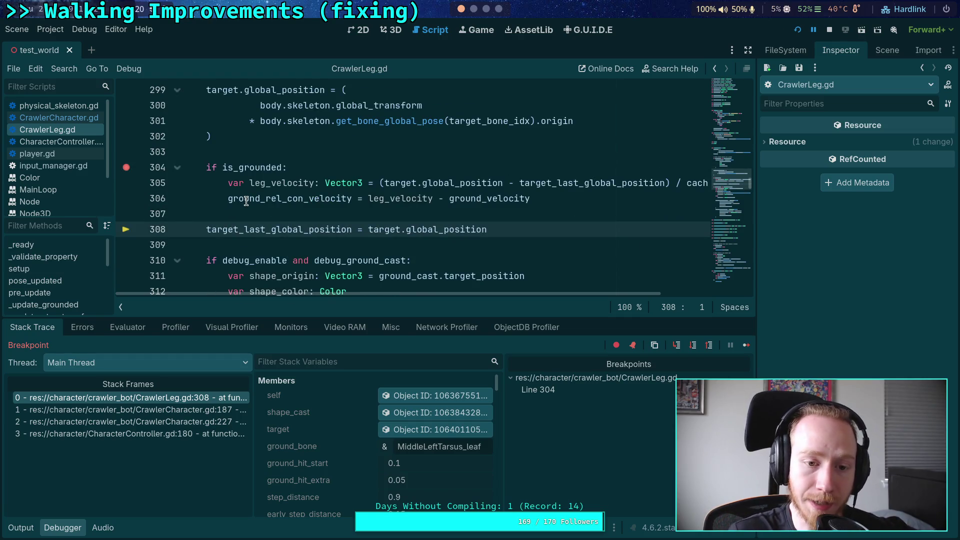
pyautogui.moveTo(247, 199)
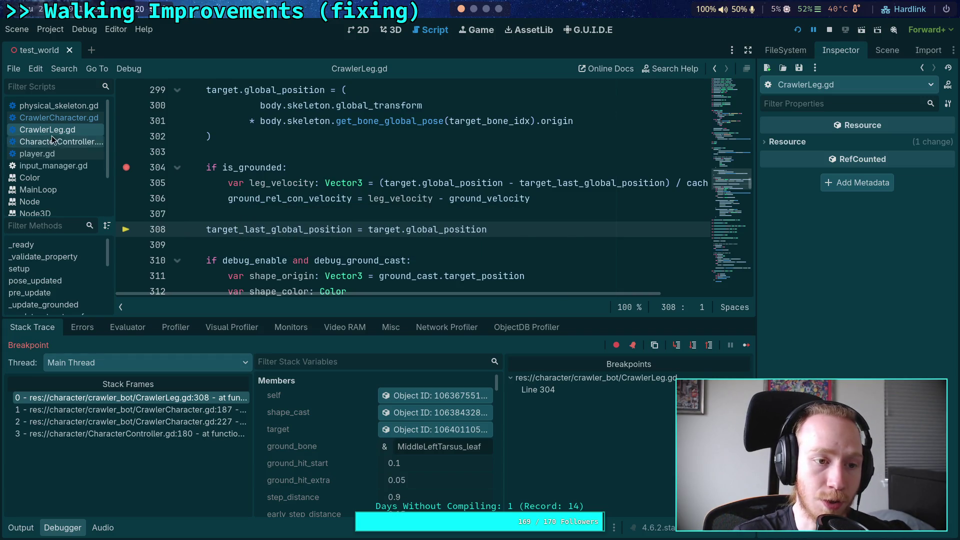
# Add a breakpoint on CrawlerCharacter.gd line 270, jump back to line 304, and resume the game
pyautogui.click(67, 120)
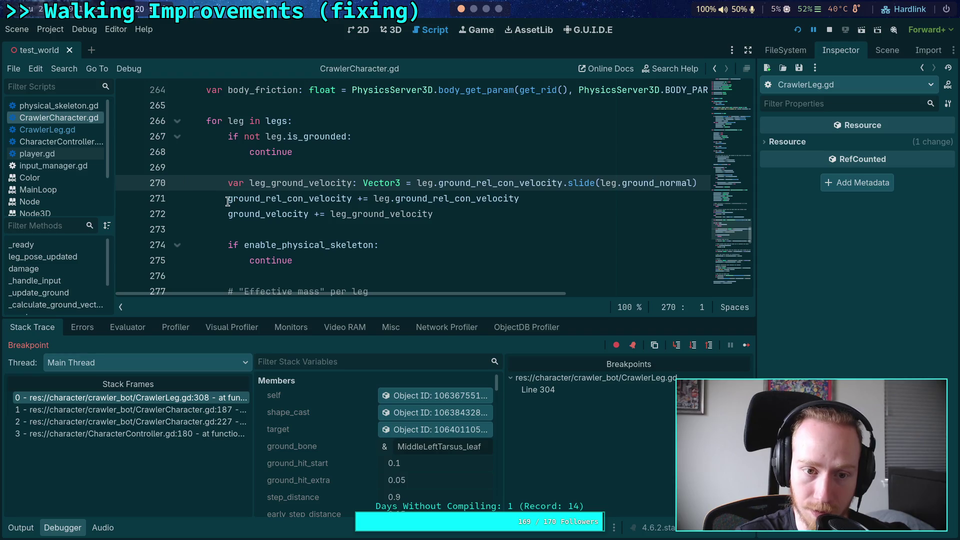
pyautogui.click(126, 183)
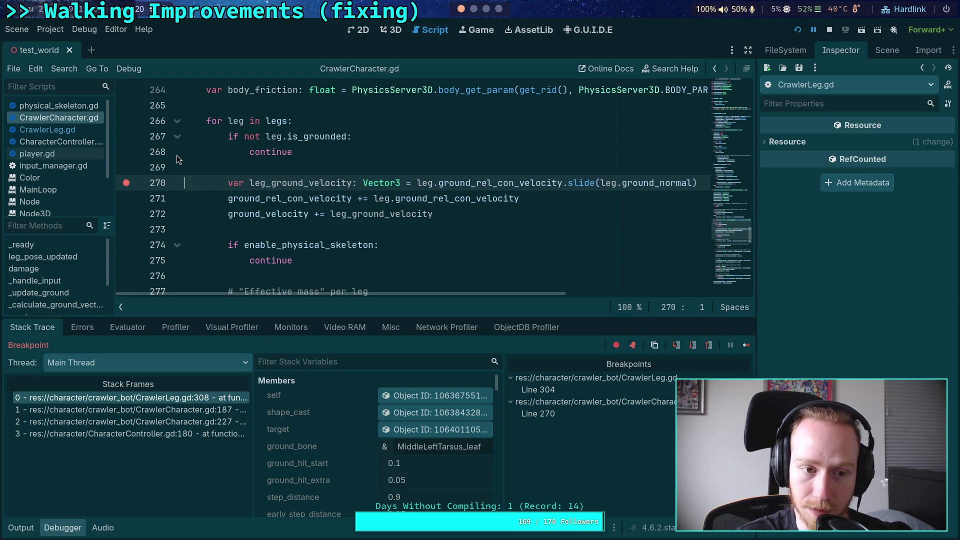
pyautogui.click(562, 391)
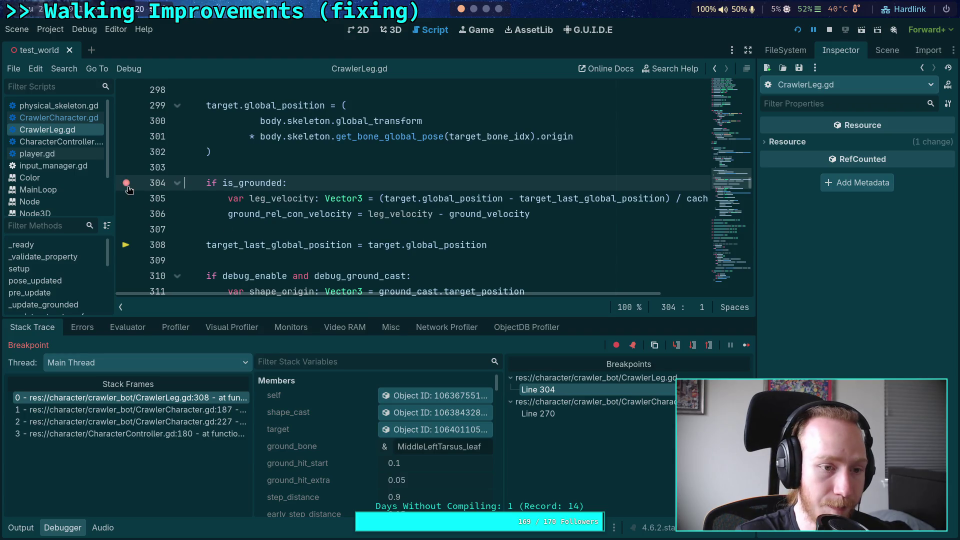
pyautogui.click(741, 344)
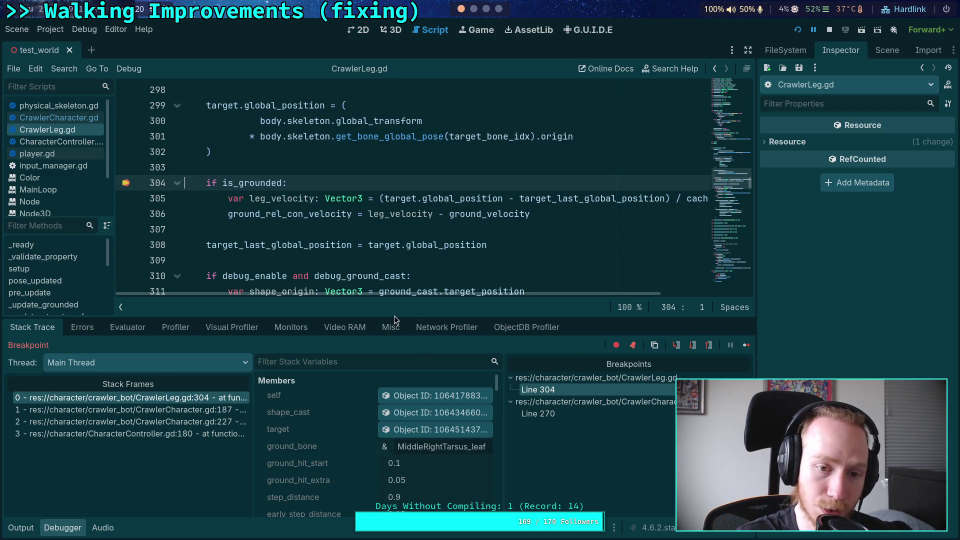
# Step over three lines to reach CrawlerLeg.gd line 308 and check ground_rel_con_velocity
pyautogui.click(694, 348)
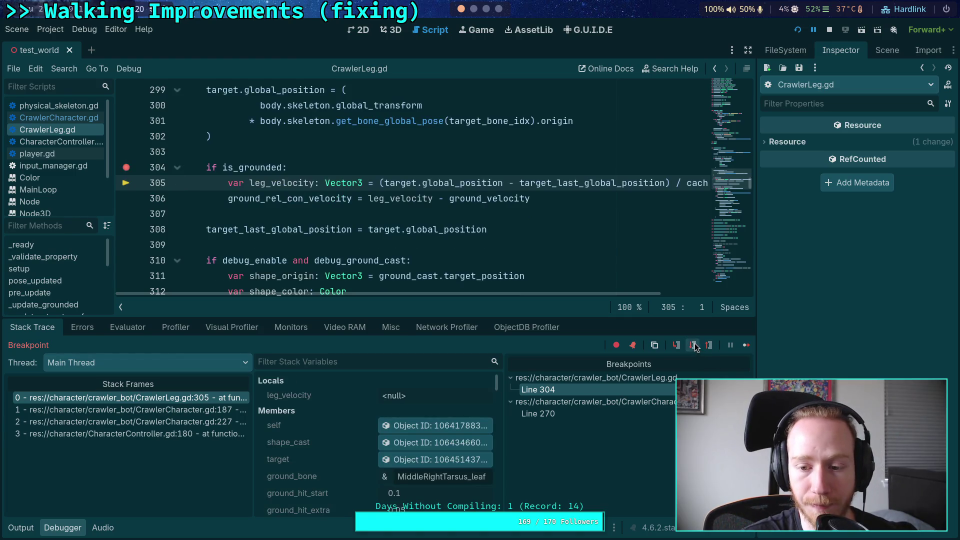
pyautogui.click(693, 347)
pyautogui.click(693, 347)
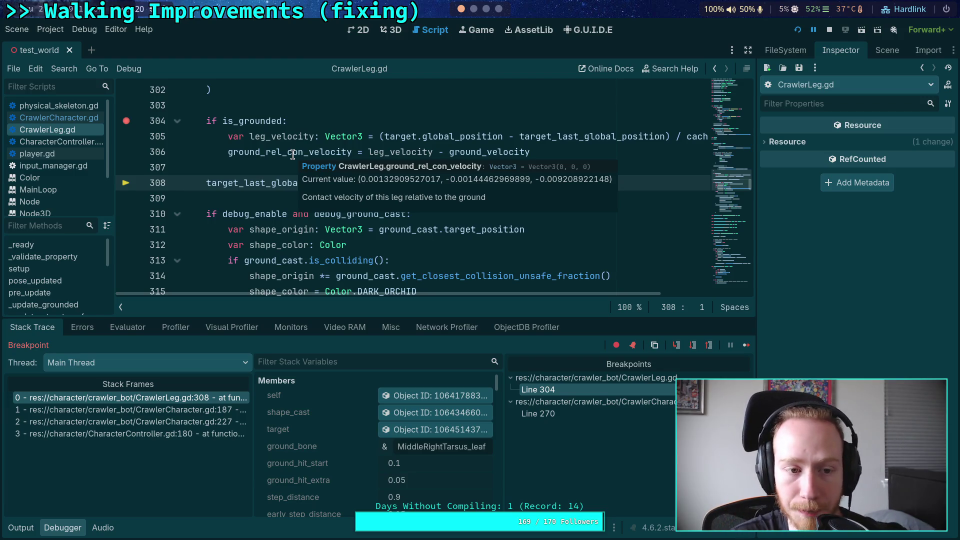
pyautogui.moveTo(246, 156)
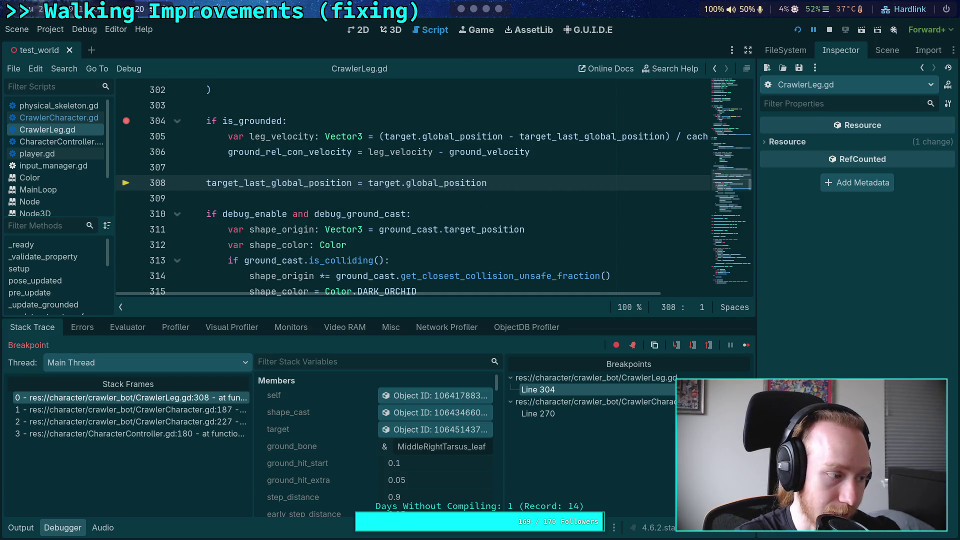
# Glance at the terminal output, then show the crawler bot in the 3D scene
pyautogui.click(474, 9)
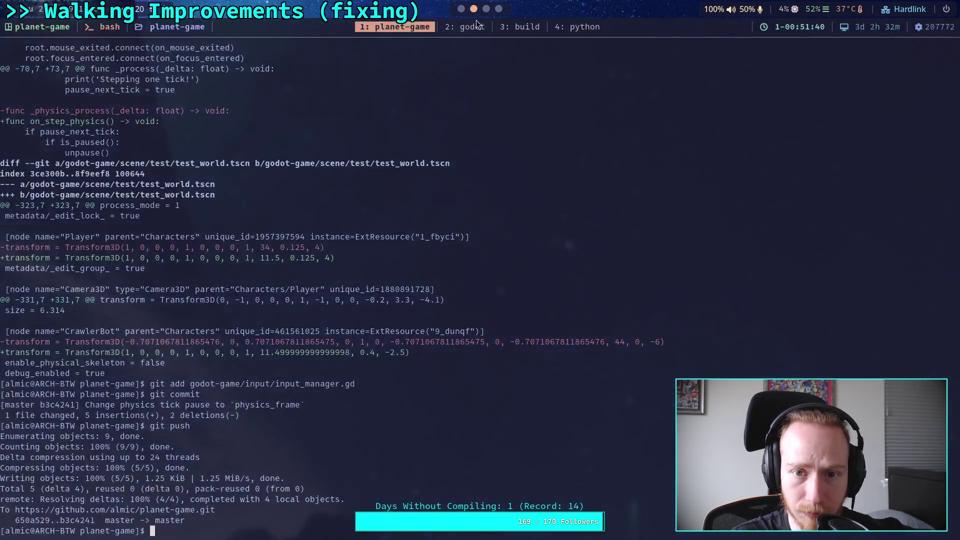
pyautogui.click(460, 9)
pyautogui.click(392, 30)
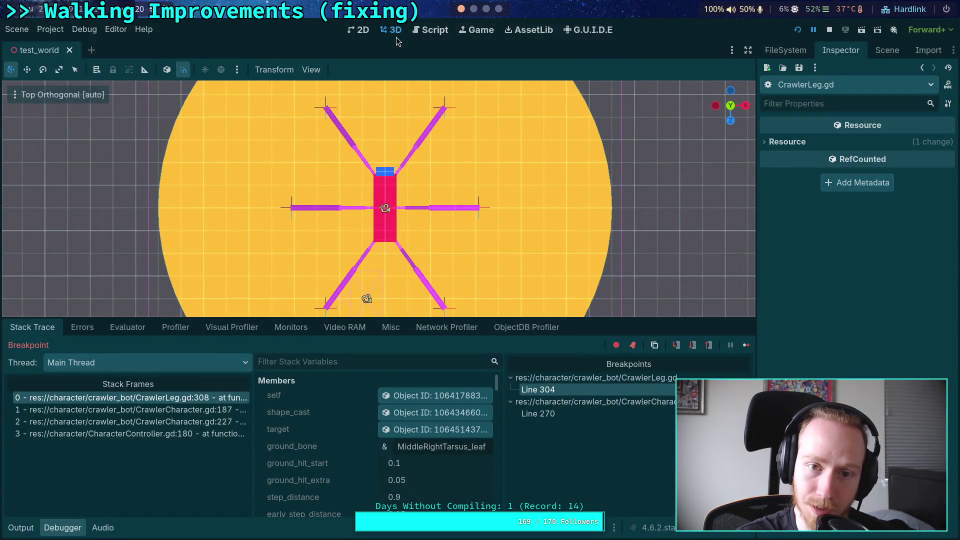
# Back in CrawlerLeg.gd, check the velocity variables, the terminal, and the paused crawler in 3D
pyautogui.click(436, 32)
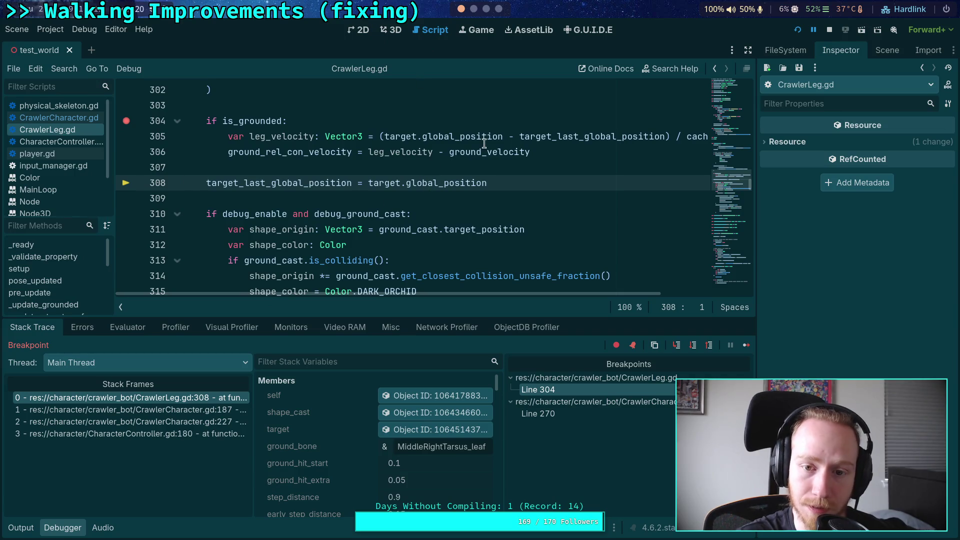
pyautogui.moveTo(472, 153)
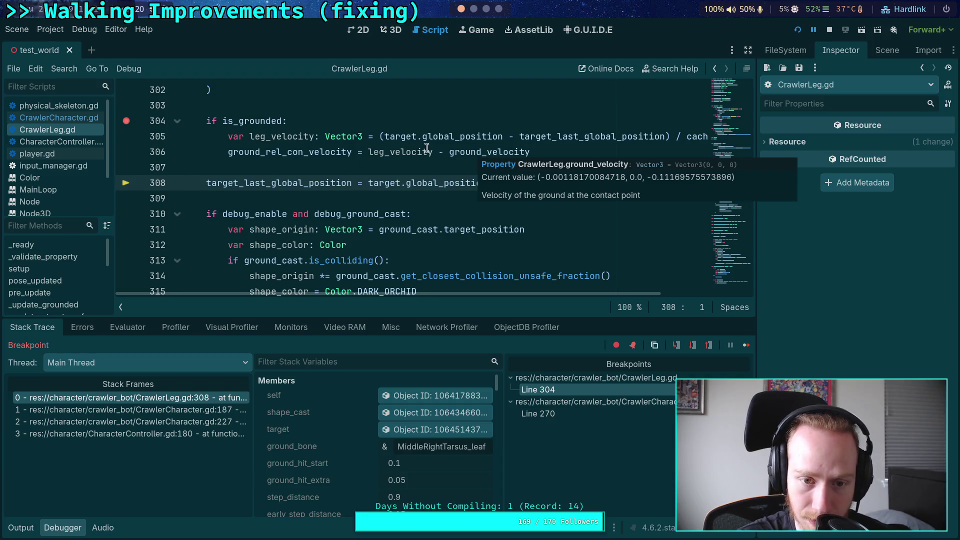
pyautogui.moveTo(270, 155)
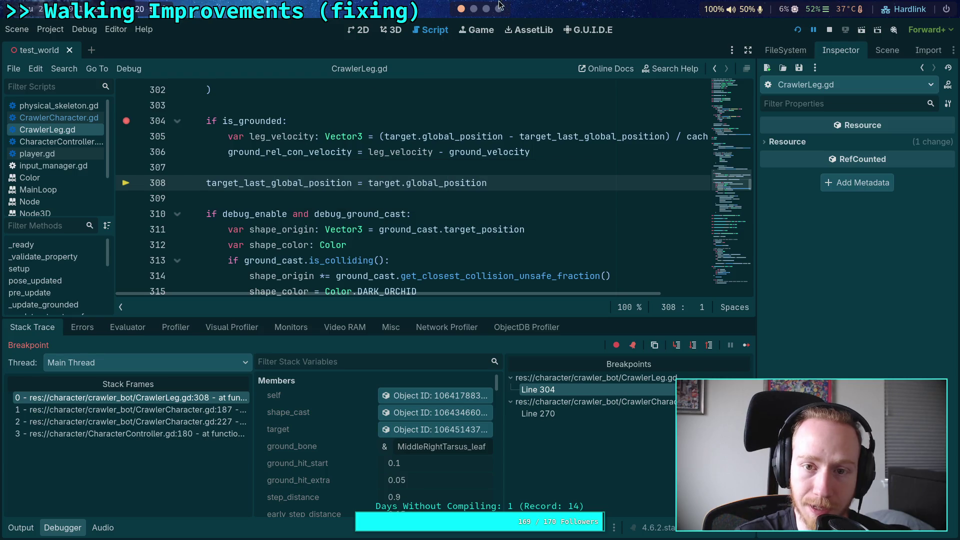
pyautogui.press('super+2')
pyautogui.press('super+1')
pyautogui.click(404, 31)
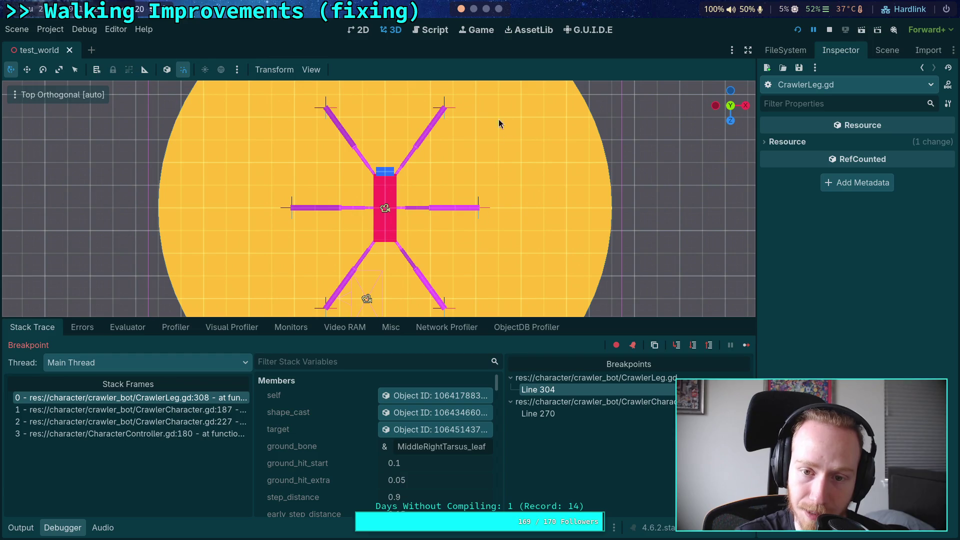
pyautogui.scroll(-4, 483, 204)
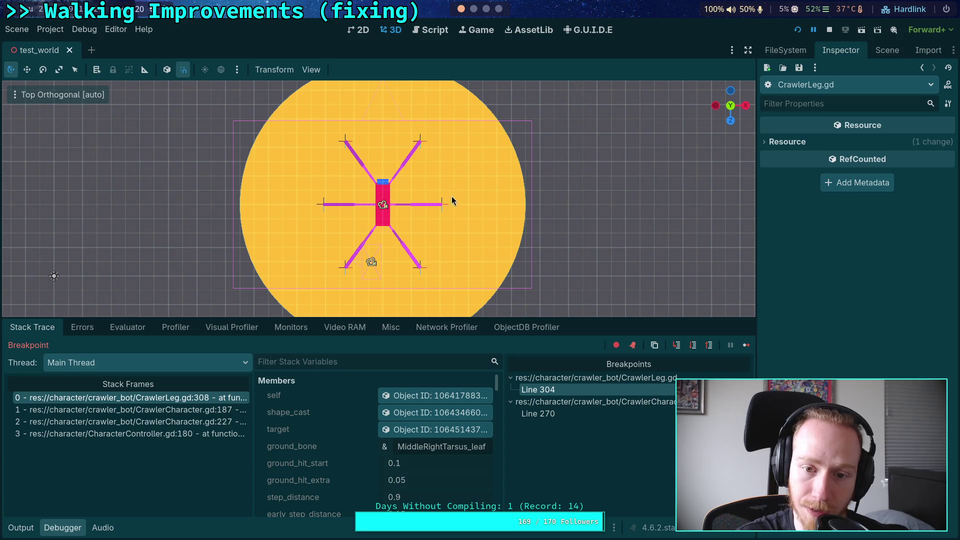
pyautogui.scroll(3, 447, 208)
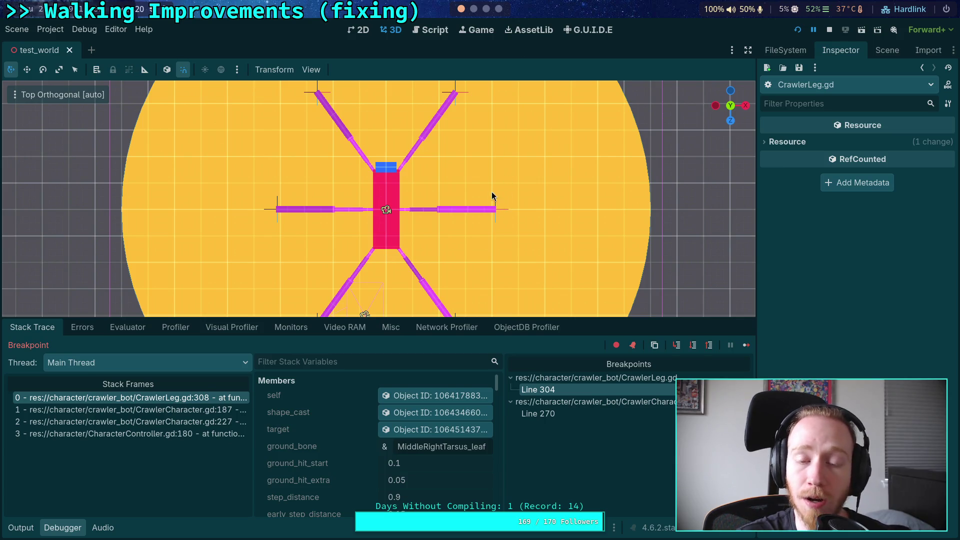
# Remove the breakpoint on line 304 of CrawlerLeg.gd
pyautogui.click(430, 30)
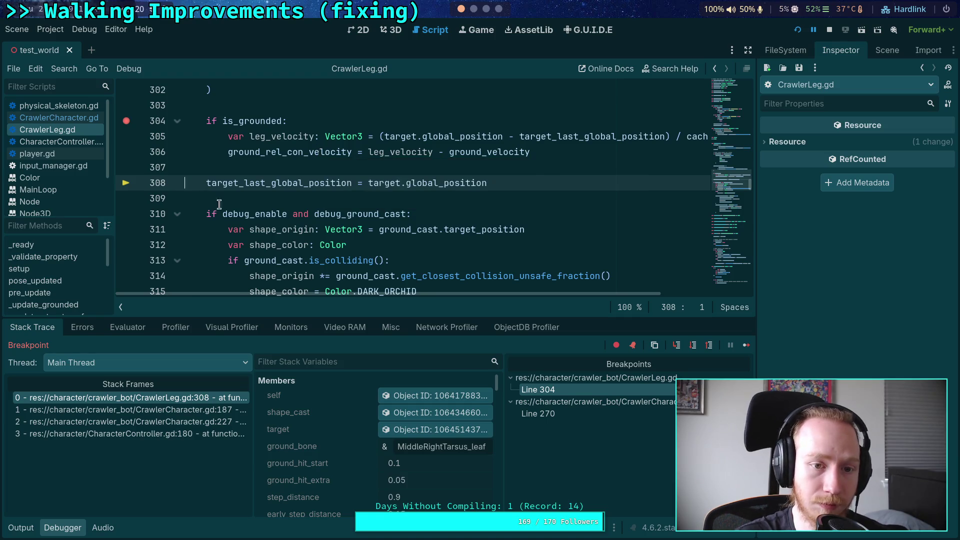
pyautogui.scroll(1, 213, 202)
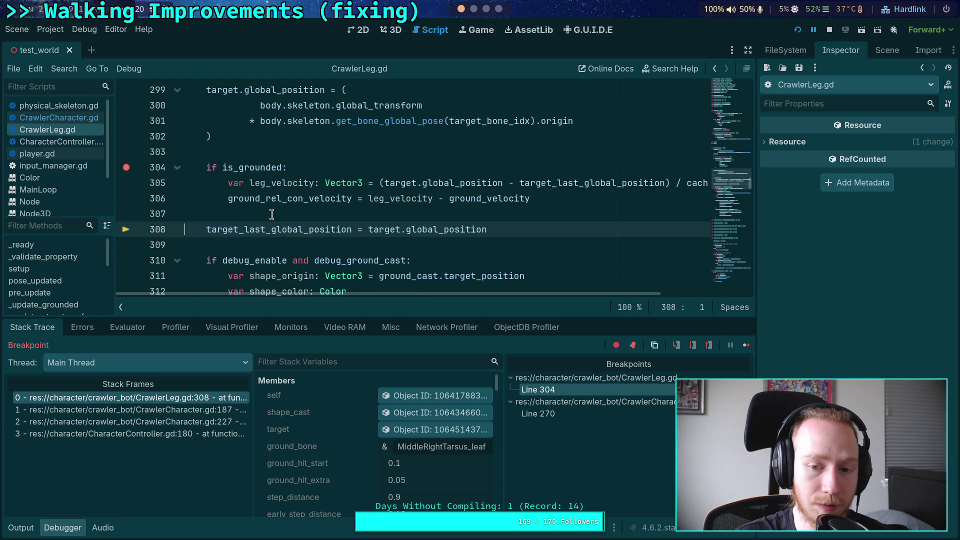
pyautogui.click(126, 167)
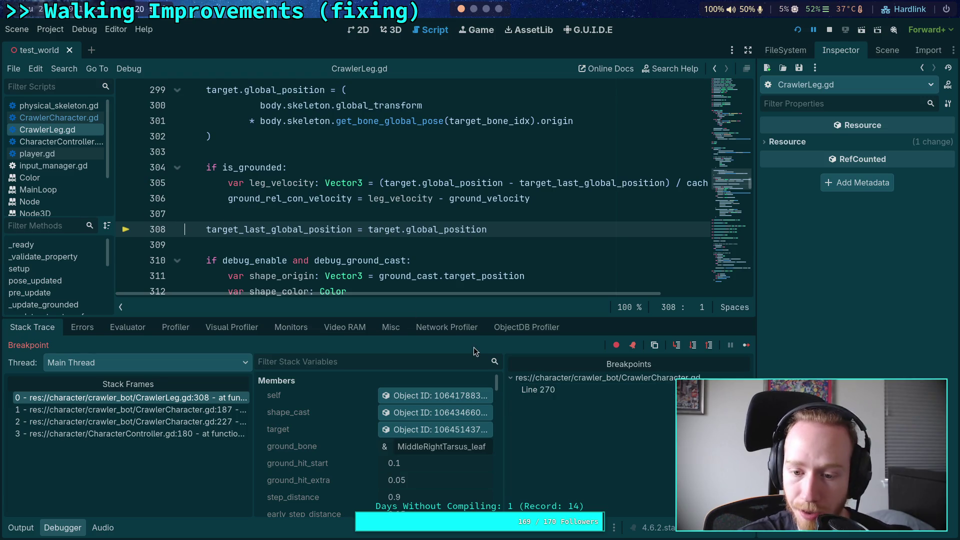
# Resume to the CrawlerCharacter.gd line 270 breakpoint and expand the six-leg array
pyautogui.click(745, 345)
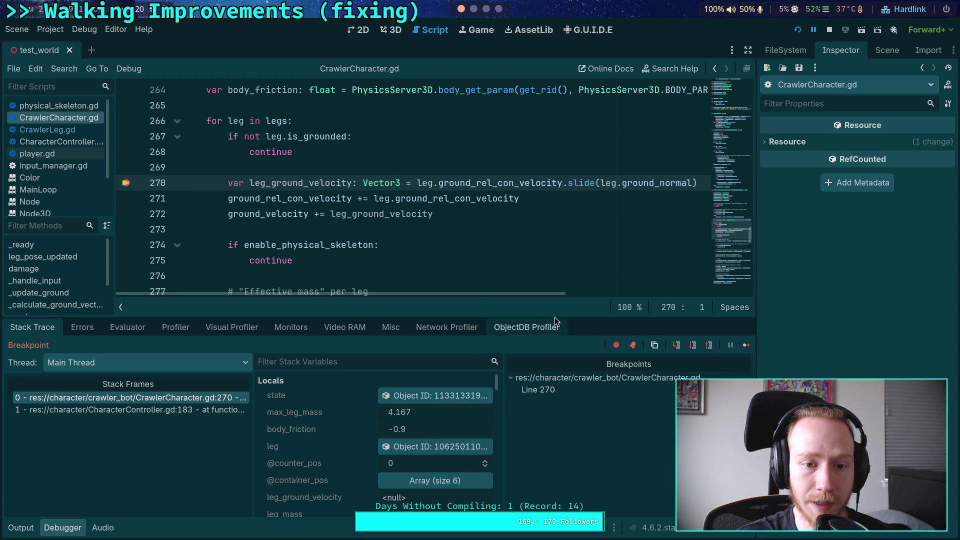
pyautogui.scroll(1, 383, 265)
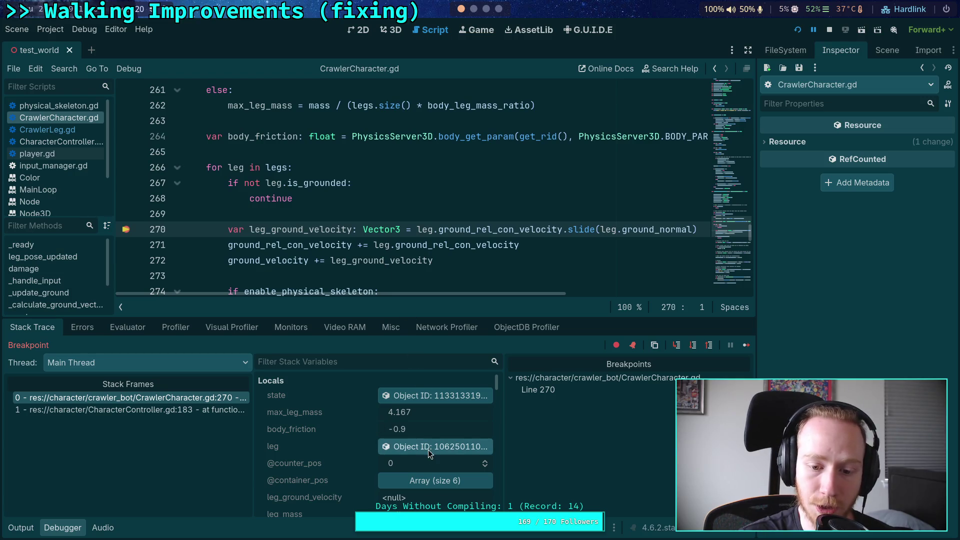
pyautogui.click(404, 480)
pyautogui.scroll(-3, 352, 459)
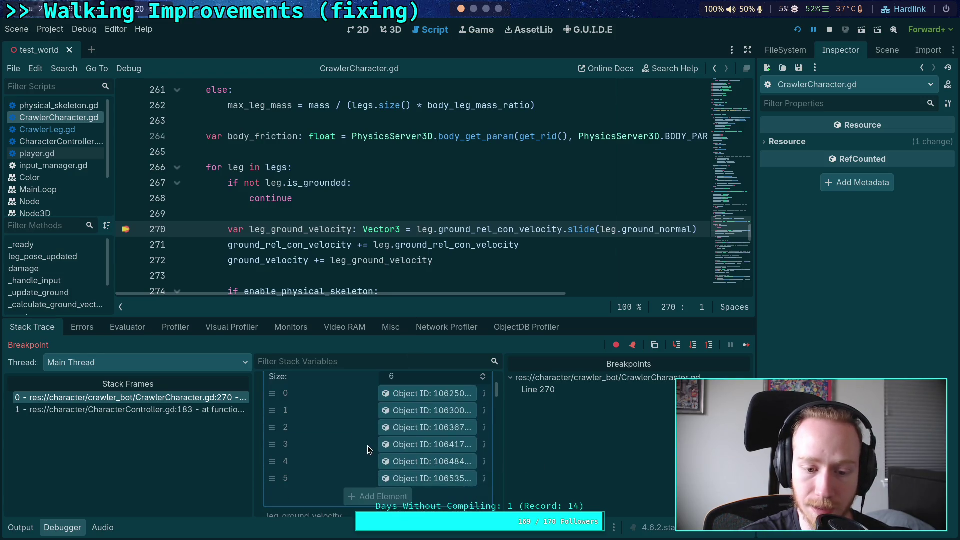
# Inspect the third leg's live properties in the Inspector, then view the crawler in 3D
pyautogui.click(406, 428)
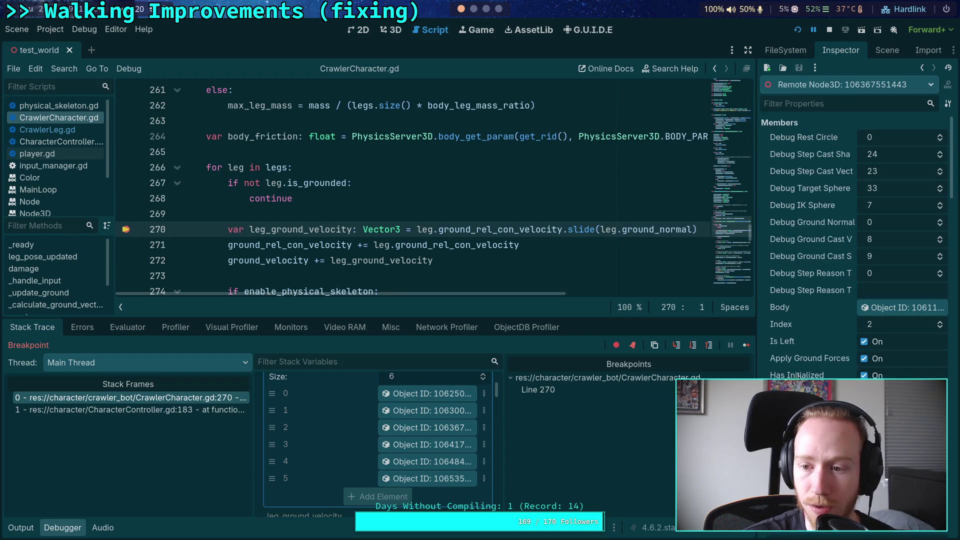
pyautogui.scroll(-5, 798, 378)
pyautogui.scroll(-8, 798, 378)
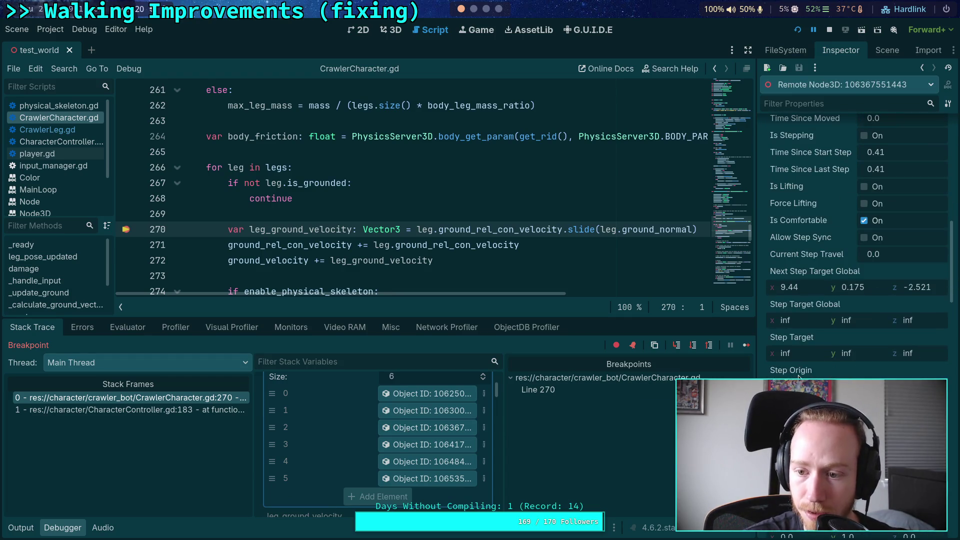
pyautogui.scroll(-2, 798, 375)
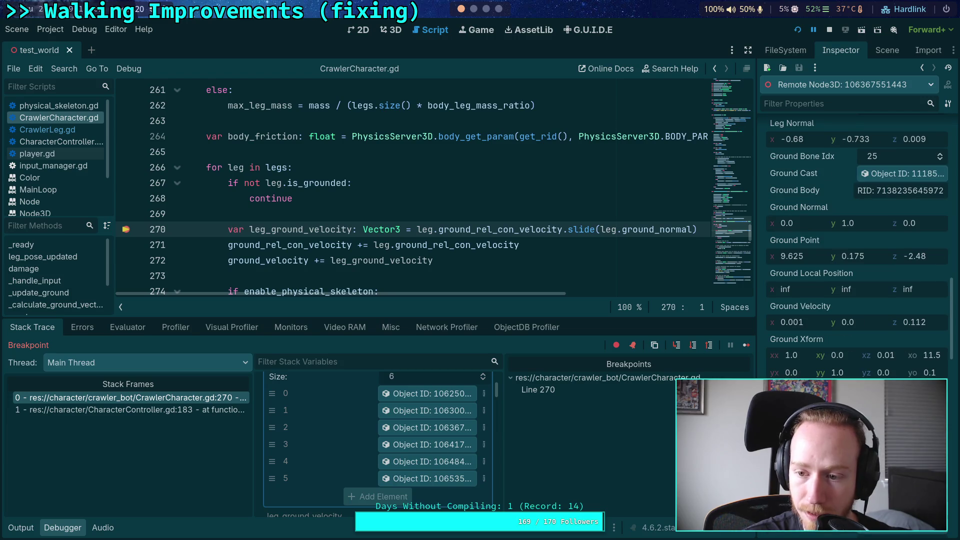
pyautogui.scroll(-4, 799, 375)
pyautogui.scroll(-4, 849, 250)
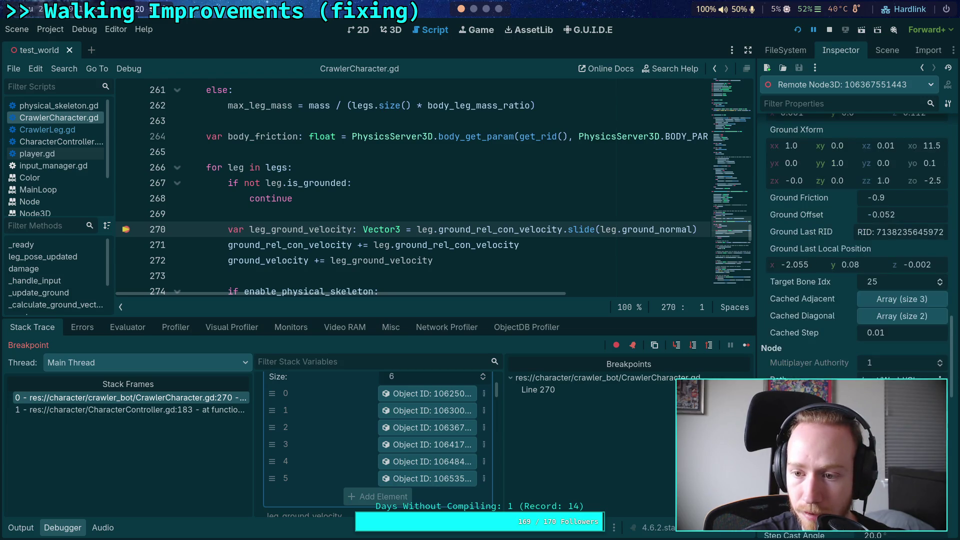
pyautogui.scroll(8, 857, 240)
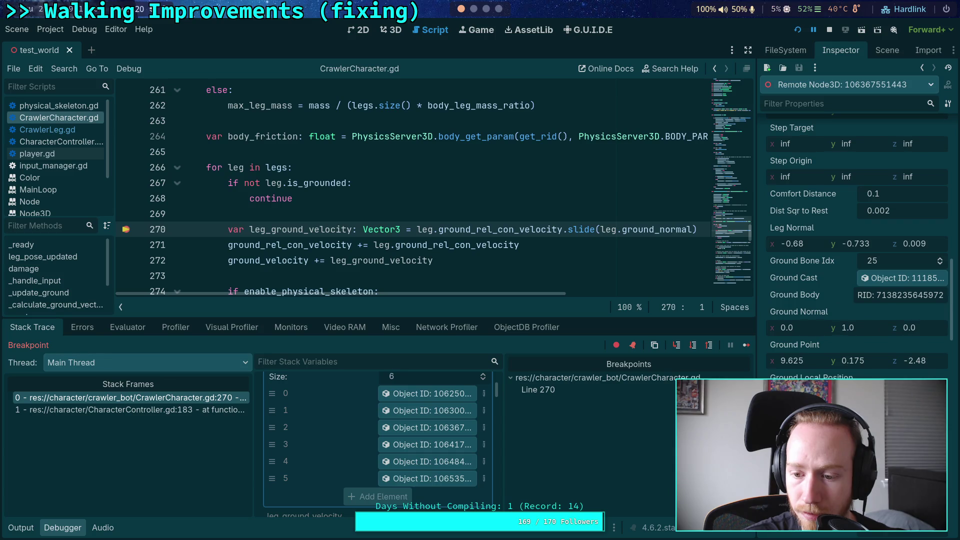
pyautogui.scroll(12, 857, 250)
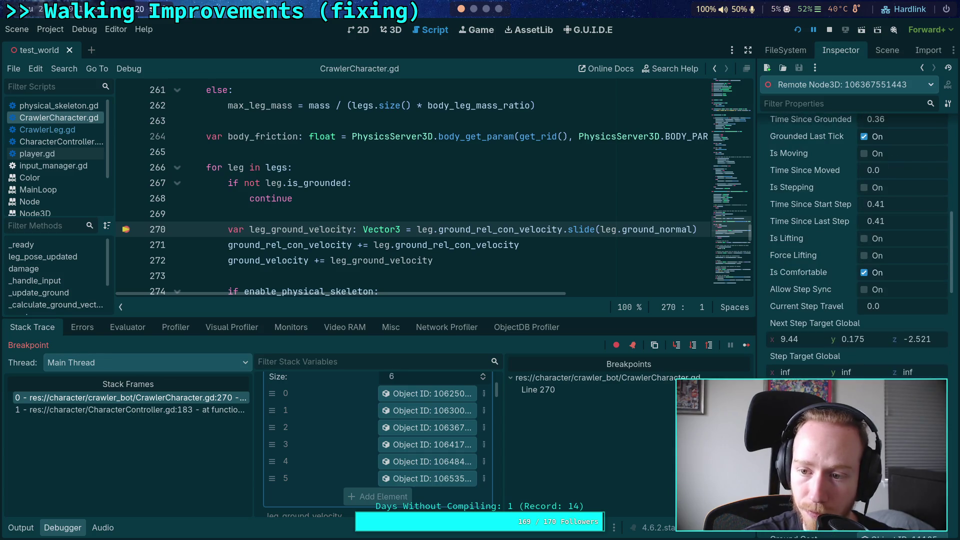
pyautogui.scroll(2, 811, 335)
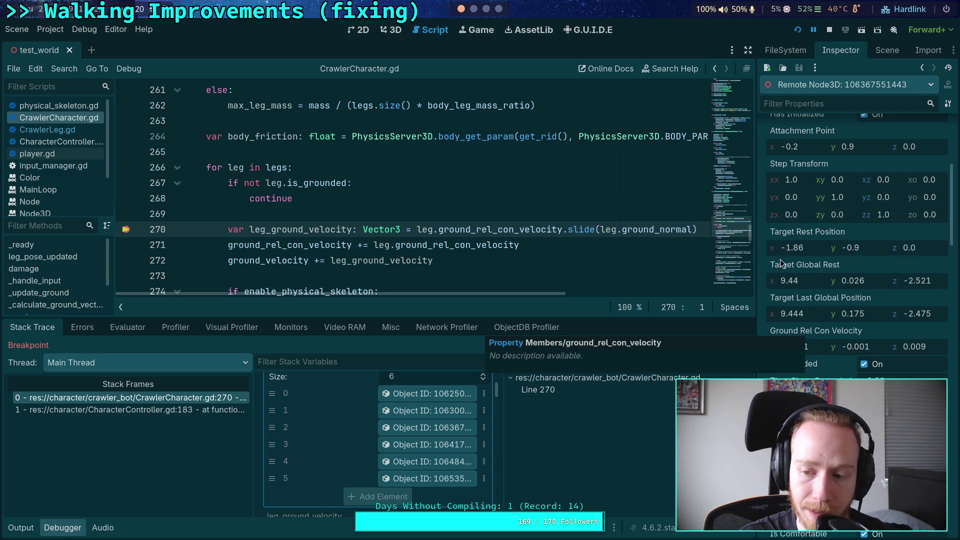
pyautogui.click(394, 29)
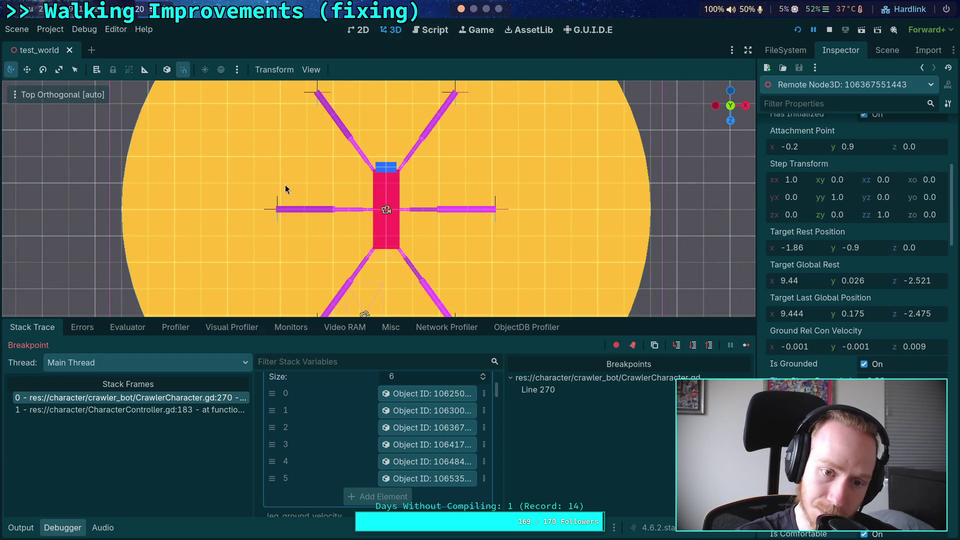
# Inspect the fourth leg and leg object 2, then return to CrawlerCharacter.gd at line 270
pyautogui.click(406, 445)
pyautogui.scroll(-5, 850, 250)
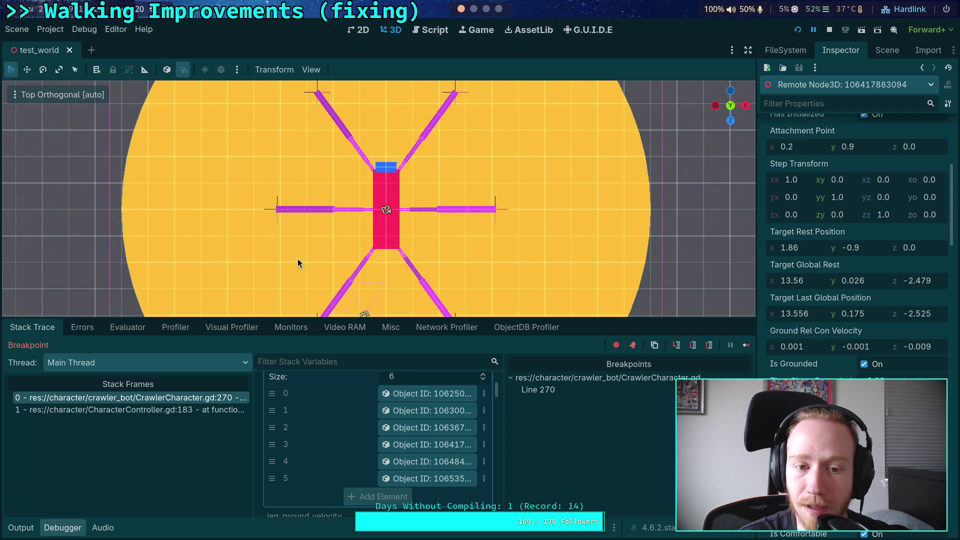
pyautogui.click(427, 427)
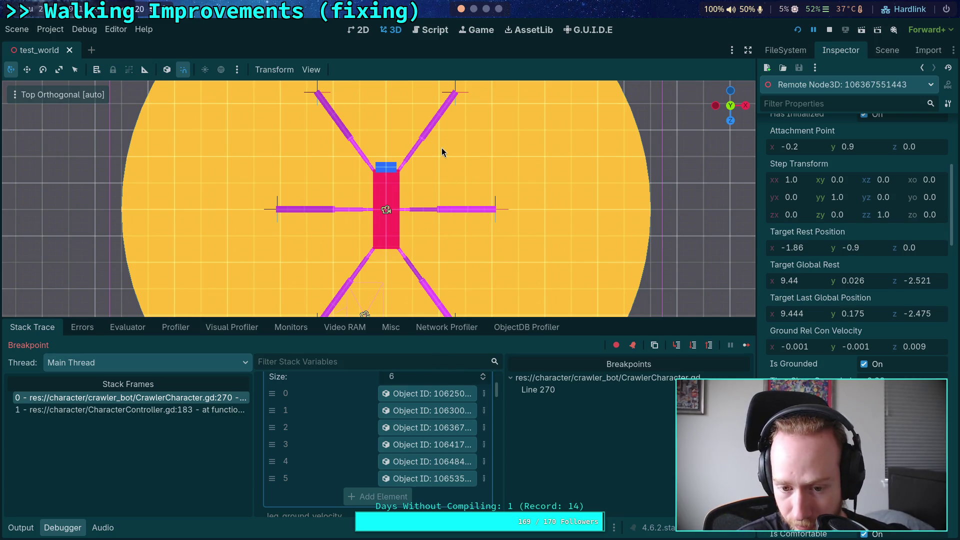
pyautogui.click(433, 32)
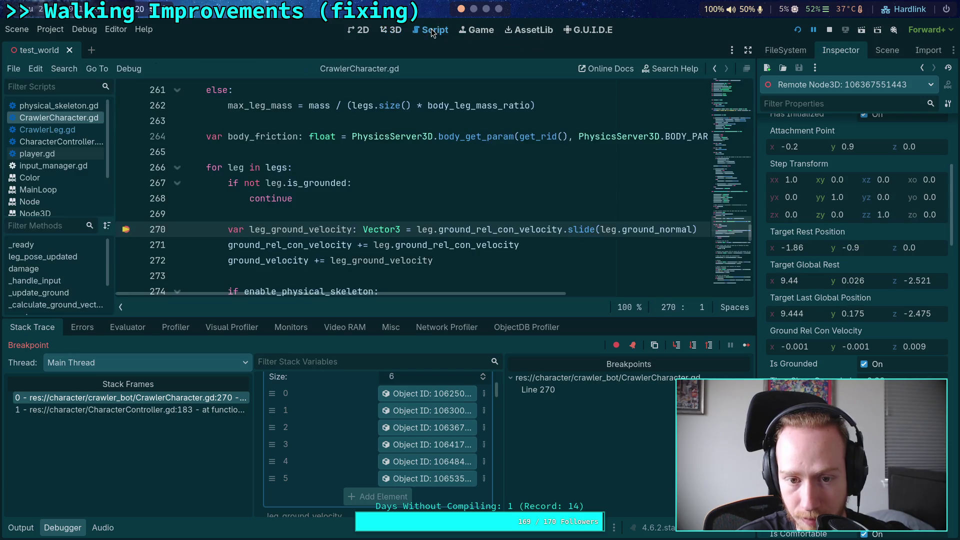
# Step over from line 270 down to line 288, checking variable values at line 274
pyautogui.click(693, 350)
pyautogui.click(690, 350)
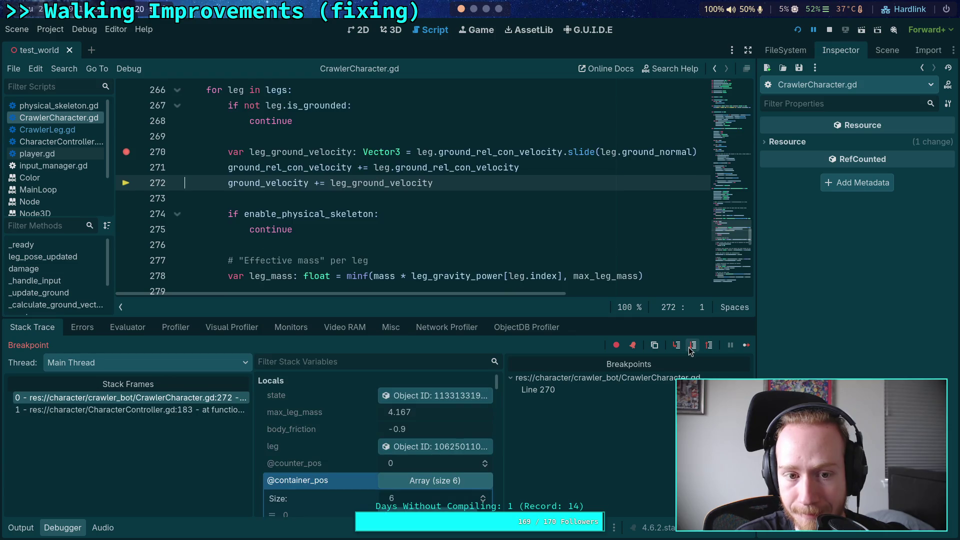
pyautogui.click(691, 350)
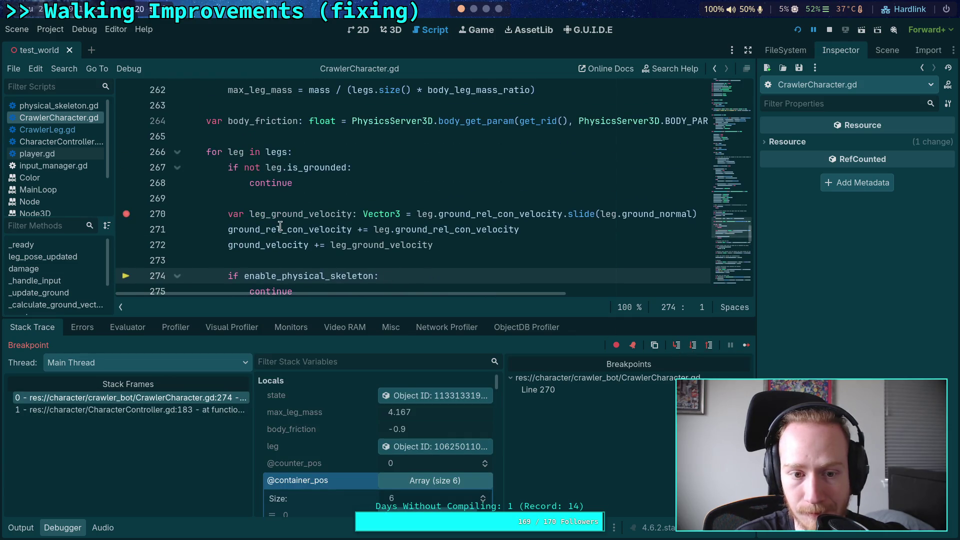
pyautogui.moveTo(280, 226)
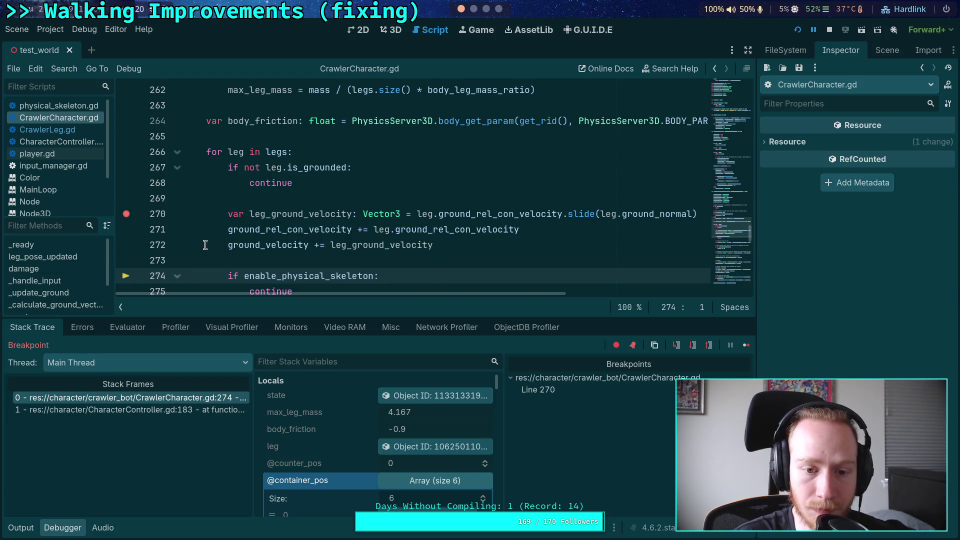
pyautogui.scroll(-3, 230, 245)
pyautogui.click(693, 346)
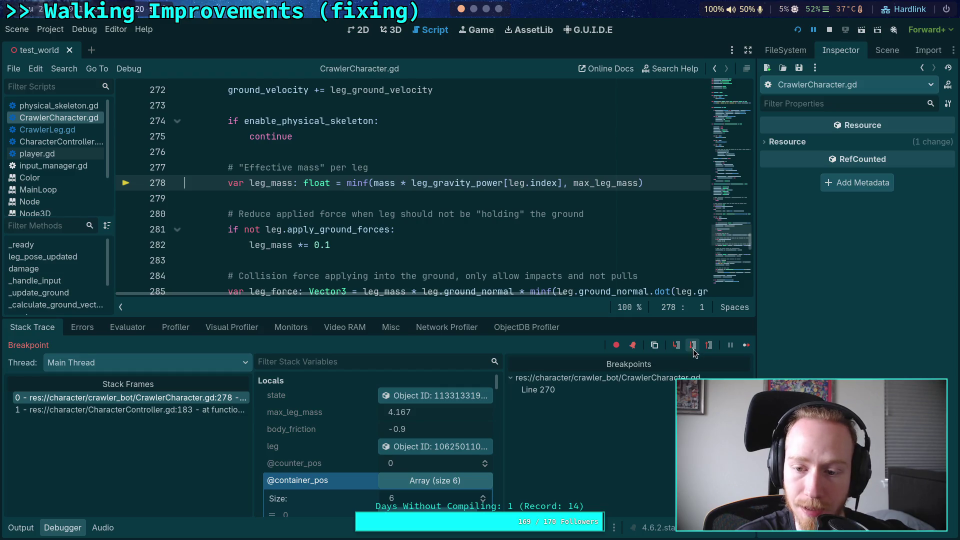
pyautogui.click(696, 346)
pyautogui.click(696, 347)
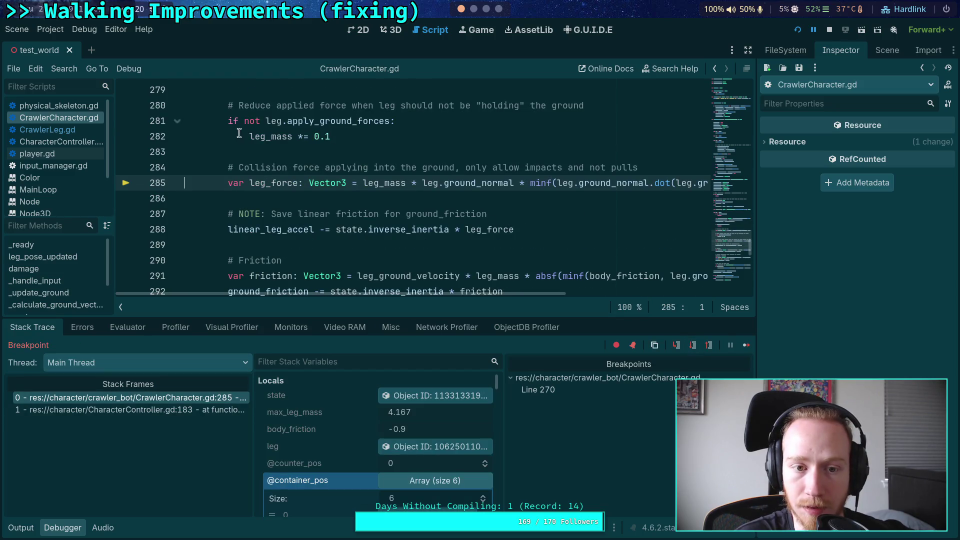
pyautogui.click(693, 345)
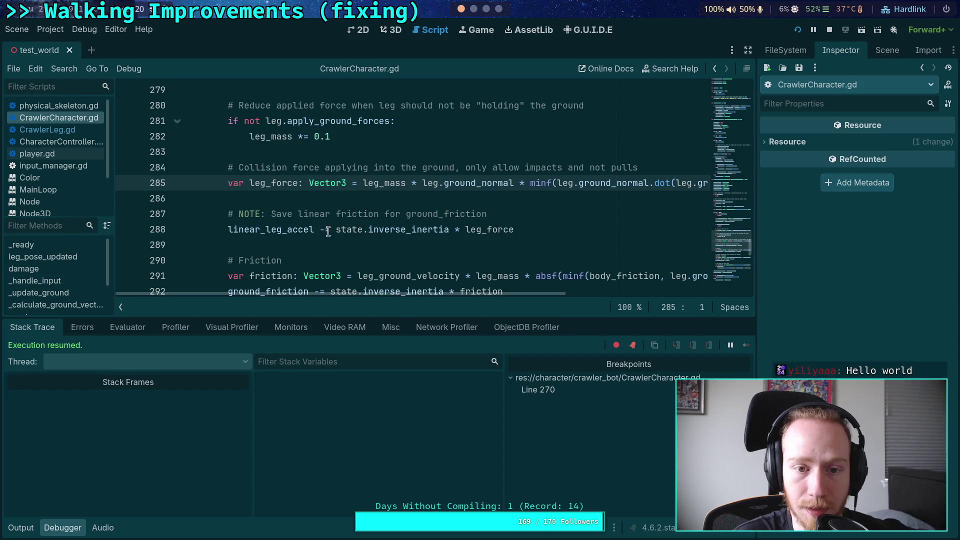
# Check values, step to line 291's friction calculation, then continue the game
pyautogui.moveTo(277, 228)
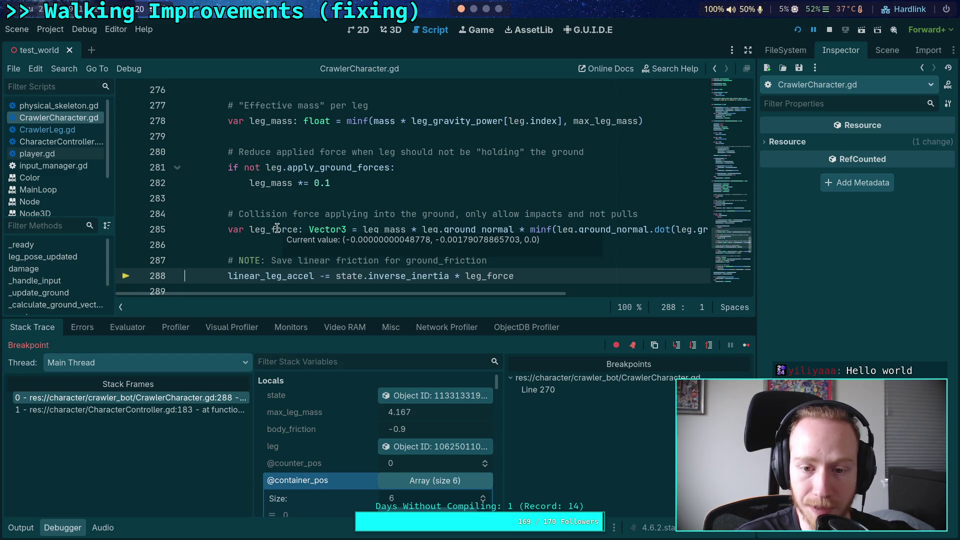
pyautogui.scroll(-2, 322, 236)
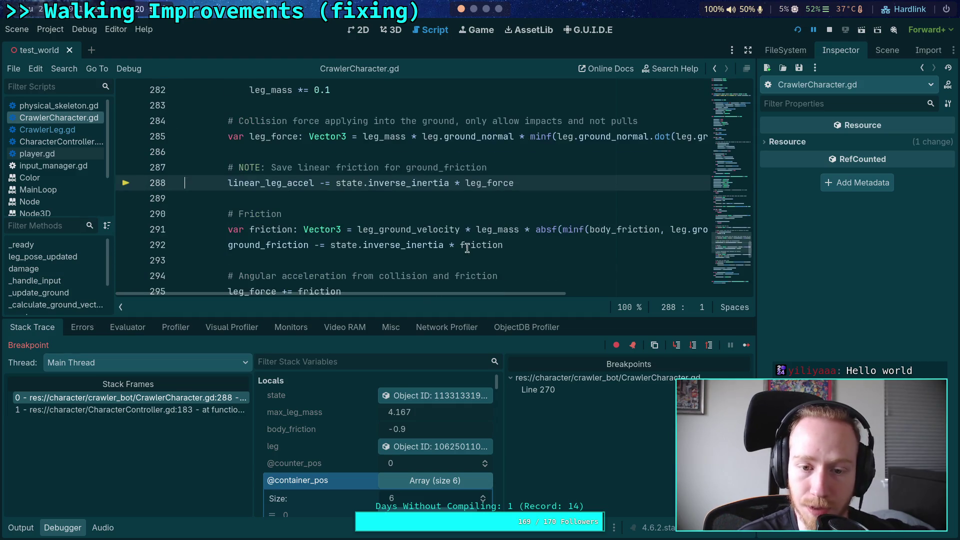
pyautogui.click(693, 345)
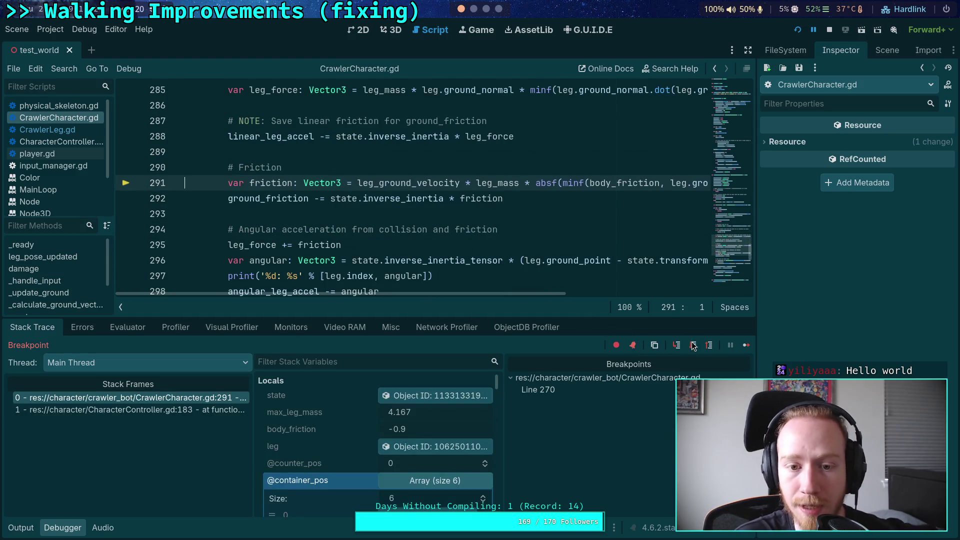
pyautogui.moveTo(549, 295)
pyautogui.mouseDown()
pyautogui.moveTo(626, 295)
pyautogui.moveTo(502, 288)
pyautogui.mouseUp()
pyautogui.scroll(4, 281, 178)
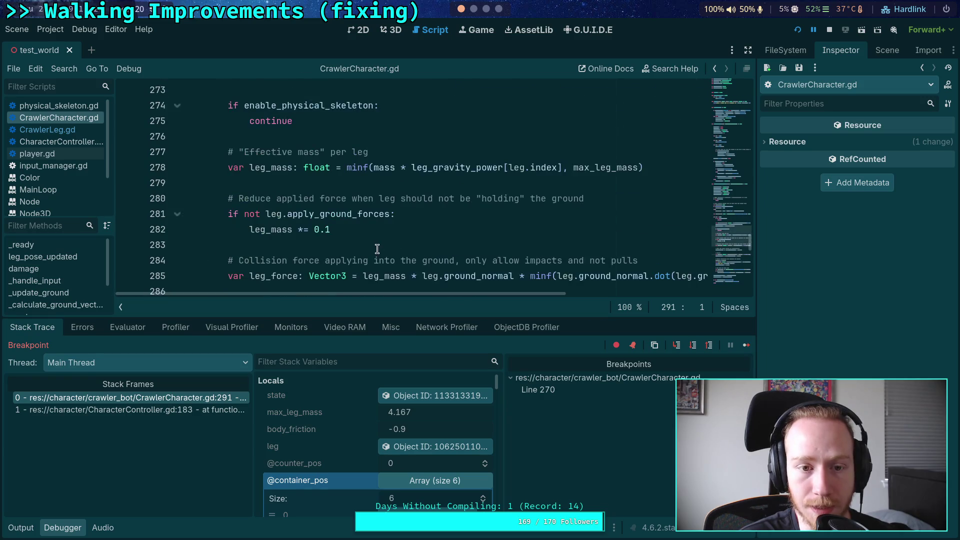
pyautogui.scroll(2, 281, 178)
pyautogui.moveTo(301, 140)
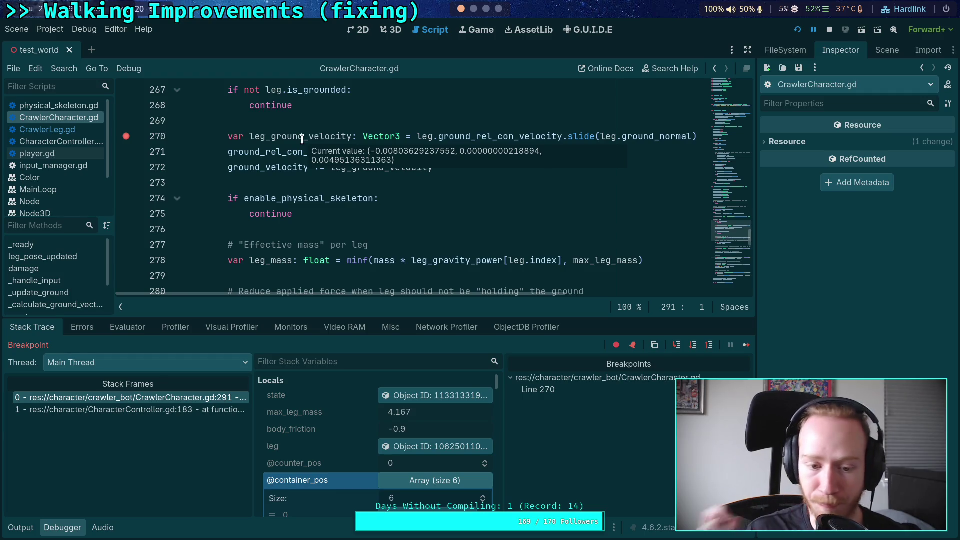
pyautogui.scroll(-5, 338, 444)
pyautogui.scroll(4, 338, 444)
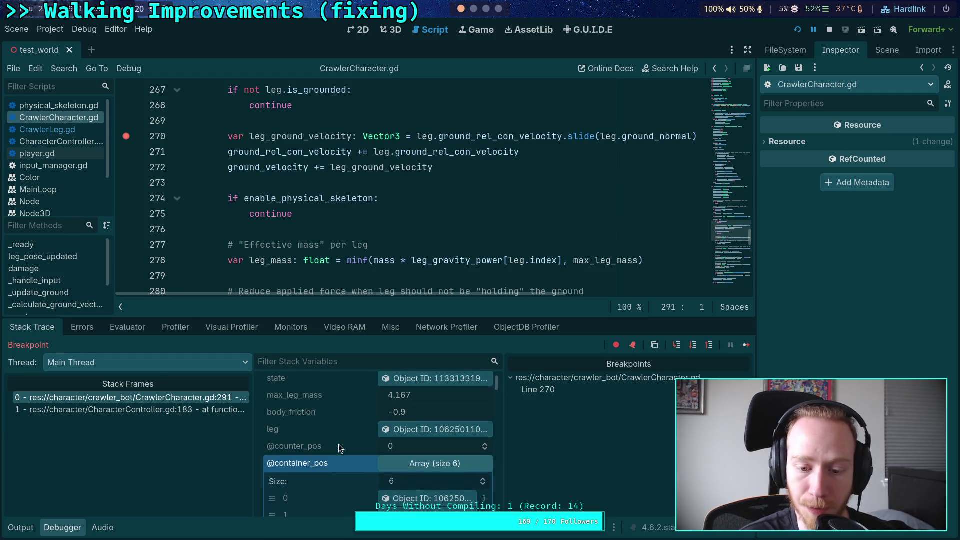
pyautogui.click(746, 344)
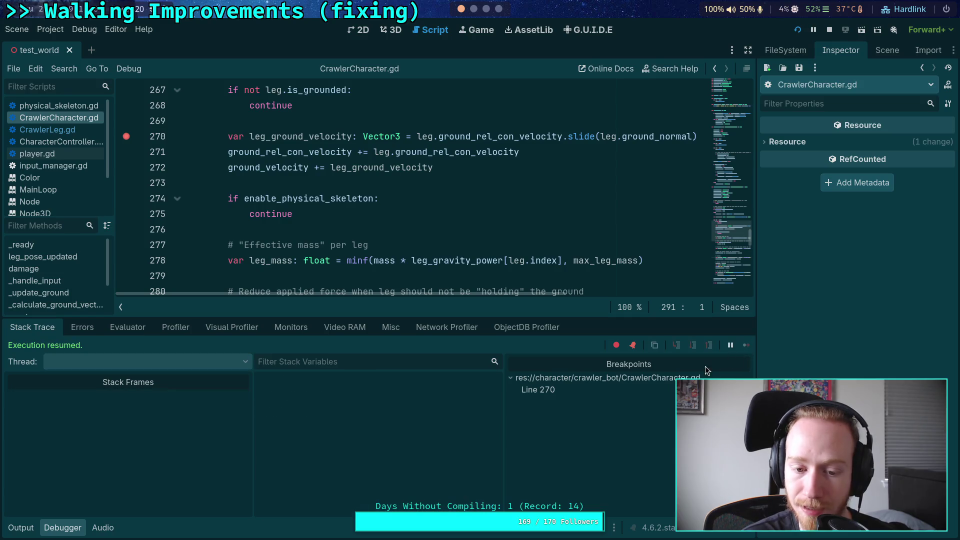
# Stop again at the line 270 breakpoint and step over to line 271
pyautogui.click(745, 342)
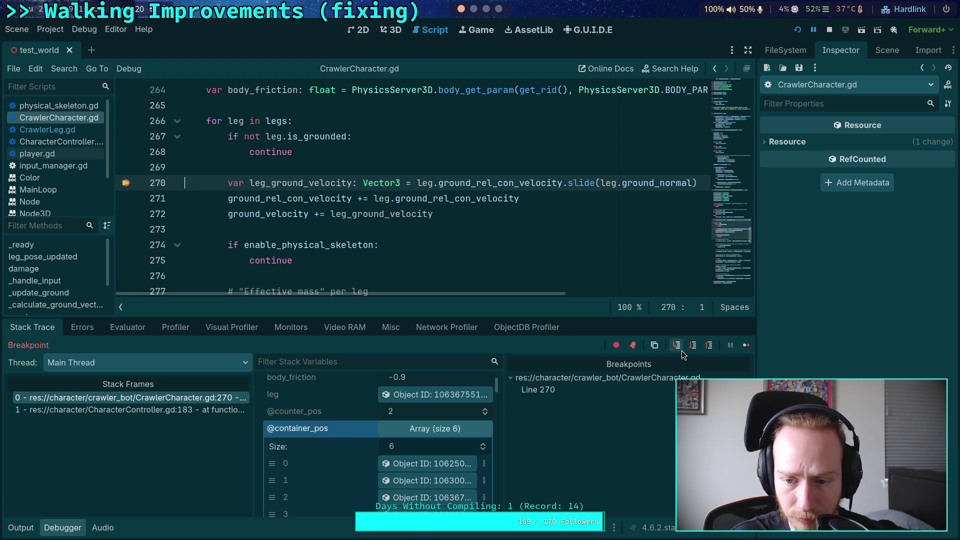
pyautogui.press('F10')
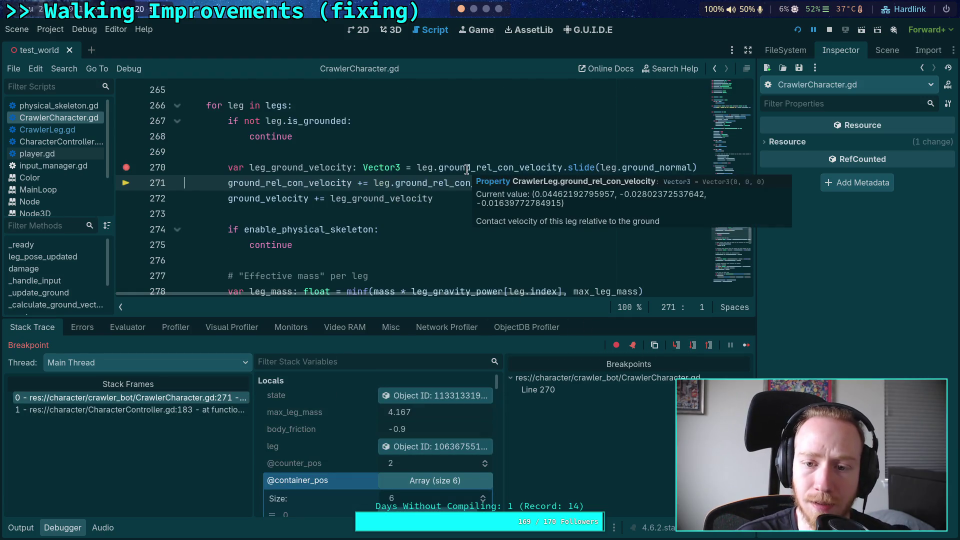
pyautogui.moveTo(467, 169)
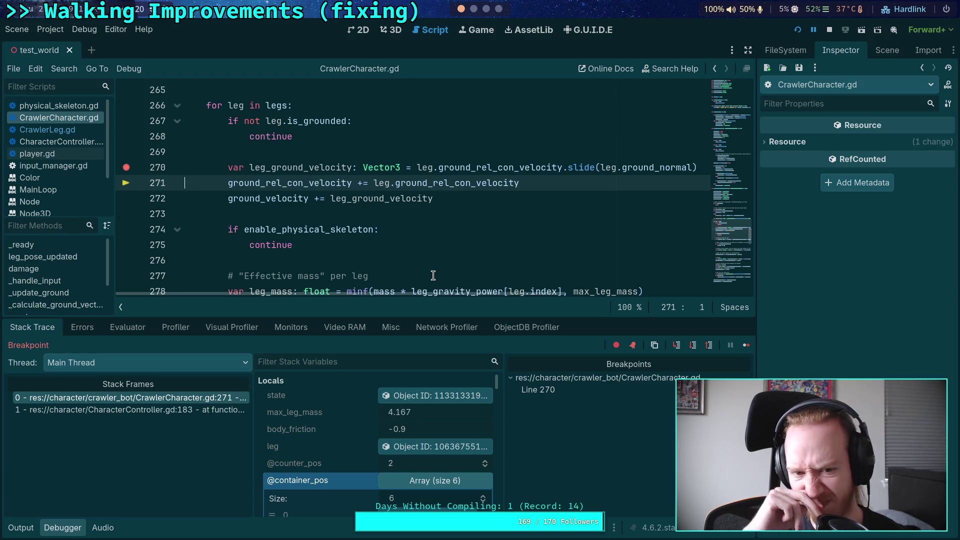
# Inspect leg 2's Ground Rel Con Velocity, reading (-0.001, -0.001, 0.009)
pyautogui.scroll(-2, 304, 457)
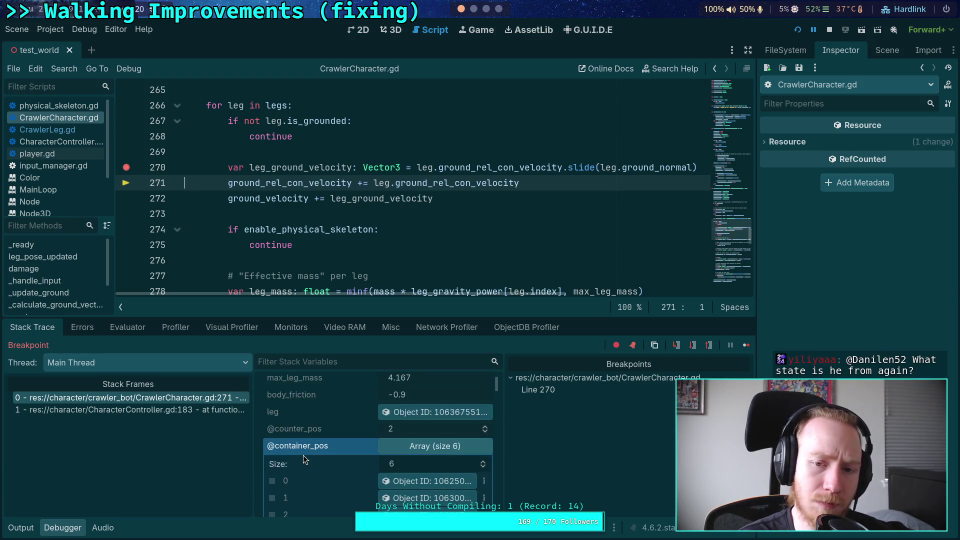
pyautogui.scroll(-4, 303, 455)
pyautogui.click(395, 439)
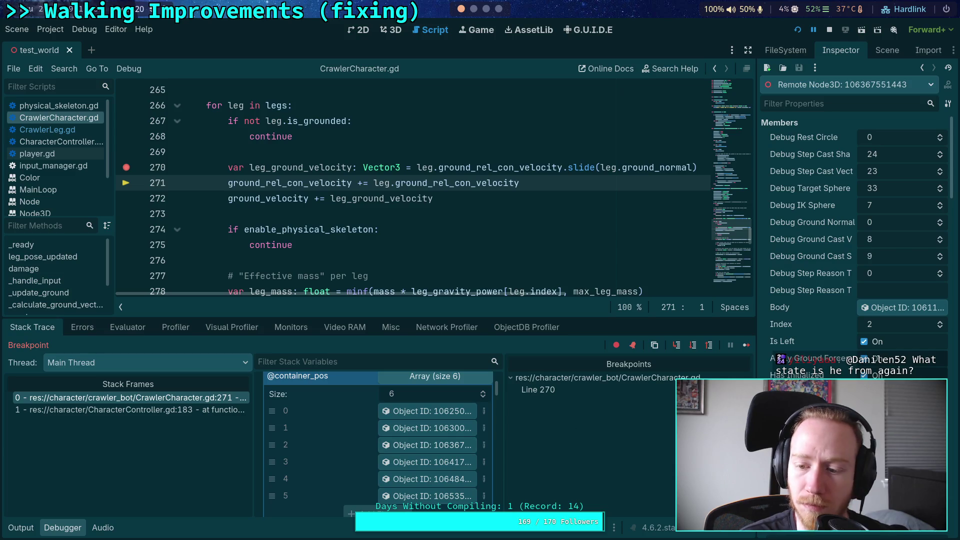
pyautogui.scroll(-5, 854, 239)
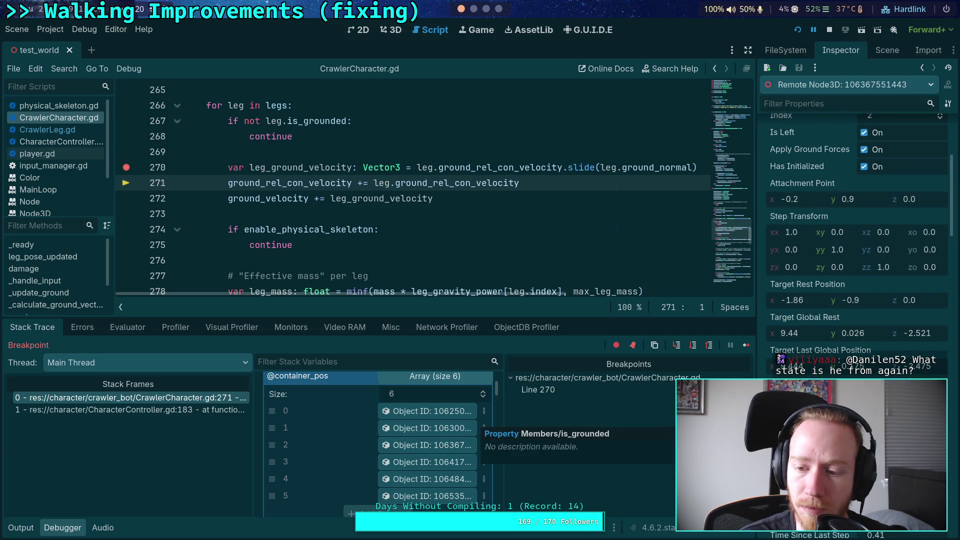
pyautogui.scroll(-2, 805, 336)
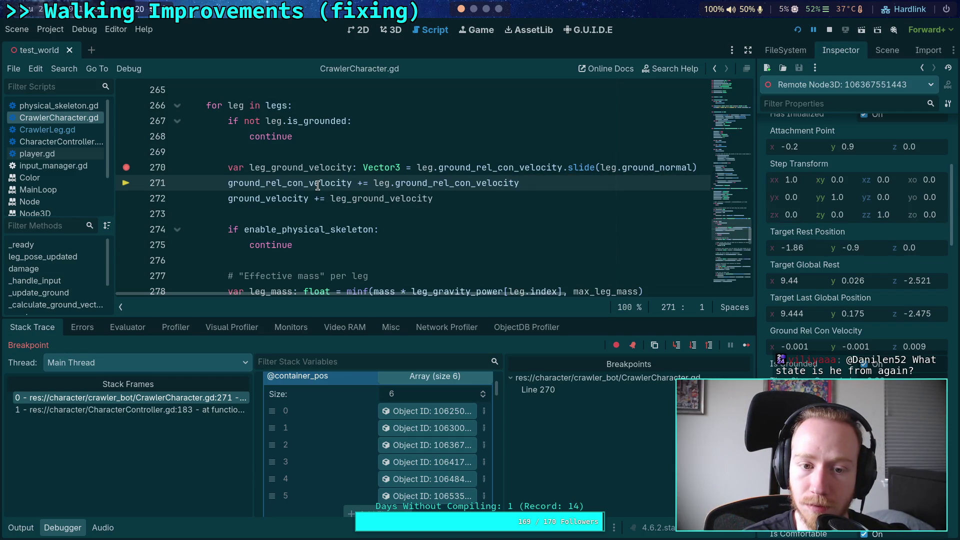
pyautogui.moveTo(318, 185)
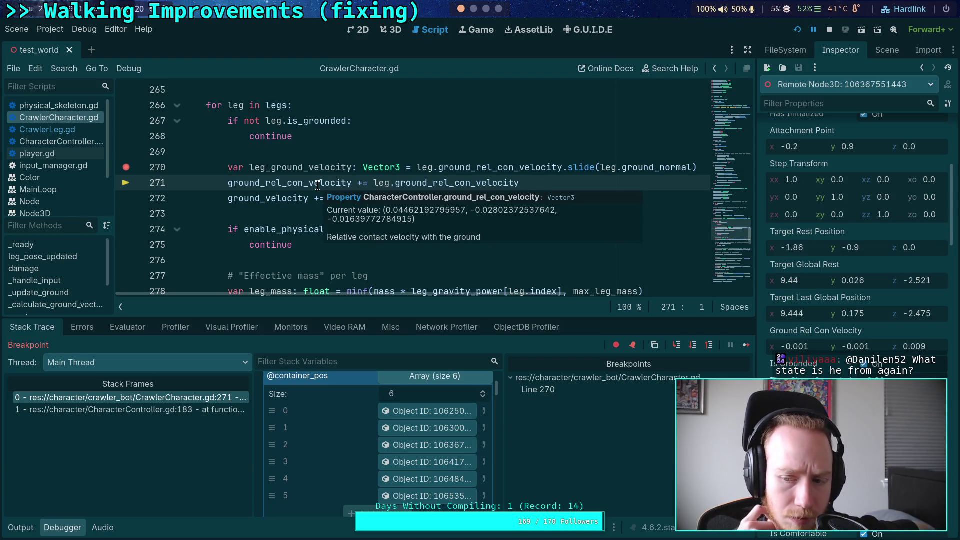
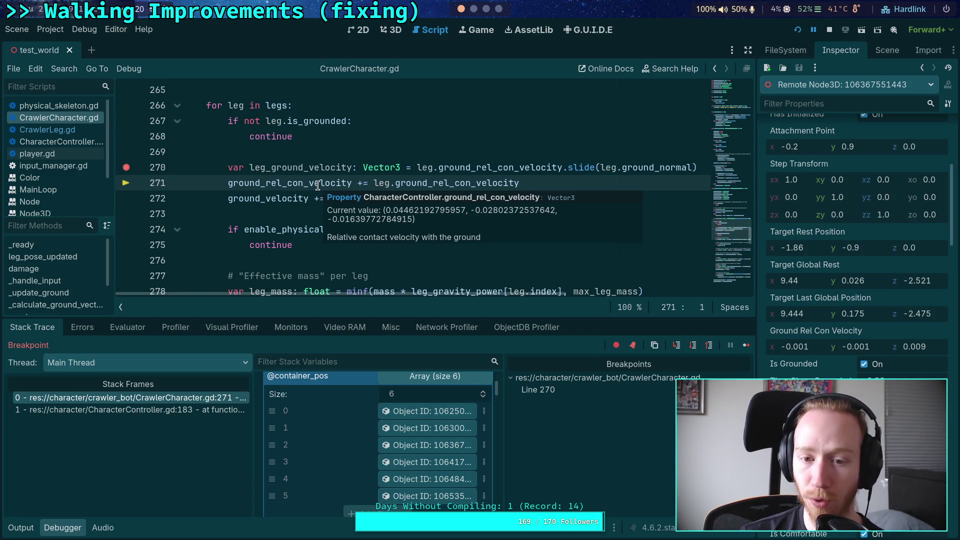
# Step over the ground velocity and leg mass lines to the collision force line, reading ground velocity values
pyautogui.click(677, 345)
pyautogui.moveTo(326, 168)
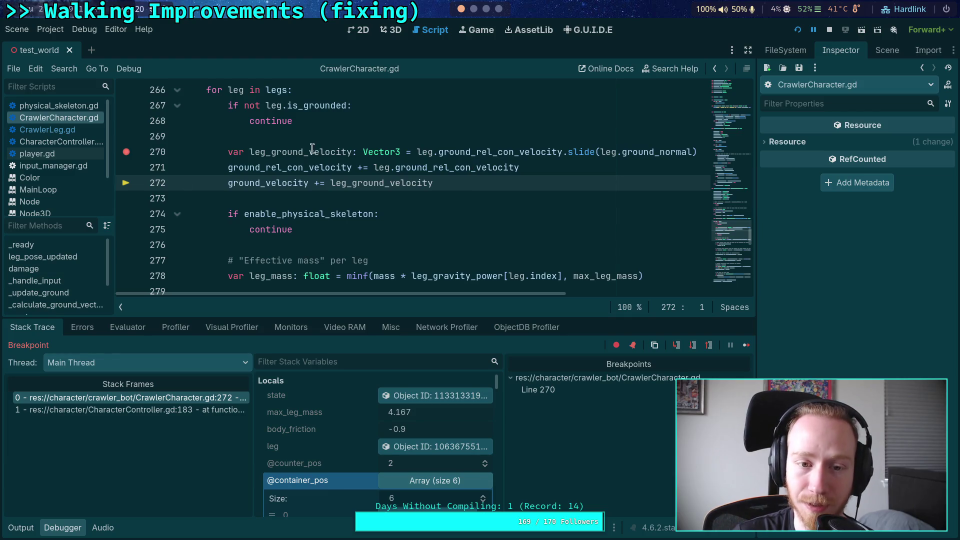
pyautogui.moveTo(311, 150)
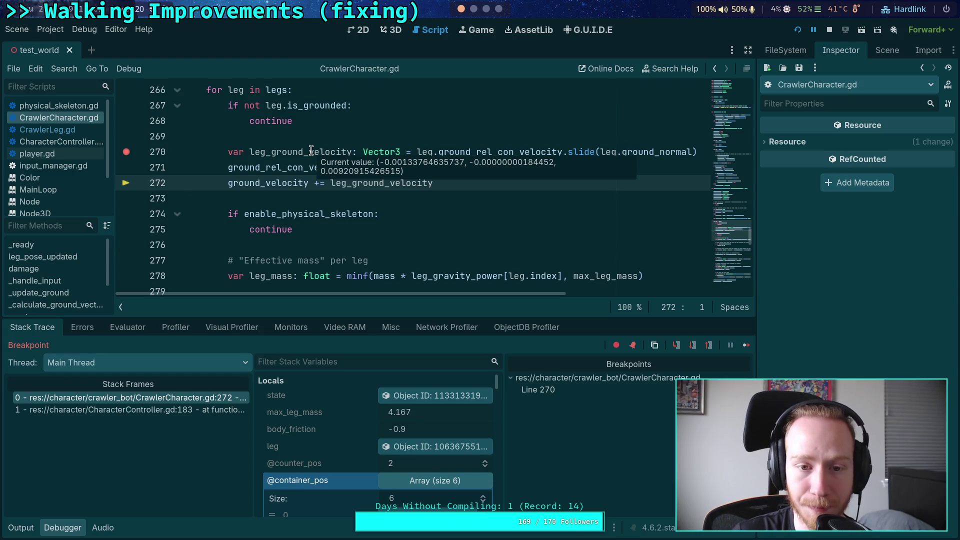
pyautogui.click(691, 349)
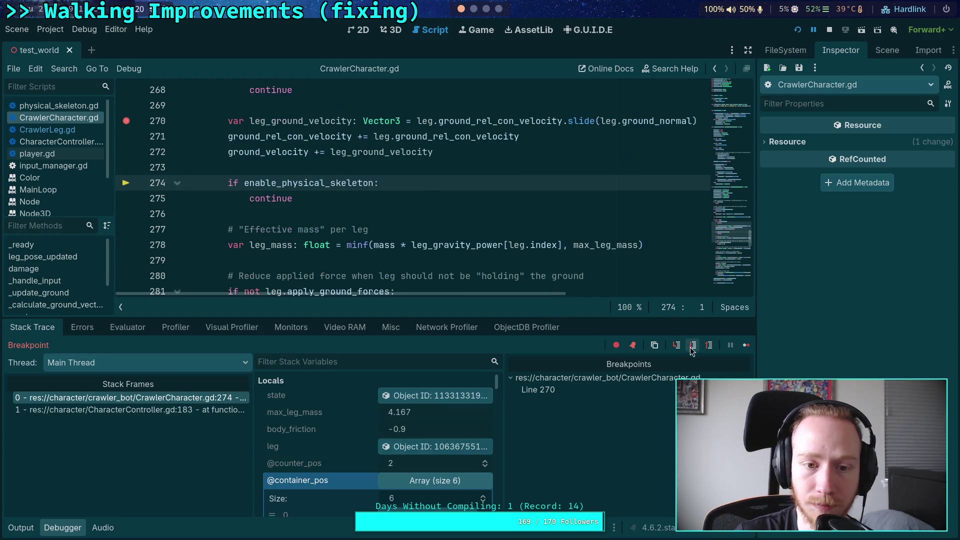
pyautogui.click(692, 347)
pyautogui.click(692, 347)
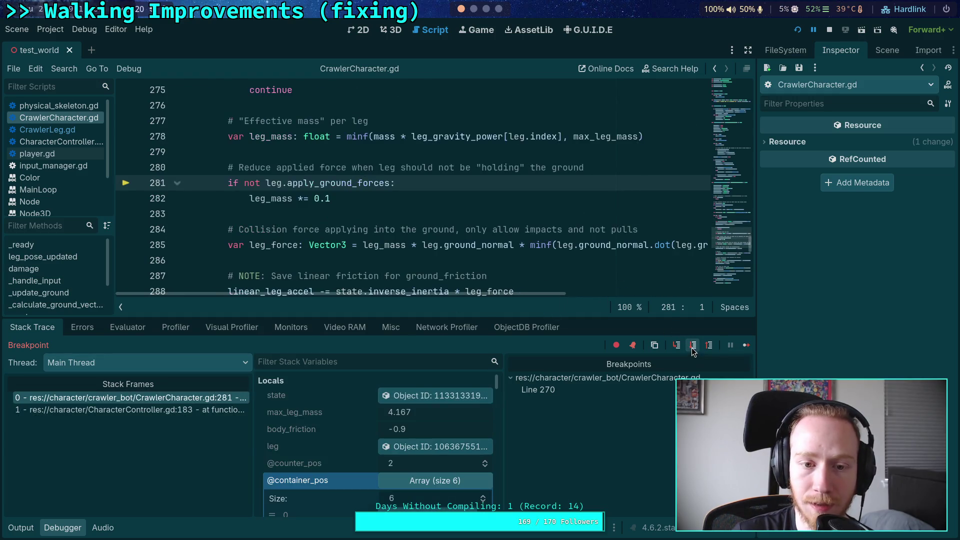
pyautogui.click(692, 351)
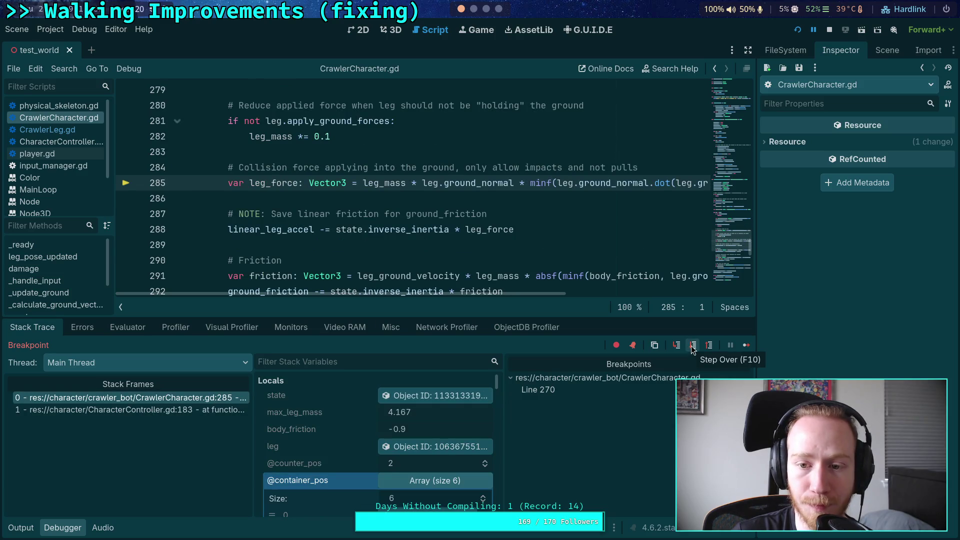
# Continue stepping past the linear acceleration update to the friction calculation on line 291
pyautogui.moveTo(508, 296)
pyautogui.mouseDown()
pyautogui.moveTo(657, 303)
pyautogui.moveTo(617, 297)
pyautogui.mouseUp()
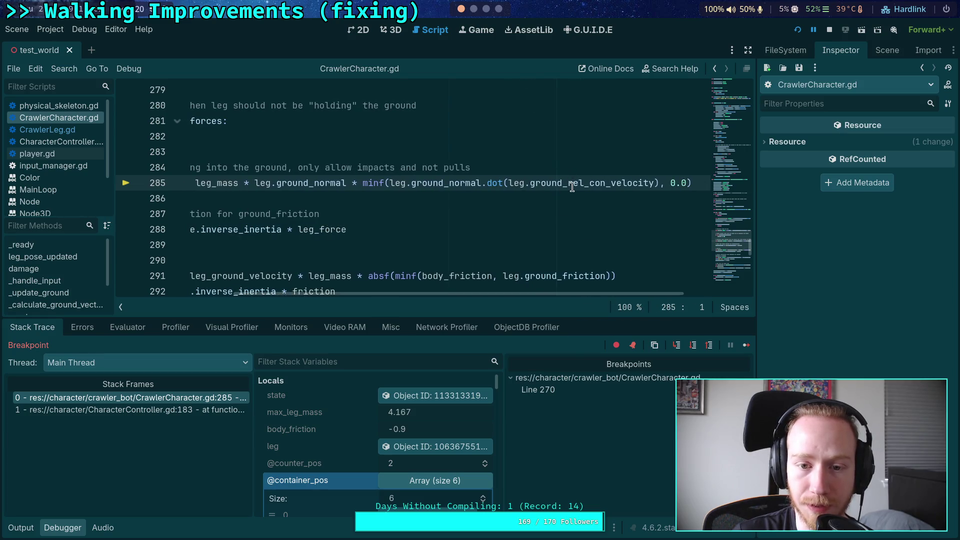
pyautogui.moveTo(572, 187)
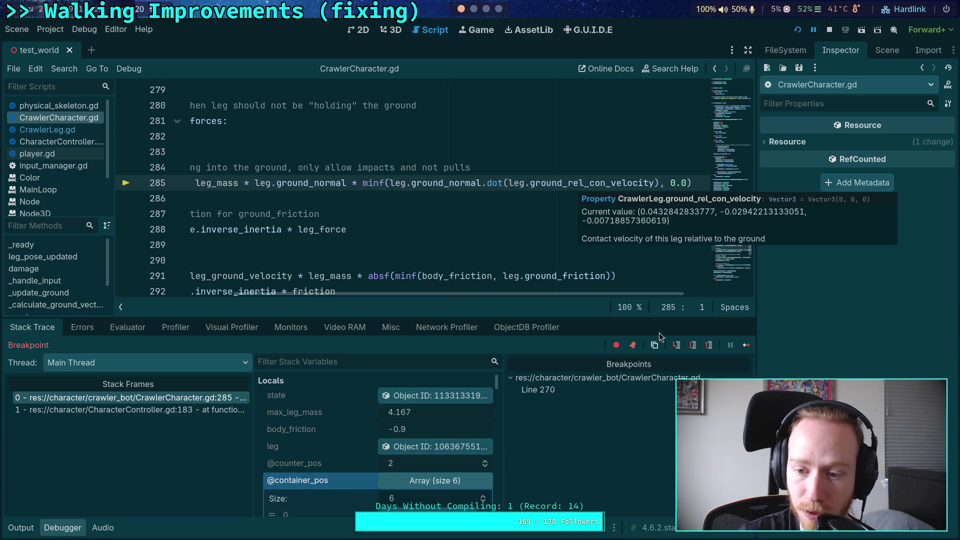
pyautogui.click(693, 344)
pyautogui.moveTo(283, 139)
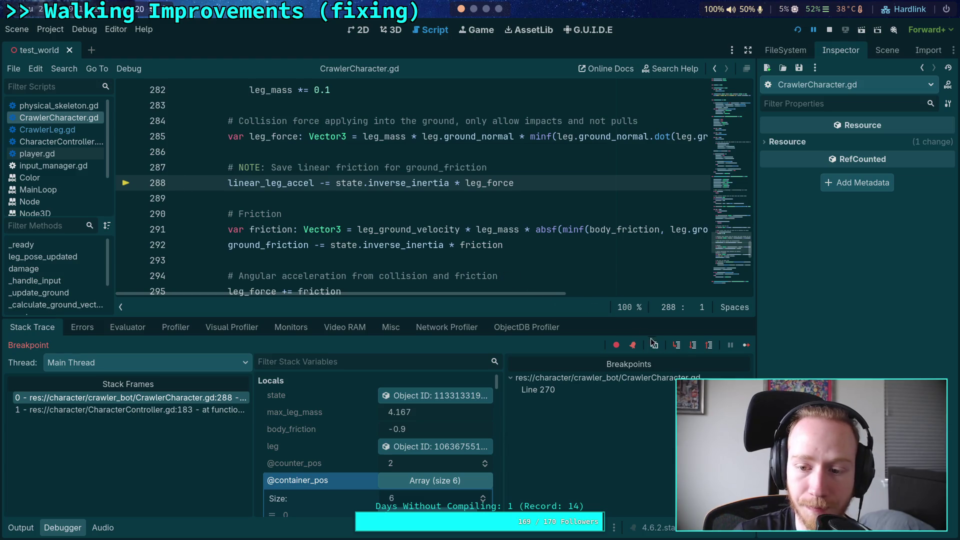
pyautogui.click(690, 346)
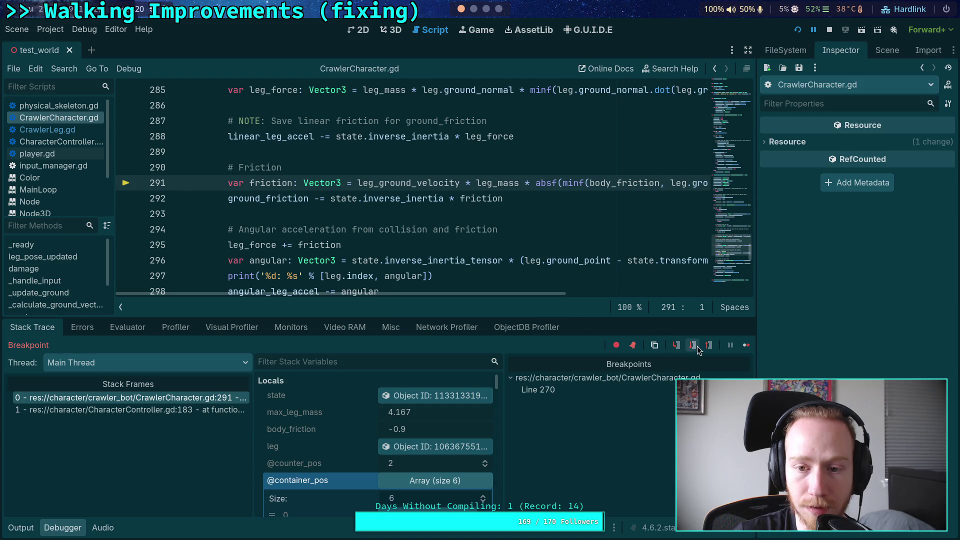
# Step past the friction calculation to line 292, checking leg_ground_velocity and body_friction (-0.9), then view the crawler in 3D
pyautogui.moveTo(486, 294)
pyautogui.mouseDown()
pyautogui.moveTo(585, 293)
pyautogui.moveTo(511, 296)
pyautogui.mouseUp()
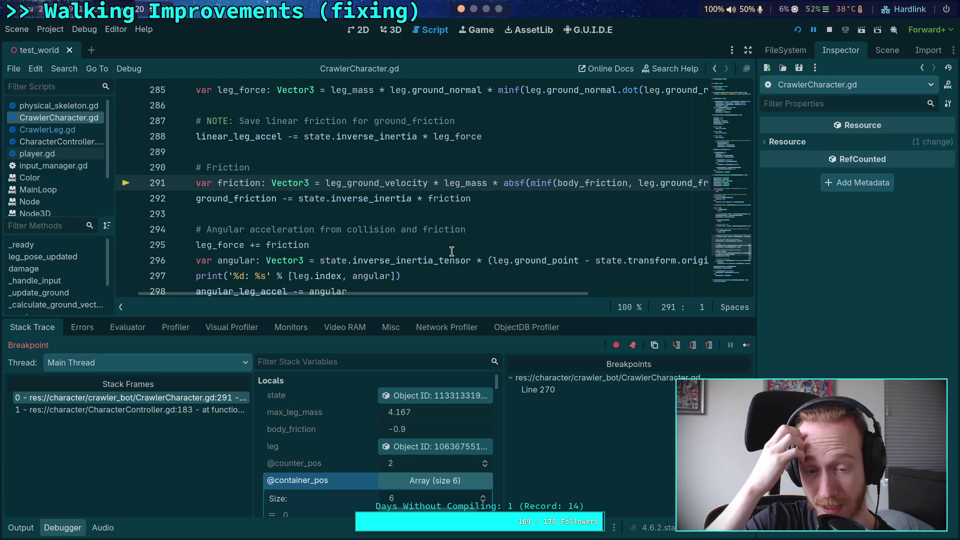
pyautogui.moveTo(374, 181)
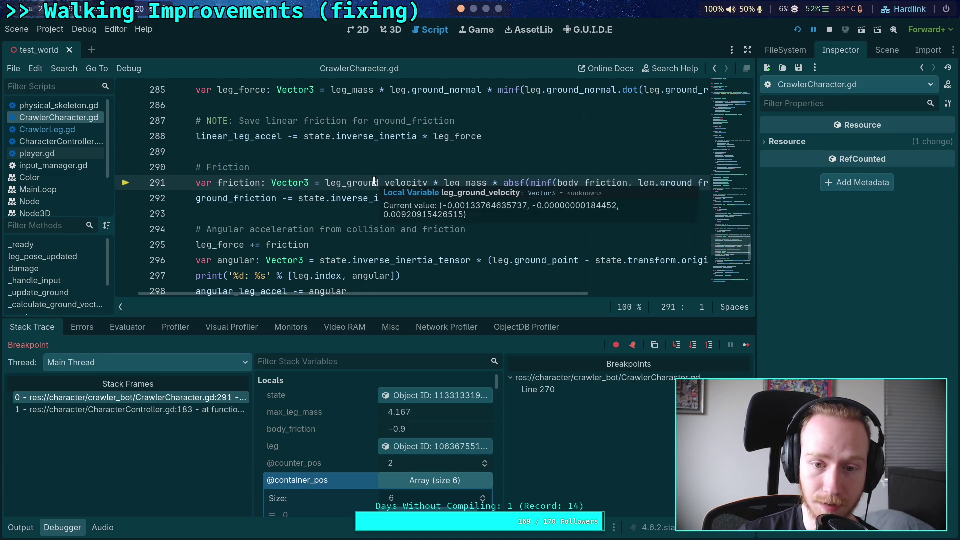
pyautogui.moveTo(455, 184)
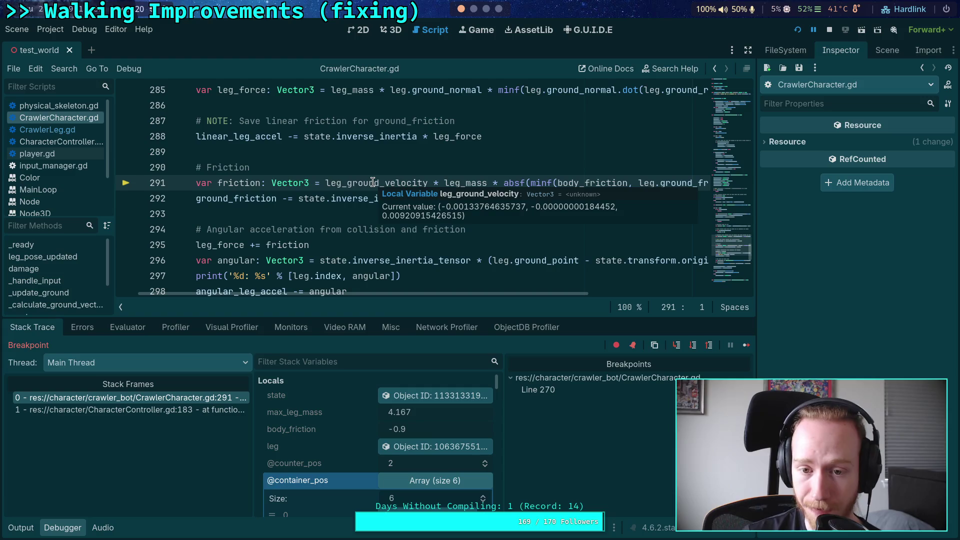
pyautogui.click(693, 345)
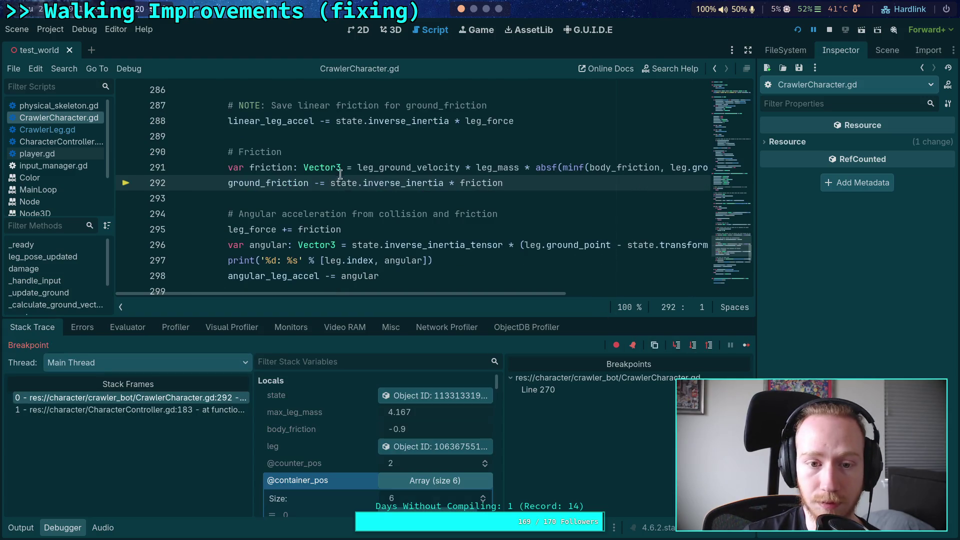
pyautogui.scroll(1, 376, 180)
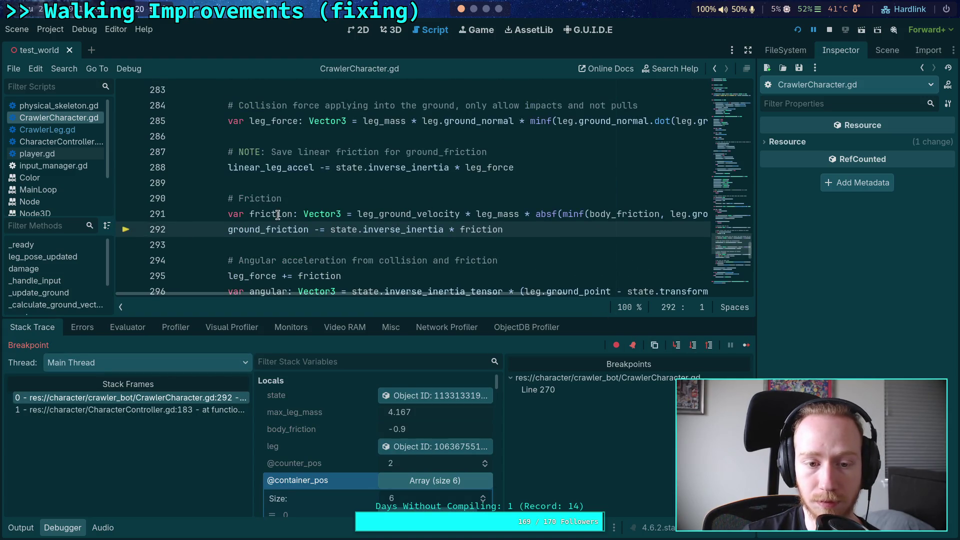
pyautogui.moveTo(278, 215)
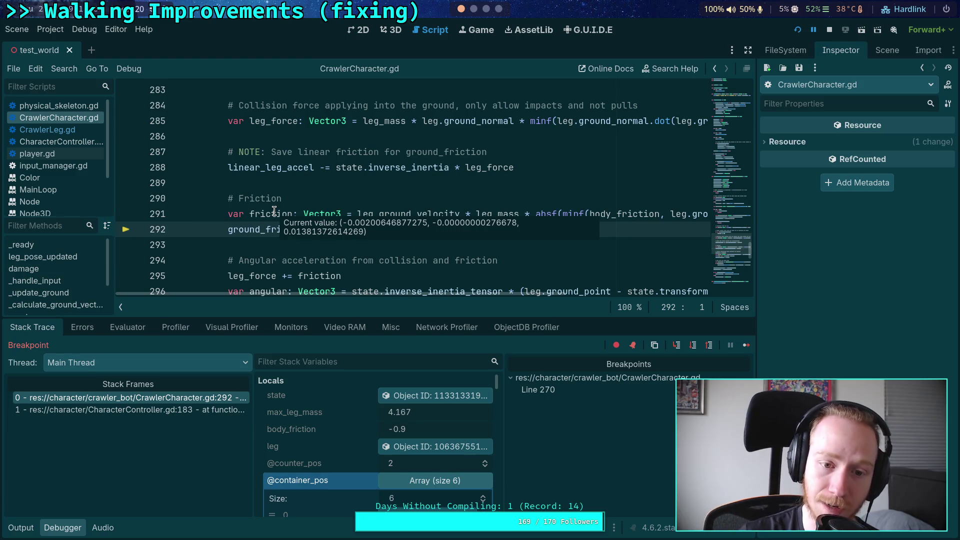
pyautogui.click(390, 30)
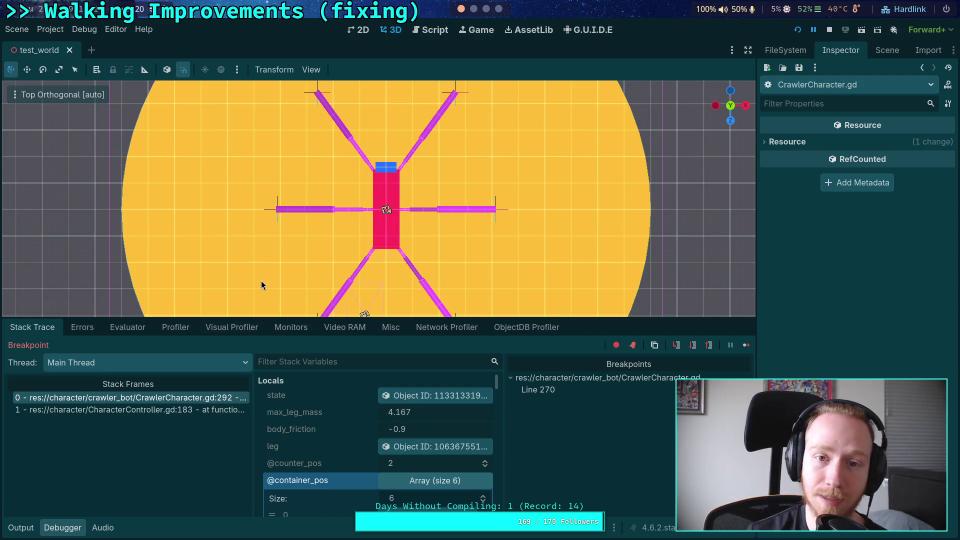
# Step through lines 295–297 to compute the angular vector, inspecting leg_force and angular, then view the crawler in 3D
pyautogui.click(431, 31)
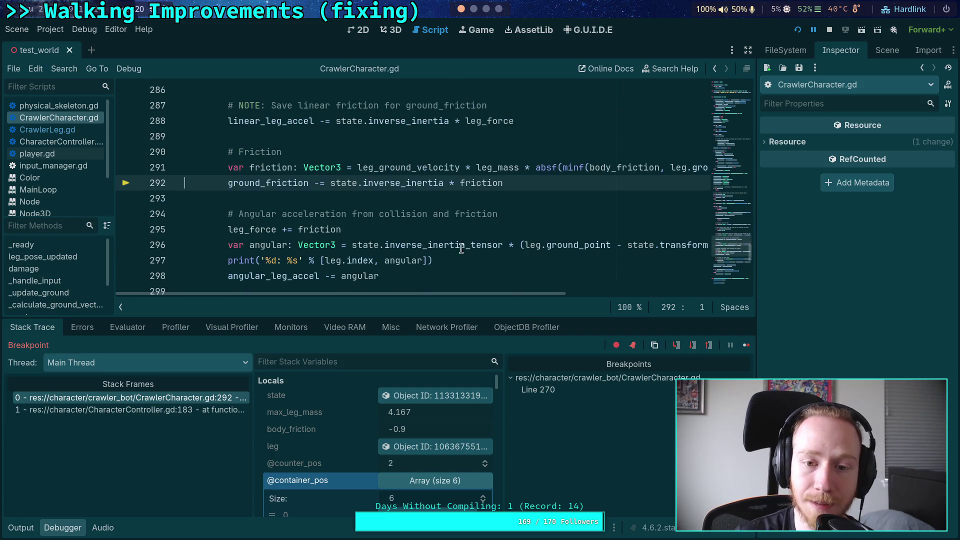
pyautogui.click(691, 346)
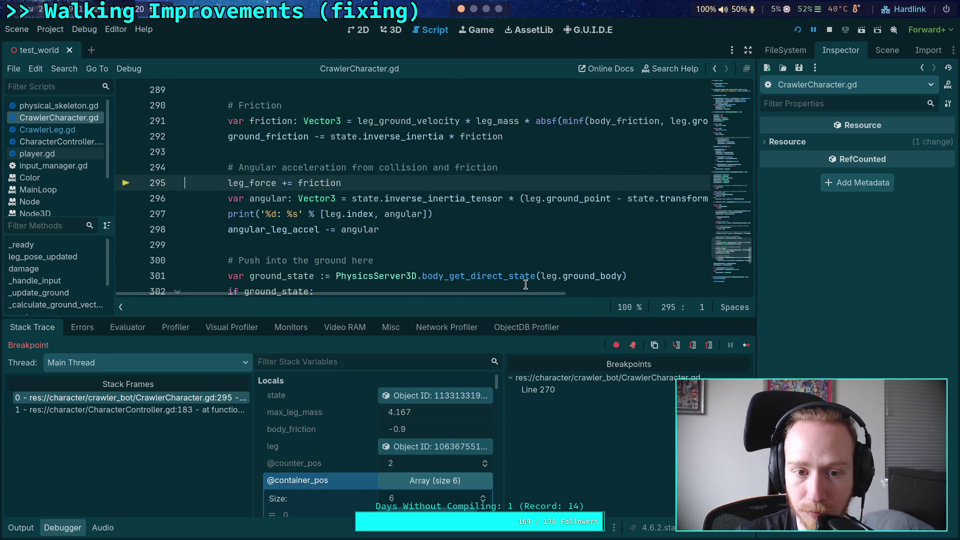
pyautogui.click(691, 345)
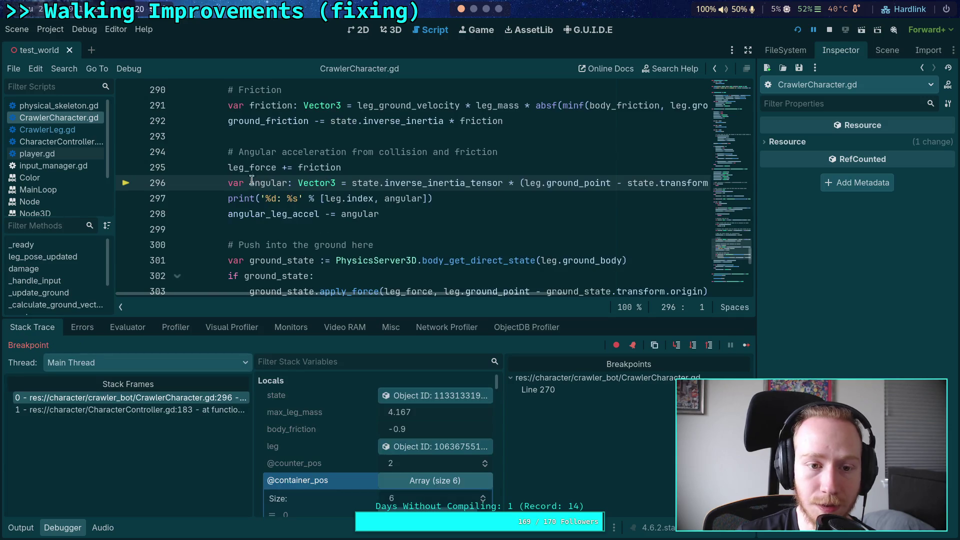
pyautogui.moveTo(243, 164)
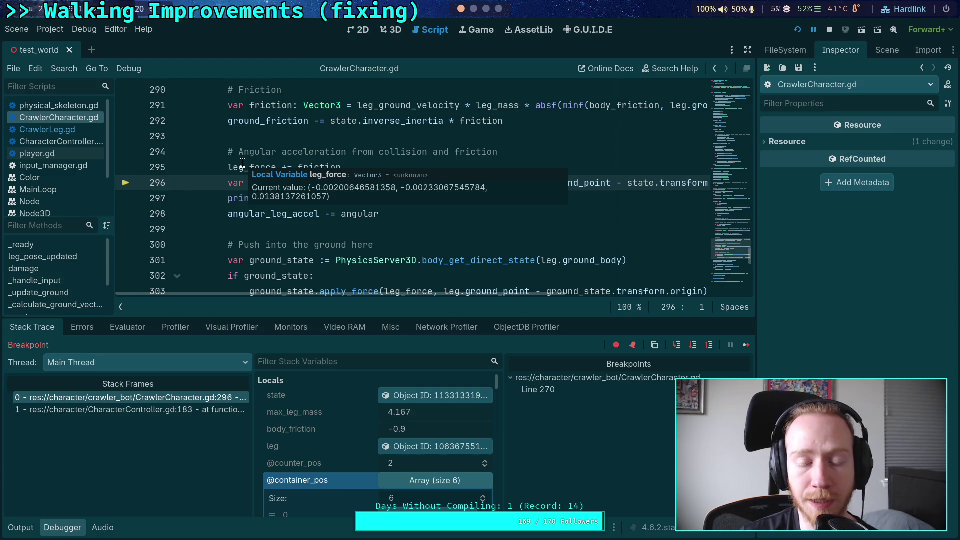
pyautogui.scroll(1, 355, 244)
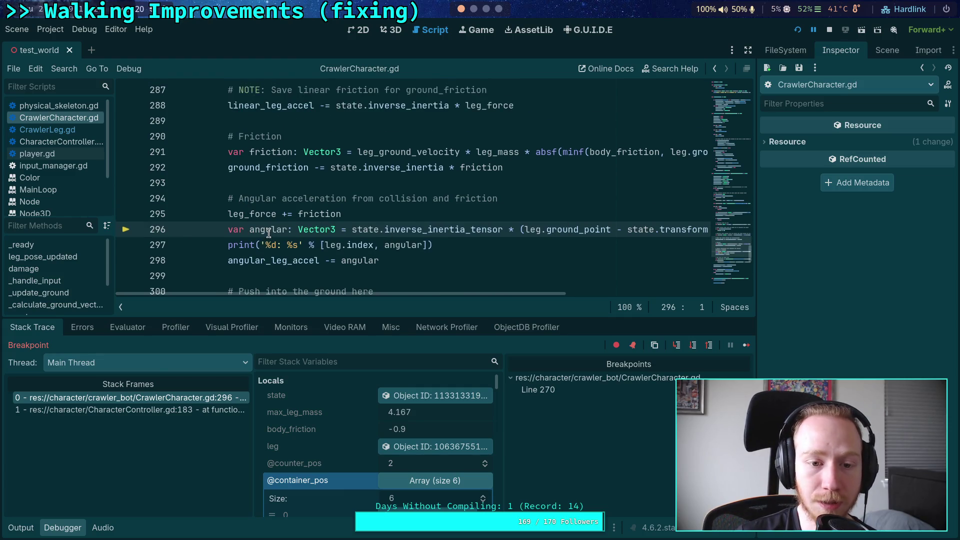
pyautogui.moveTo(270, 231)
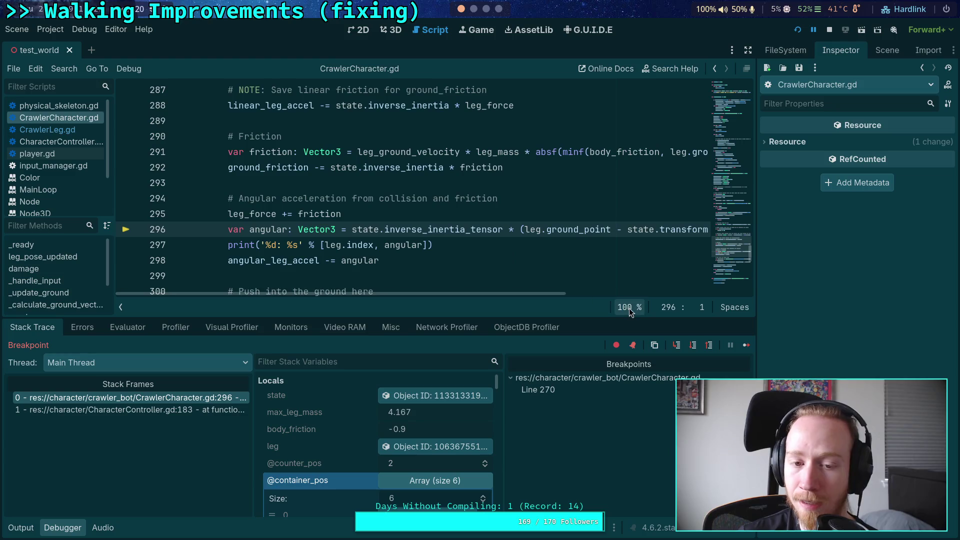
pyautogui.click(692, 345)
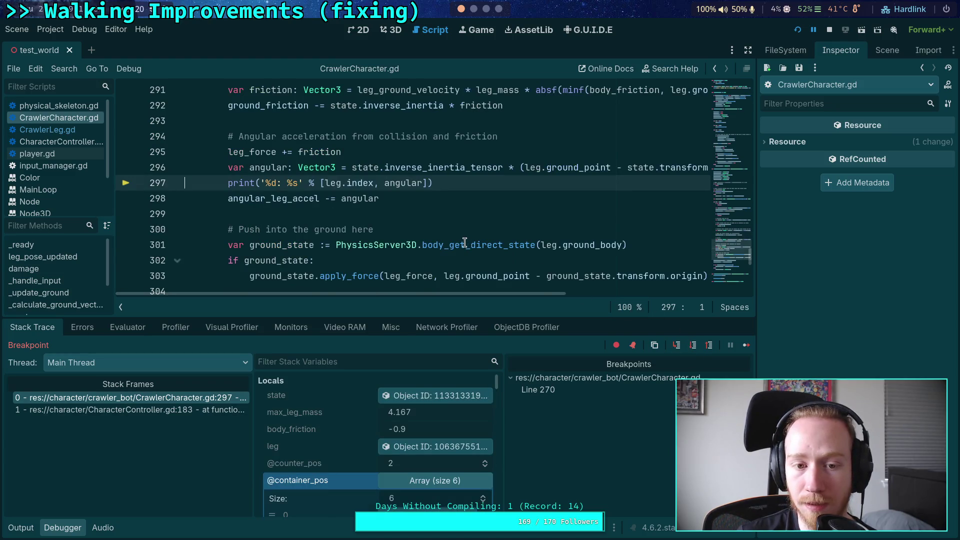
pyautogui.moveTo(254, 210)
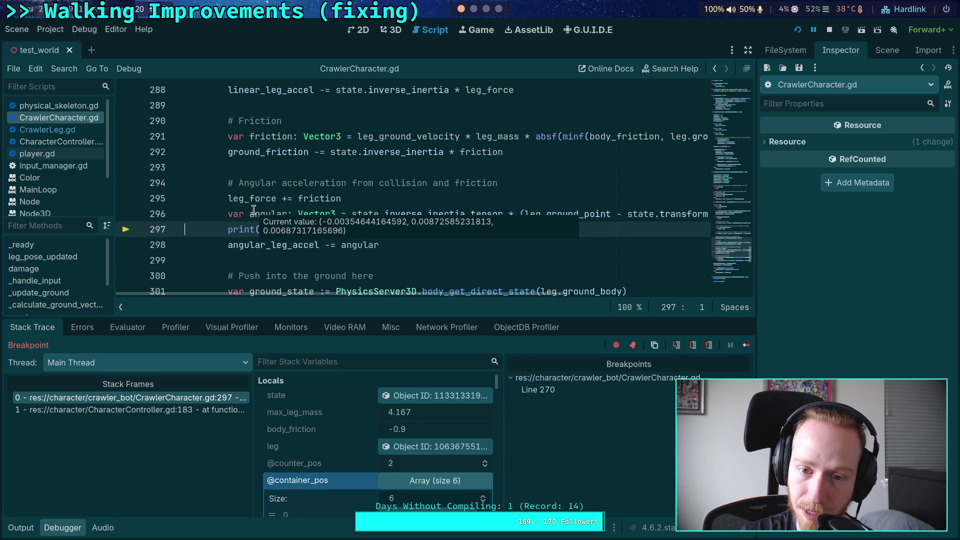
pyautogui.click(400, 30)
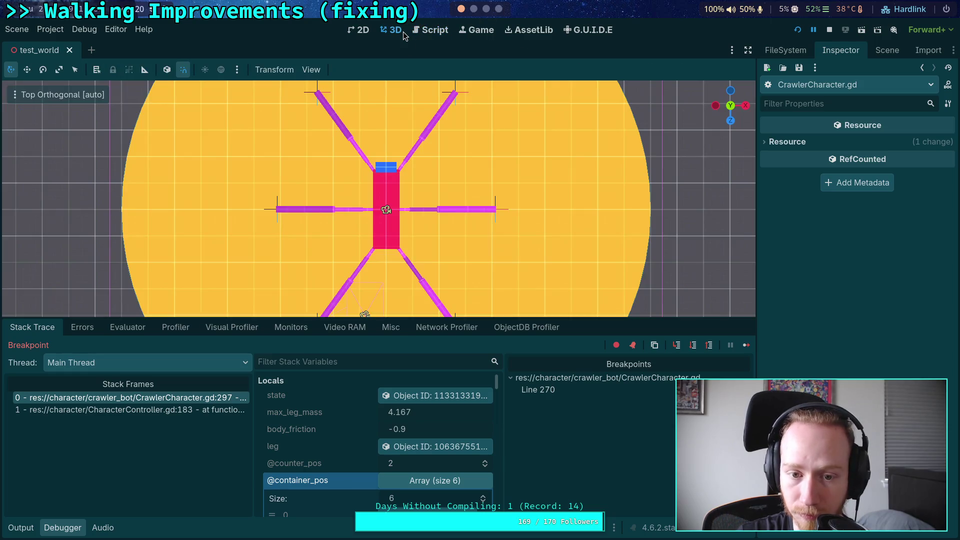
pyautogui.moveTo(640, 205)
pyautogui.mouseDown()
pyautogui.moveTo(575, 197)
pyautogui.moveTo(577, 136)
pyautogui.mouseUp()
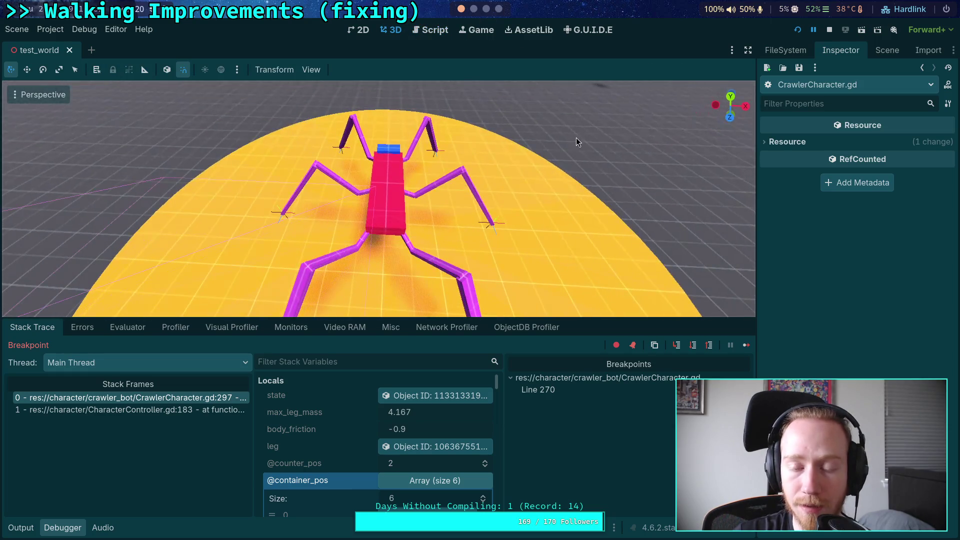
pyautogui.click(887, 50)
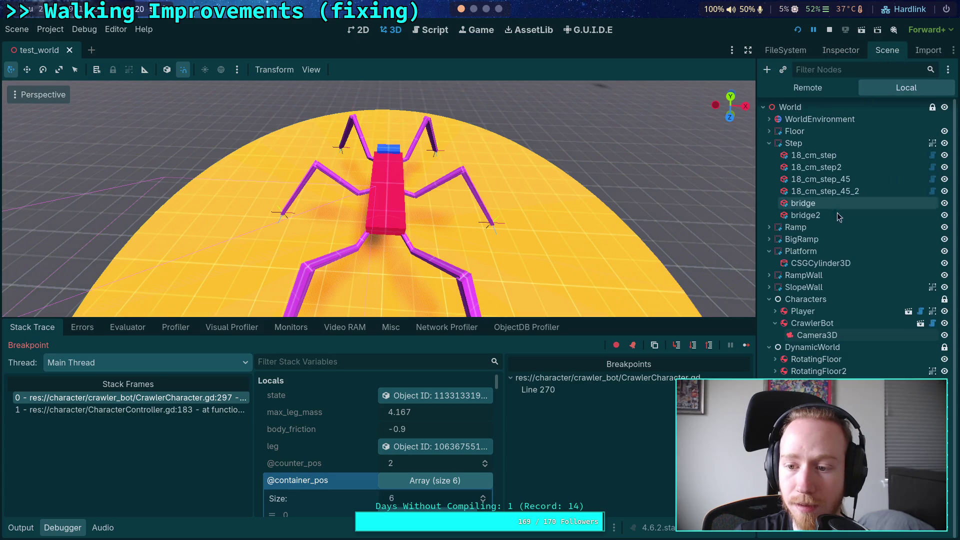
pyautogui.click(820, 325)
pyautogui.click(840, 50)
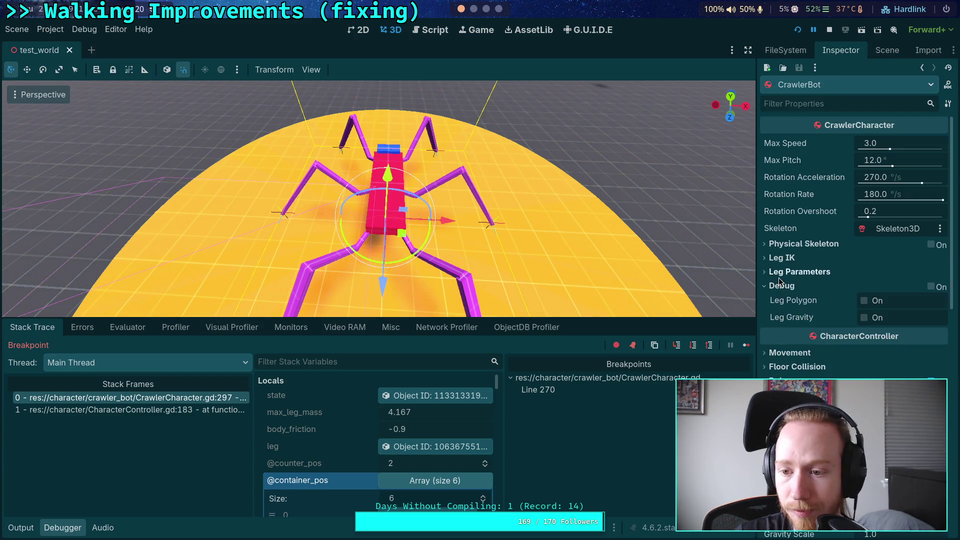
pyautogui.scroll(-5, 782, 281)
pyautogui.scroll(-5, 781, 281)
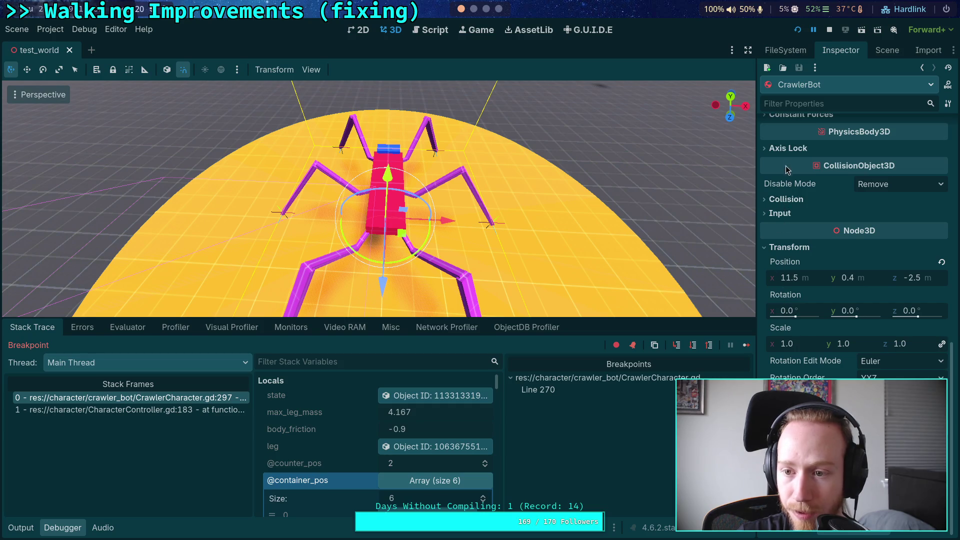
pyautogui.scroll(6, 793, 270)
pyautogui.click(792, 258)
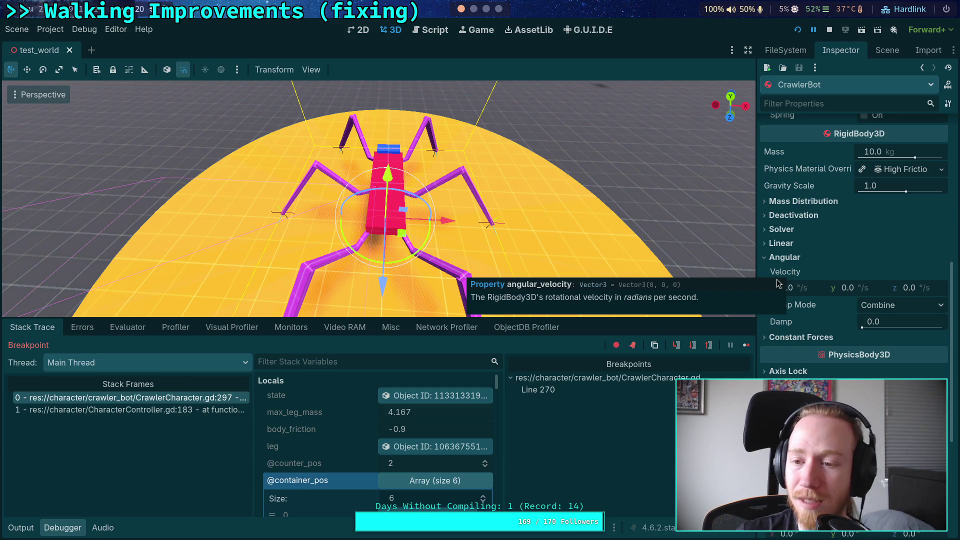
pyautogui.click(888, 52)
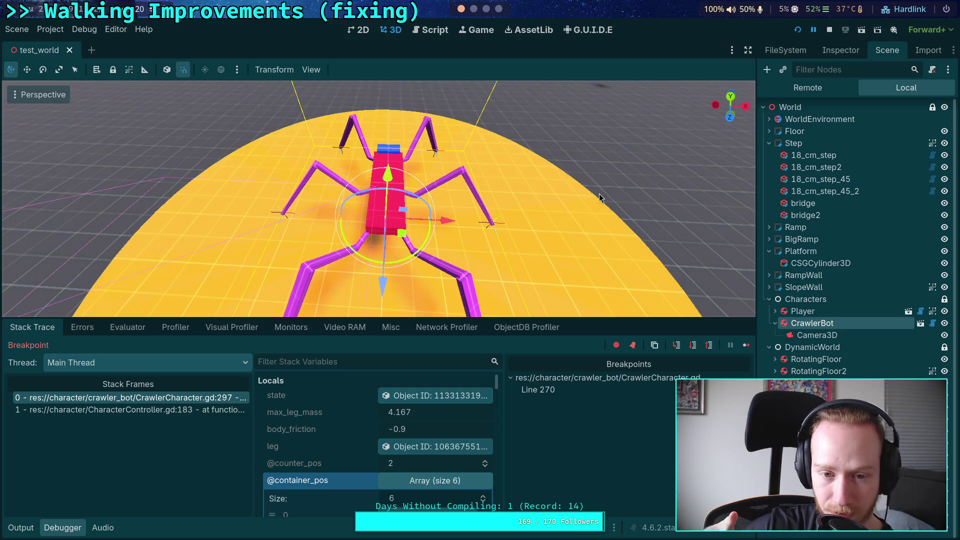
pyautogui.click(730, 96)
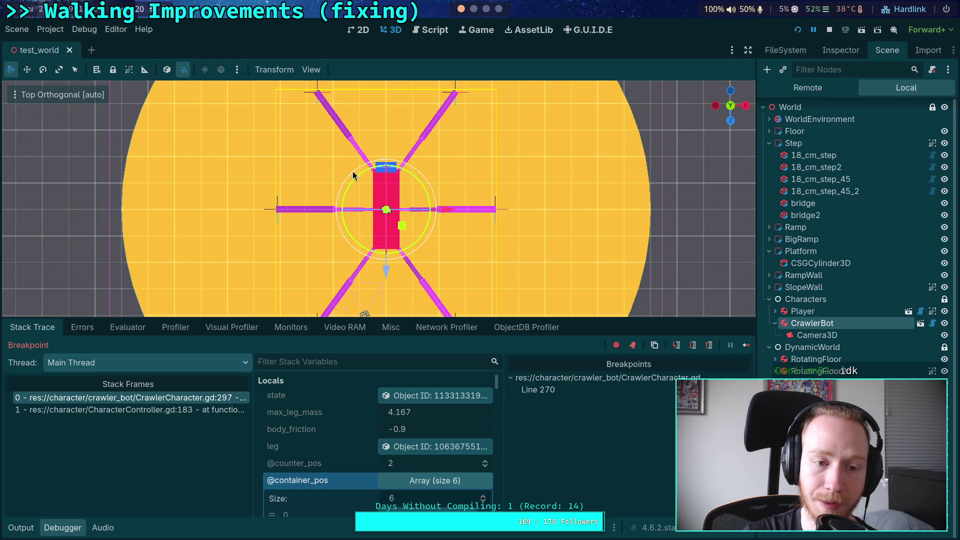
pyautogui.scroll(-5, 352, 171)
pyautogui.scroll(4, 400, 200)
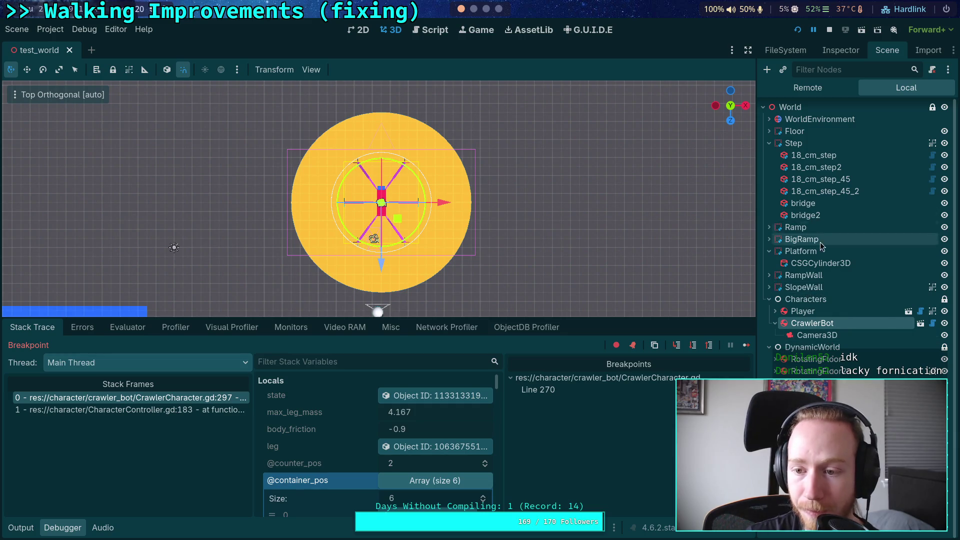
pyautogui.click(810, 359)
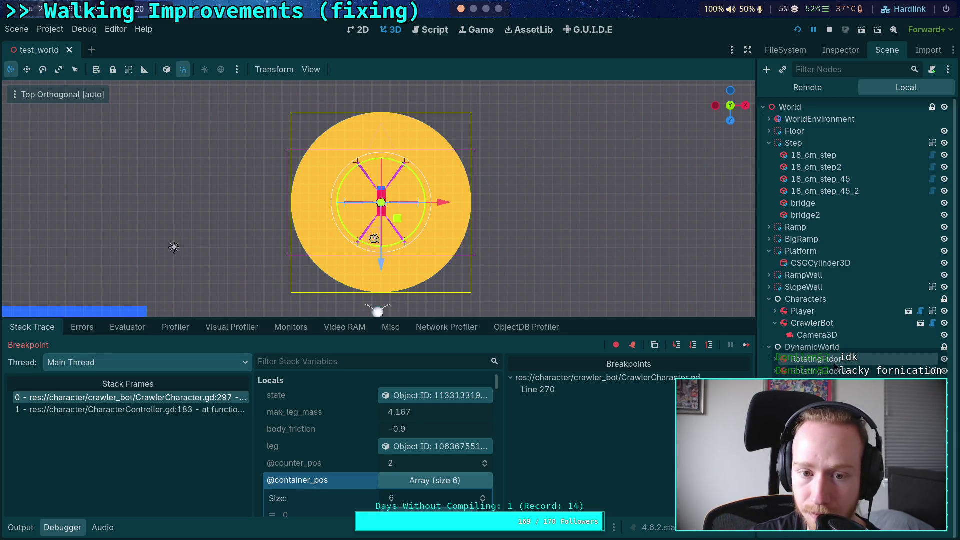
pyautogui.click(840, 50)
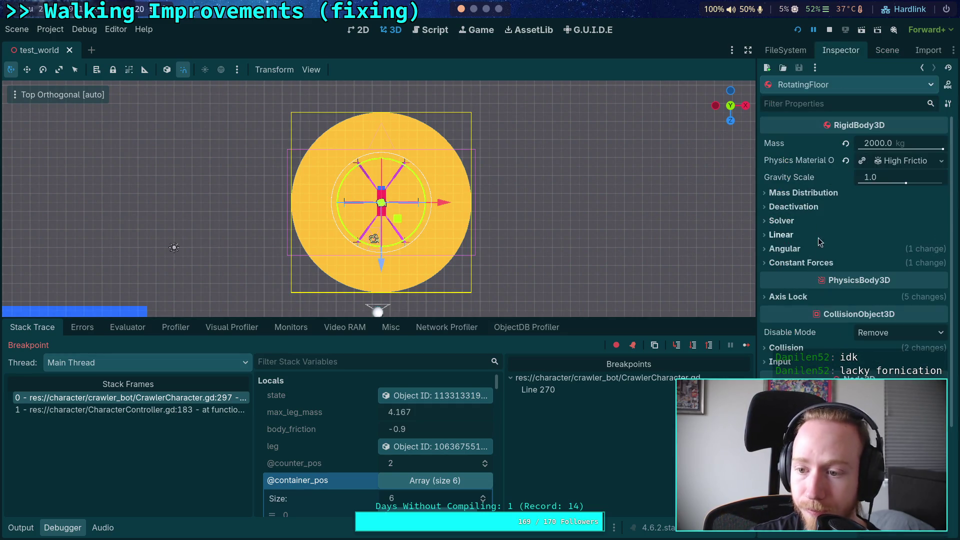
pyautogui.click(801, 263)
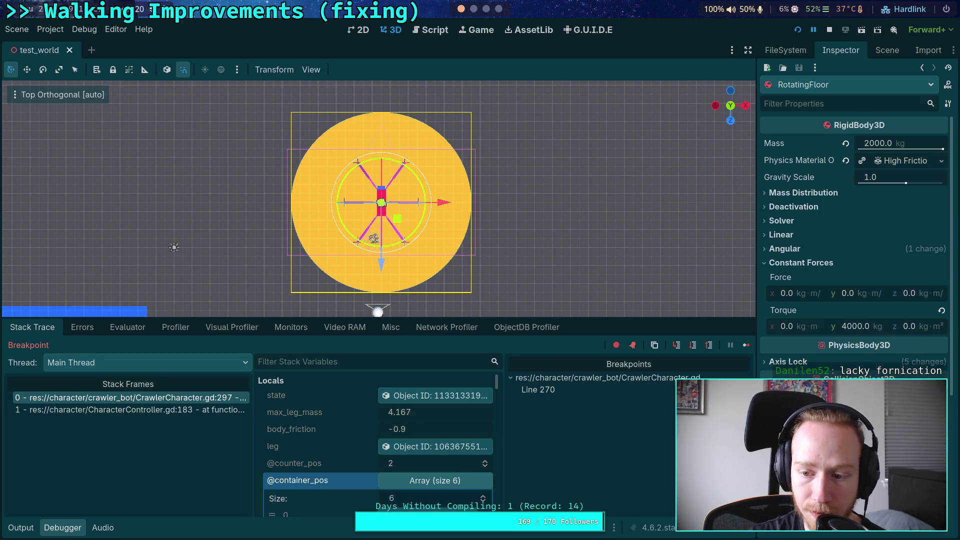
pyautogui.scroll(-1, 856, 328)
pyautogui.scroll(-1, 856, 329)
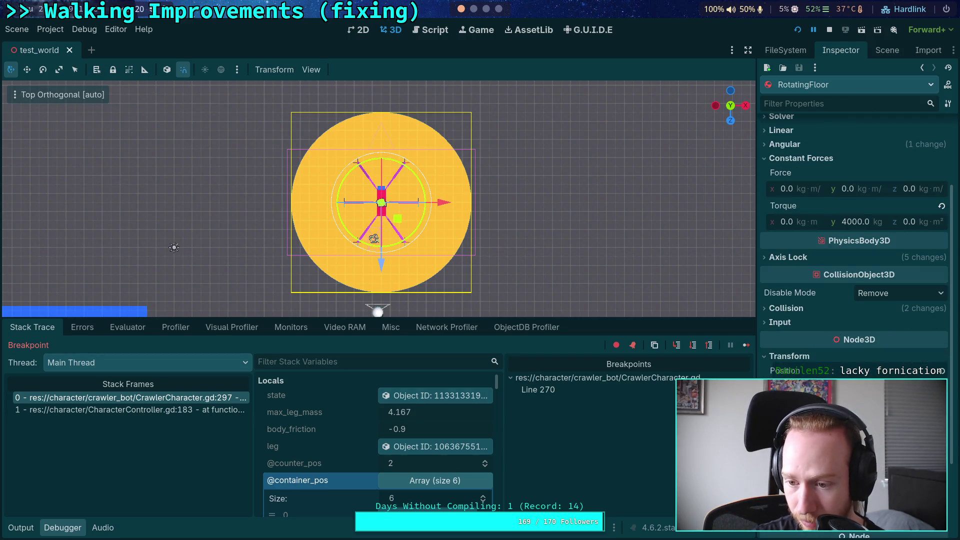
pyautogui.scroll(2, 856, 329)
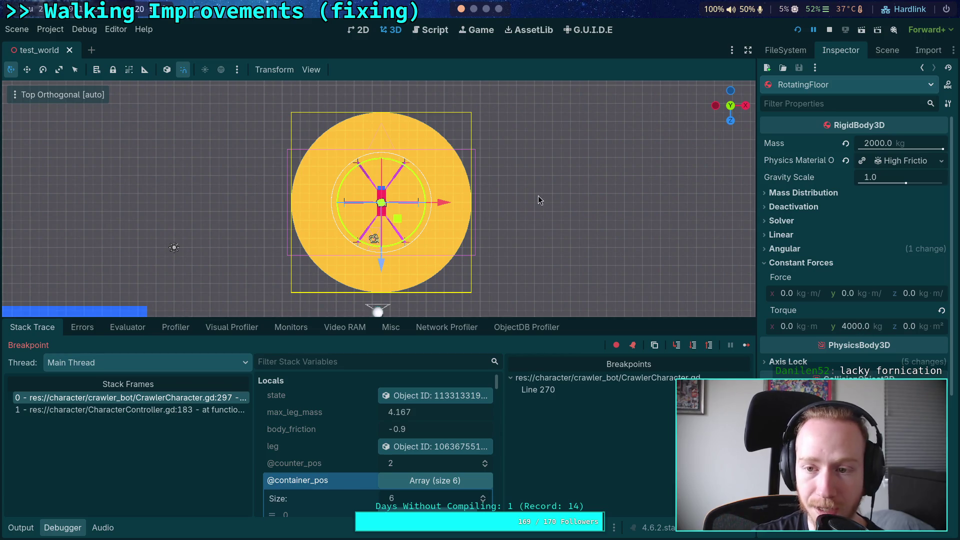
pyautogui.click(730, 120)
pyautogui.click(730, 106)
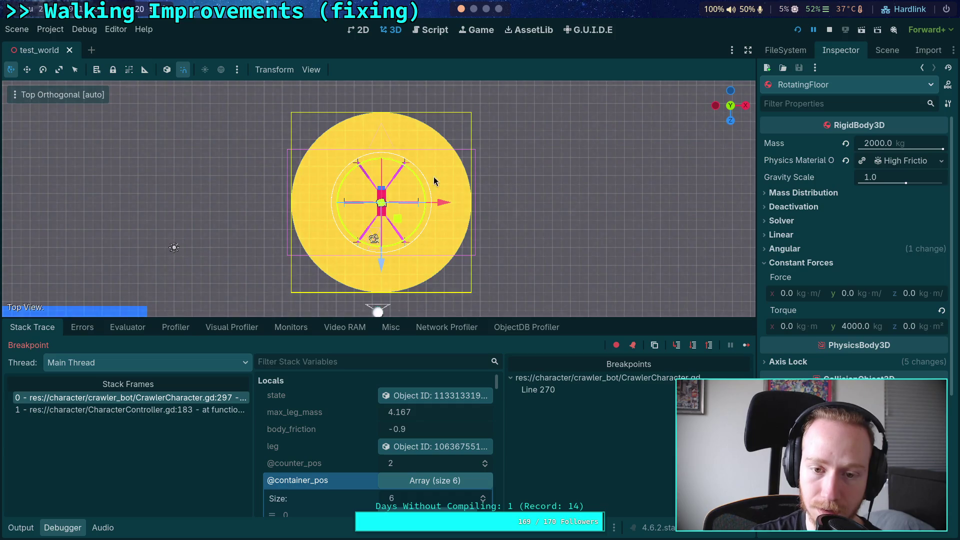
pyautogui.click(887, 50)
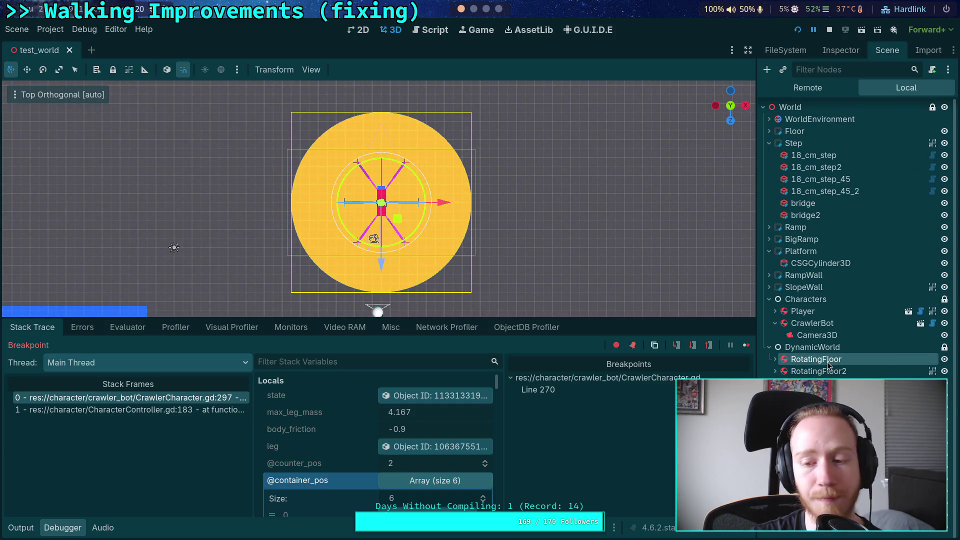
pyautogui.click(842, 326)
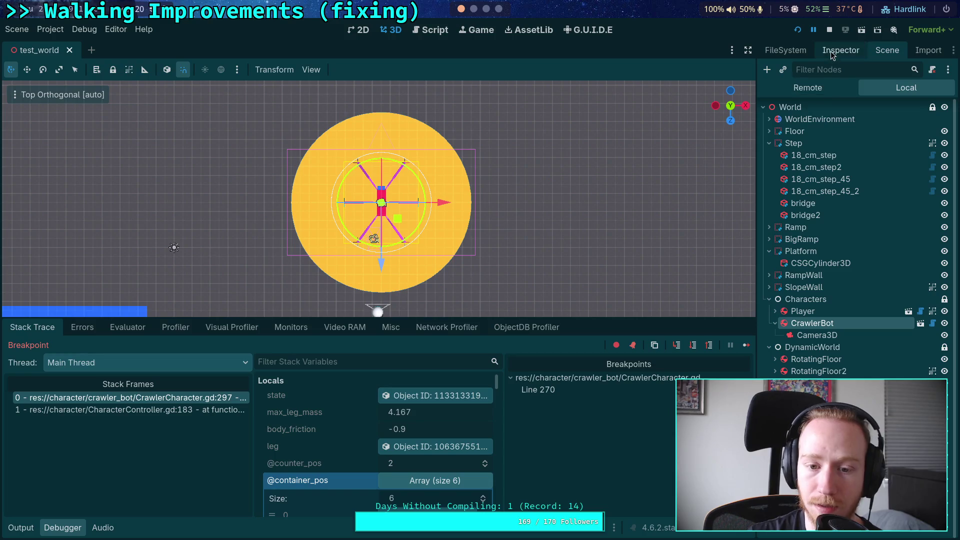
# Review the friction and angular calculation on line 296 alongside the leg's live properties
pyautogui.hotkey('ctrl', 'F3')
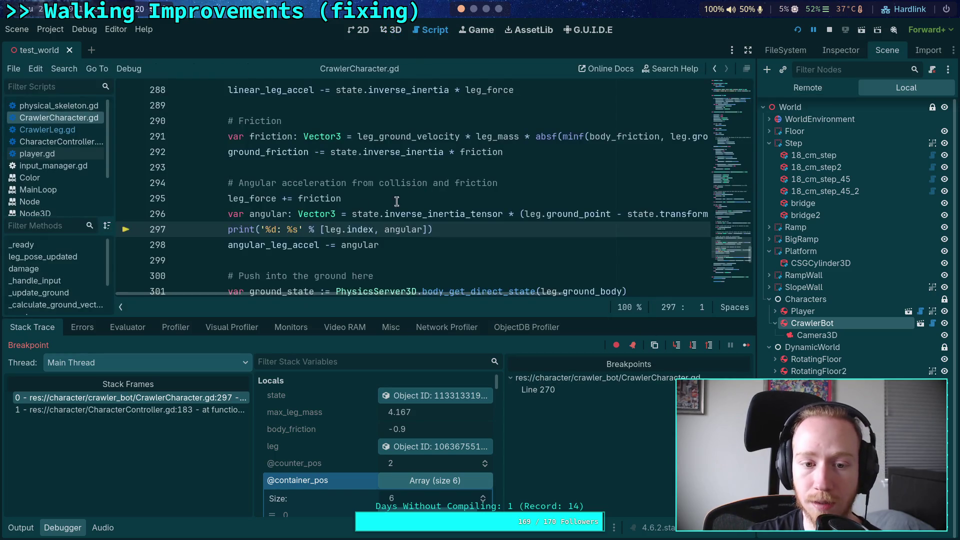
pyautogui.moveTo(268, 214)
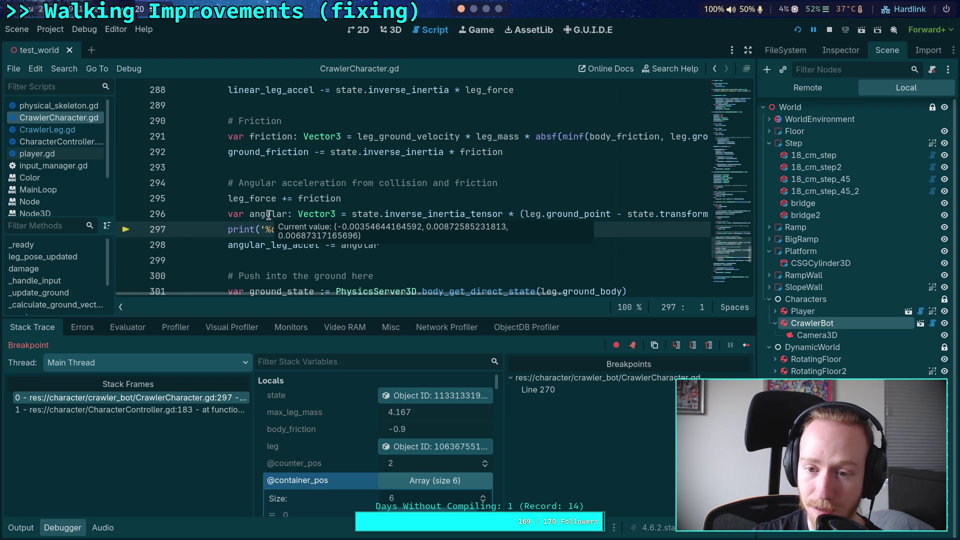
pyautogui.hscroll(5, 434, 300)
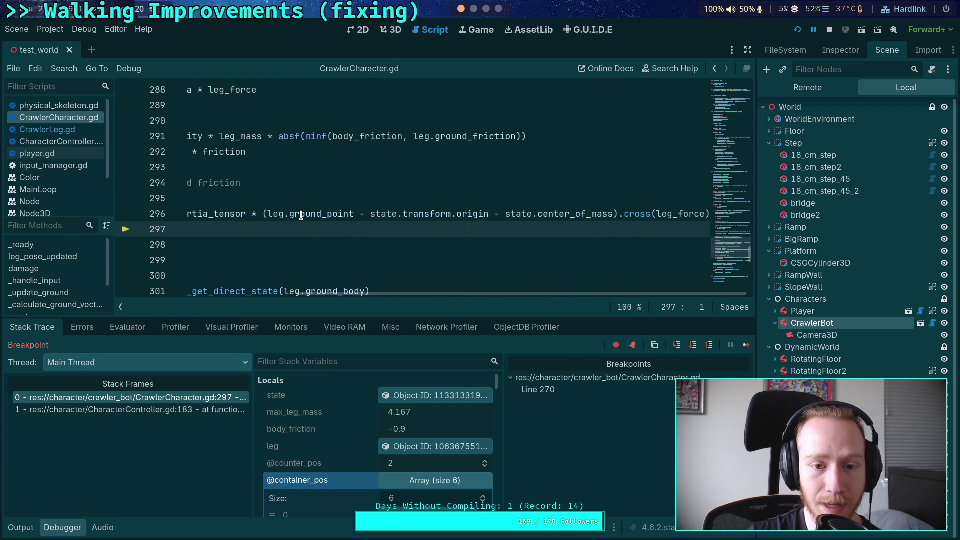
pyautogui.moveTo(301, 215)
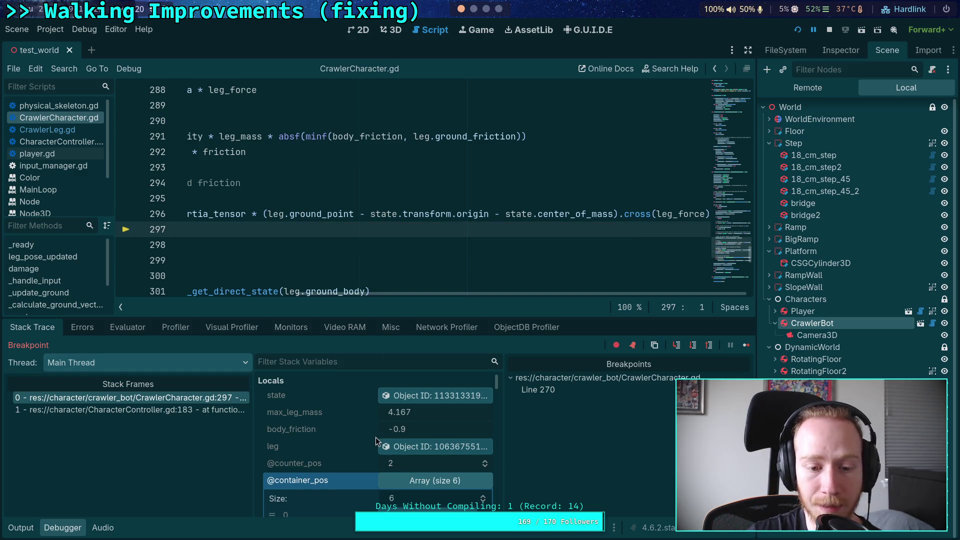
pyautogui.click(835, 50)
pyautogui.scroll(-5, 822, 308)
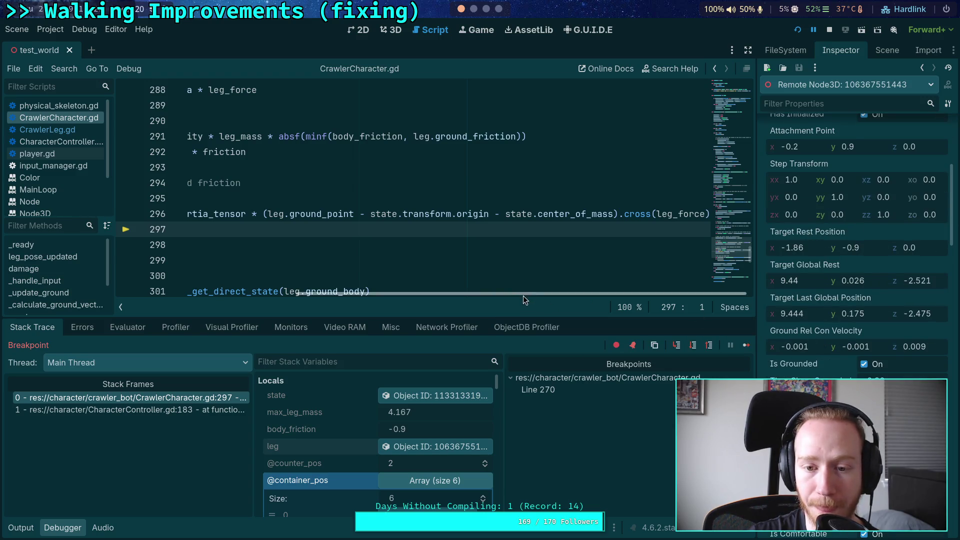
pyautogui.hscroll(-3, 523, 296)
pyautogui.click(596, 214)
pyautogui.scroll(7, 383, 253)
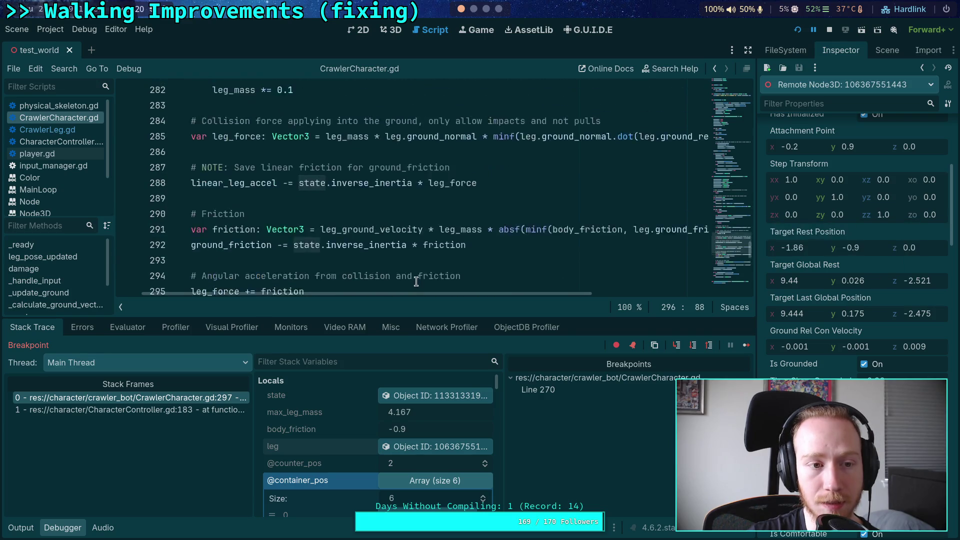
pyautogui.scroll(3, 382, 252)
pyautogui.scroll(-9, 383, 253)
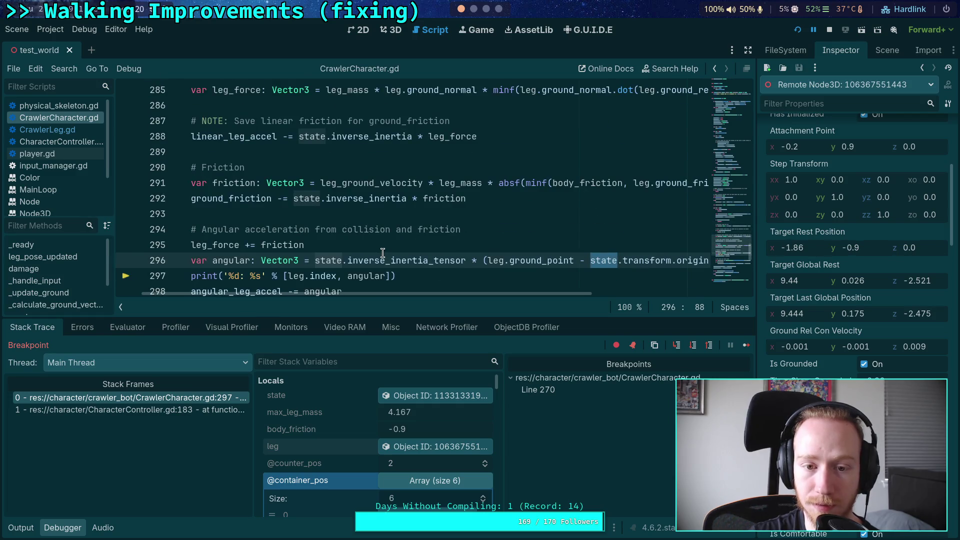
pyautogui.scroll(-1, 383, 253)
pyautogui.moveTo(538, 292); pyautogui.dragTo(618, 317)
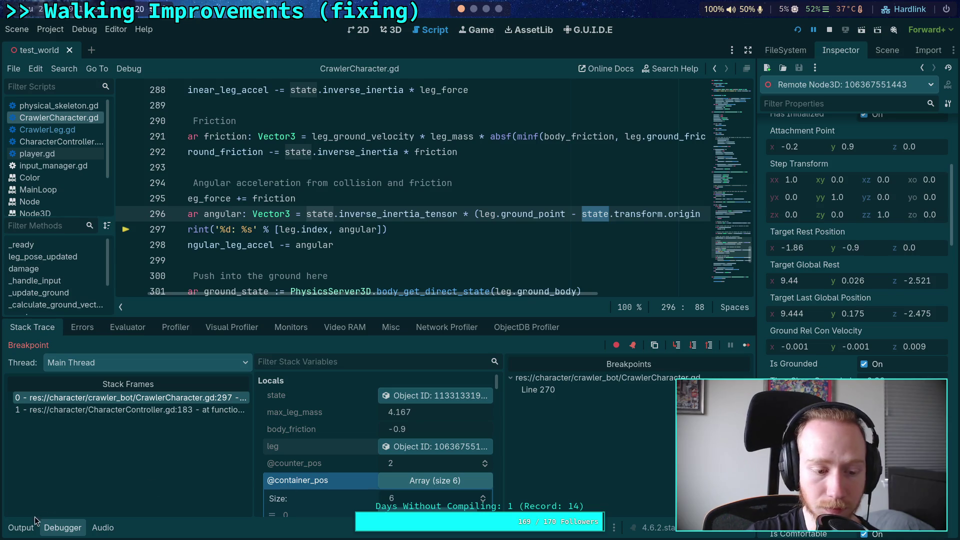
# Check the per-leg output log and copy the leg's Ground Point value (9.625, 0.175, -2.48)
pyautogui.click(21, 528)
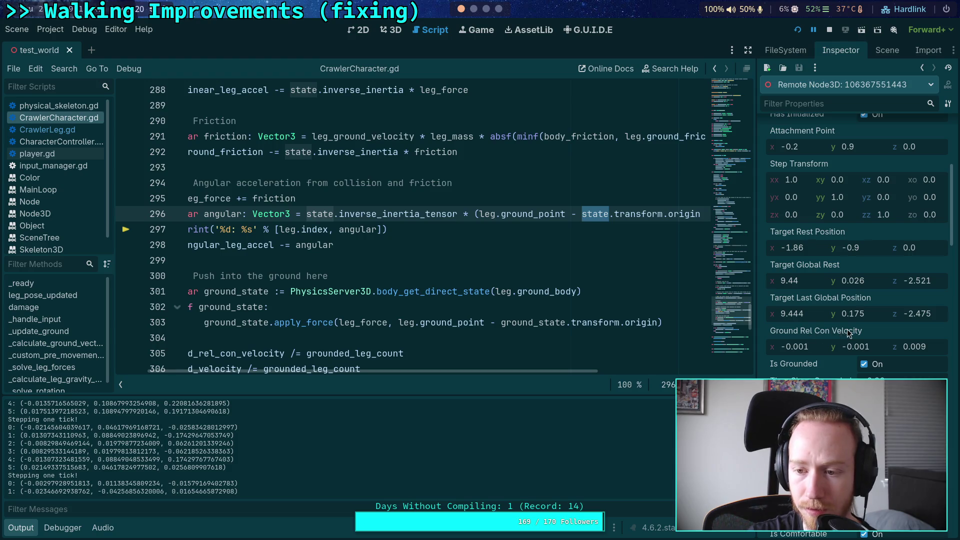
pyautogui.scroll(-5, 898, 345)
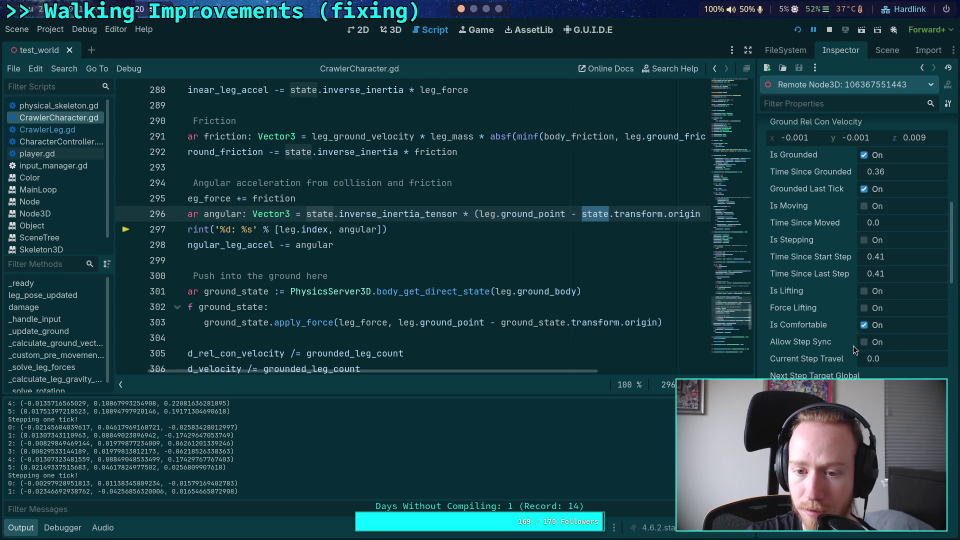
pyautogui.moveTo(502, 371); pyautogui.dragTo(632, 373)
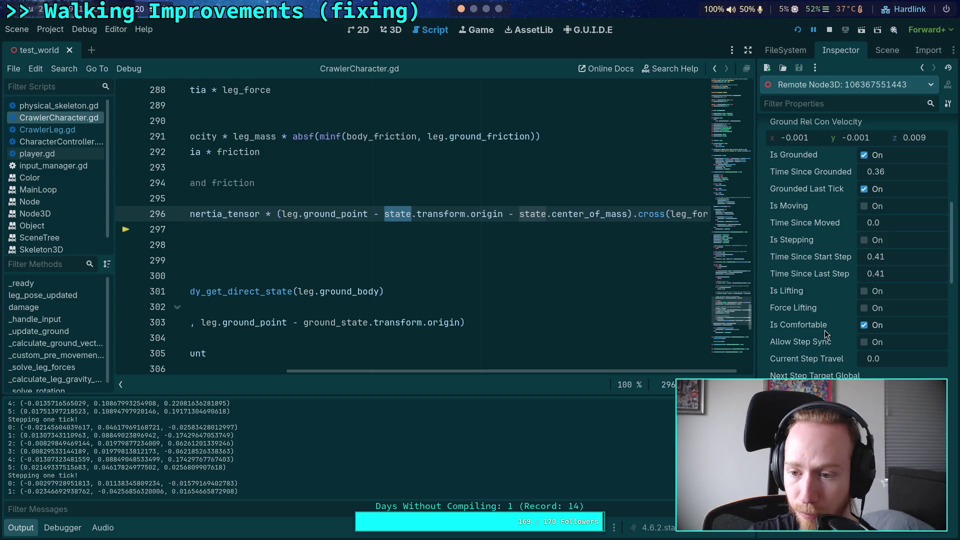
pyautogui.scroll(3, 832, 299)
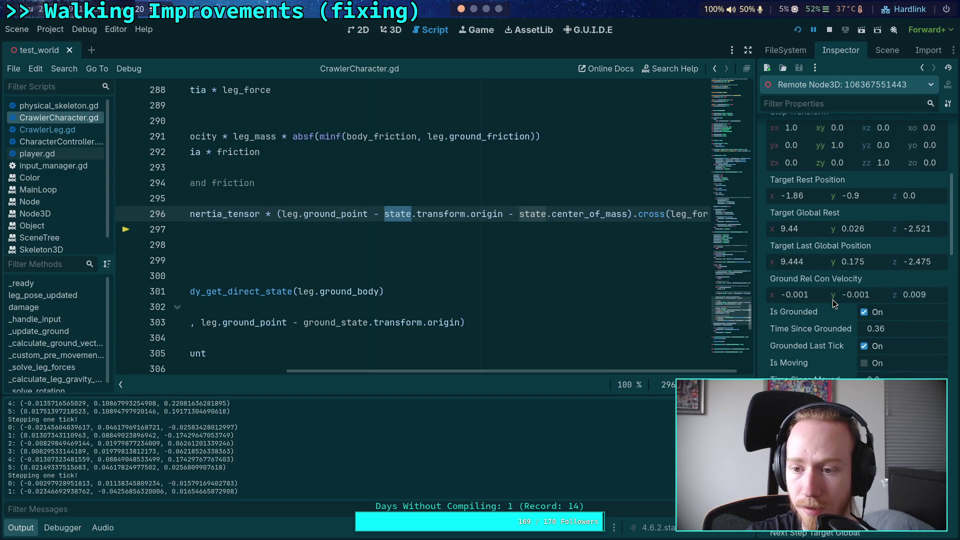
pyautogui.scroll(10, 833, 299)
pyautogui.scroll(-15, 833, 299)
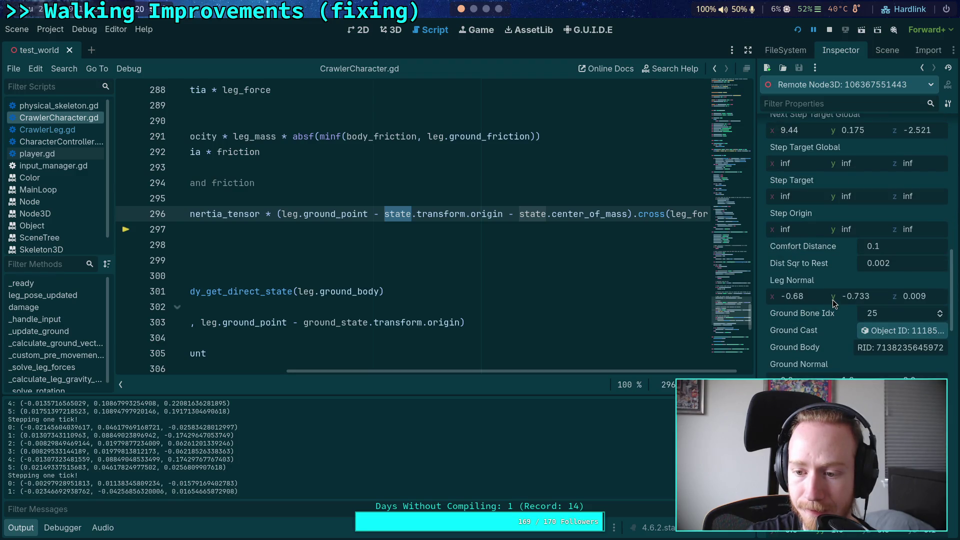
pyautogui.scroll(-3, 832, 299)
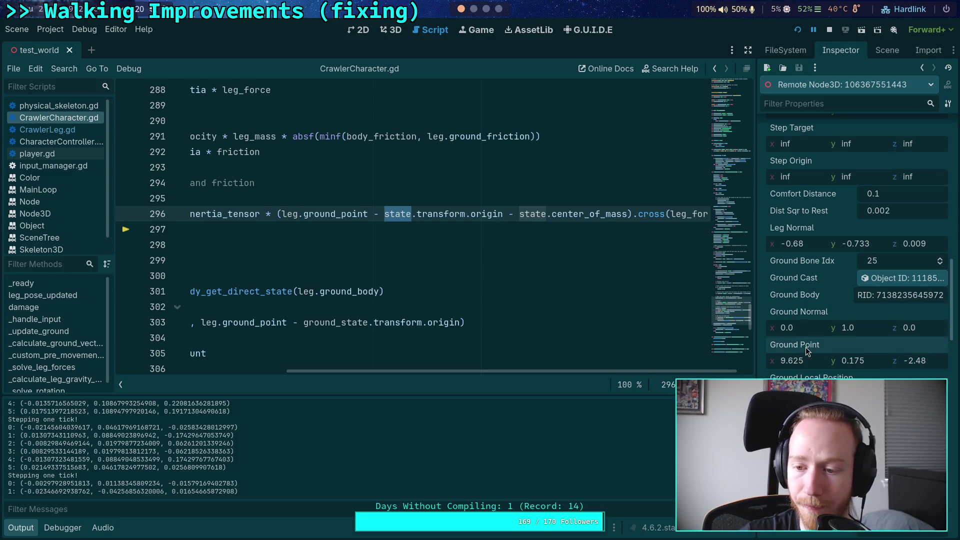
pyautogui.rightClick(805, 347)
pyautogui.click(826, 359)
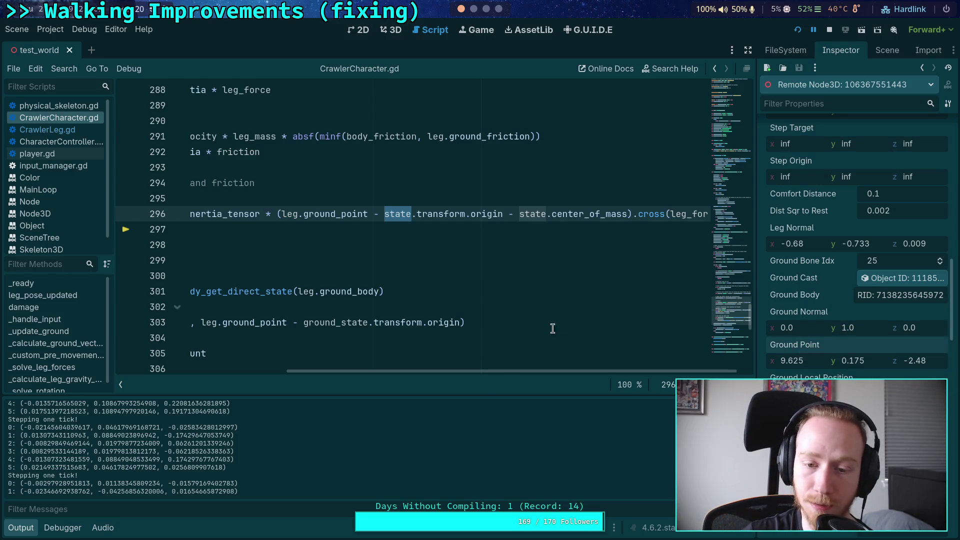
pyautogui.click(886, 50)
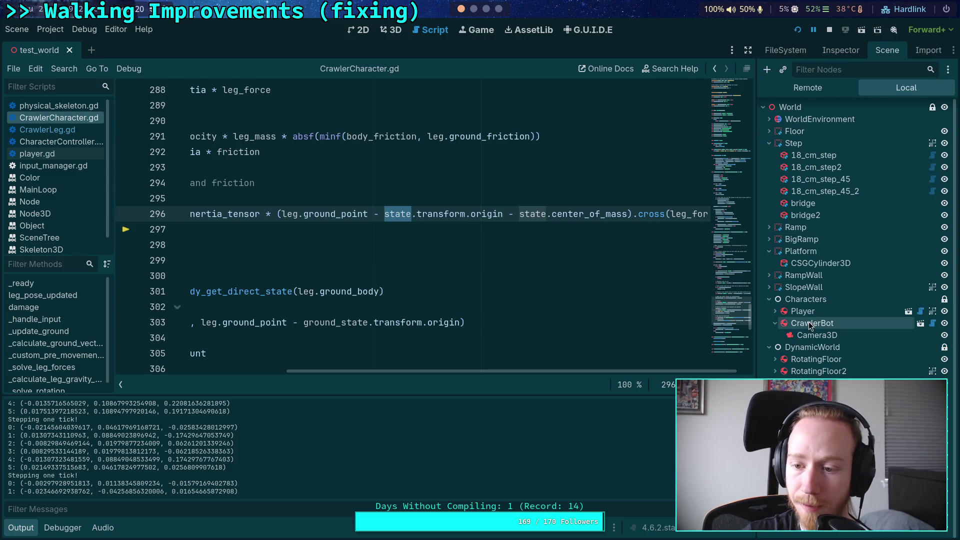
# Add a Marker3D child node under the World node
pyautogui.rightClick(798, 107)
pyautogui.click(816, 109)
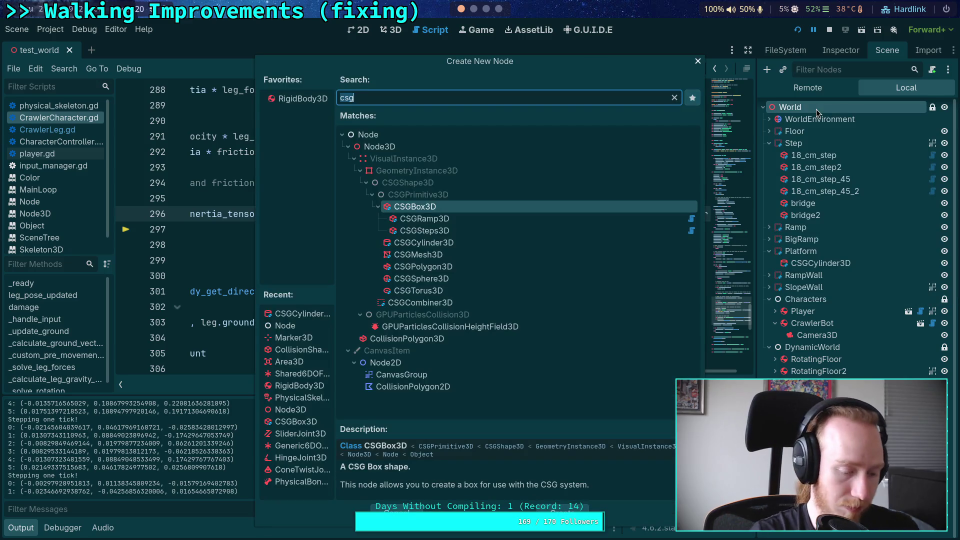
pyautogui.write('mar')
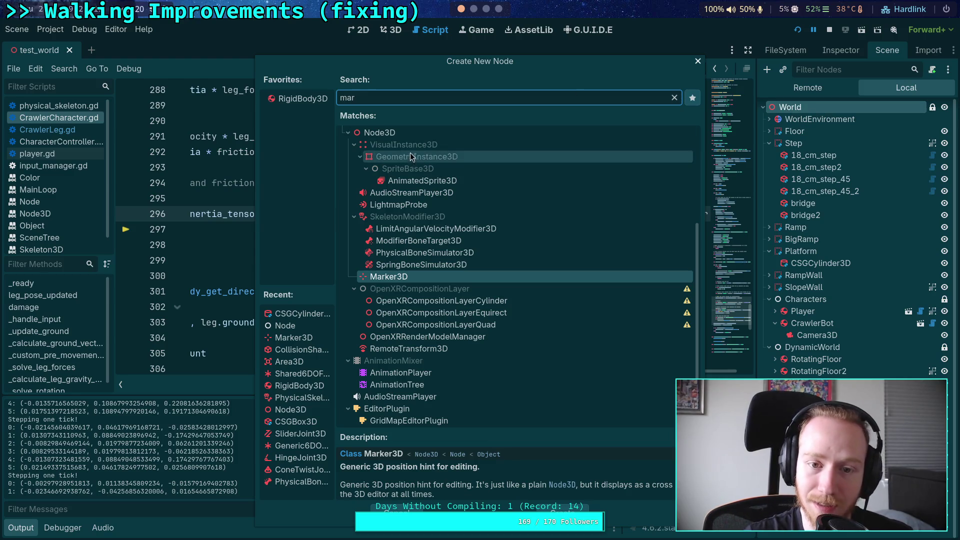
pyautogui.doubleClick(415, 264)
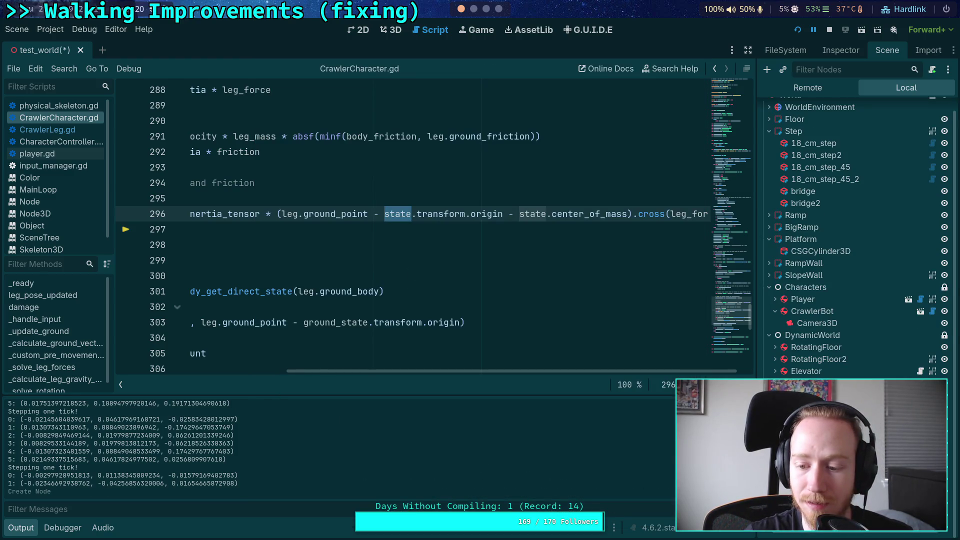
# Paste the ground point (9.625, 0.175, -2.48) as the marker's position and view it in 3D
pyautogui.click(839, 52)
pyautogui.click(814, 176)
pyautogui.rightClick(790, 193)
pyautogui.click(817, 213)
pyautogui.hotkey('ctrl', 'F2')
pyautogui.scroll(5, 289, 264)
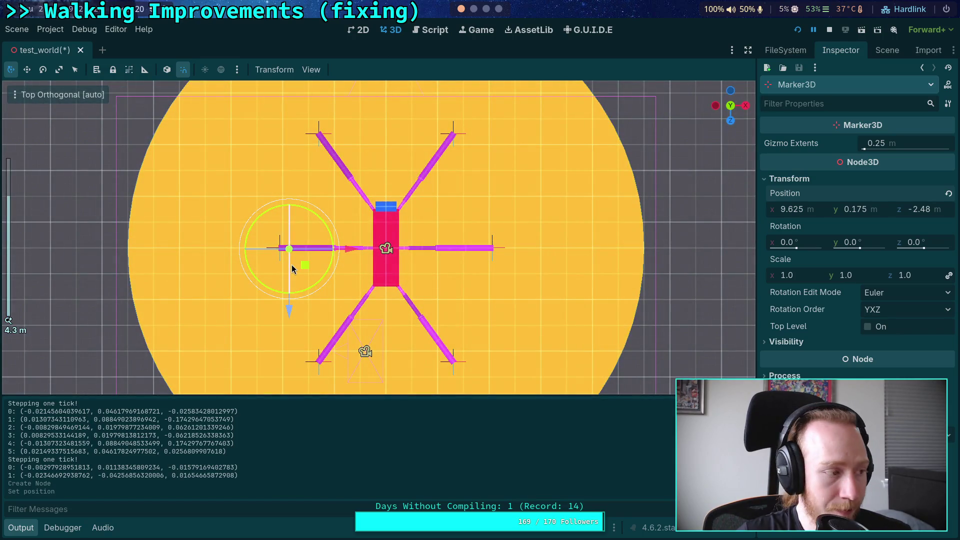
pyautogui.scroll(-2, 310, 272)
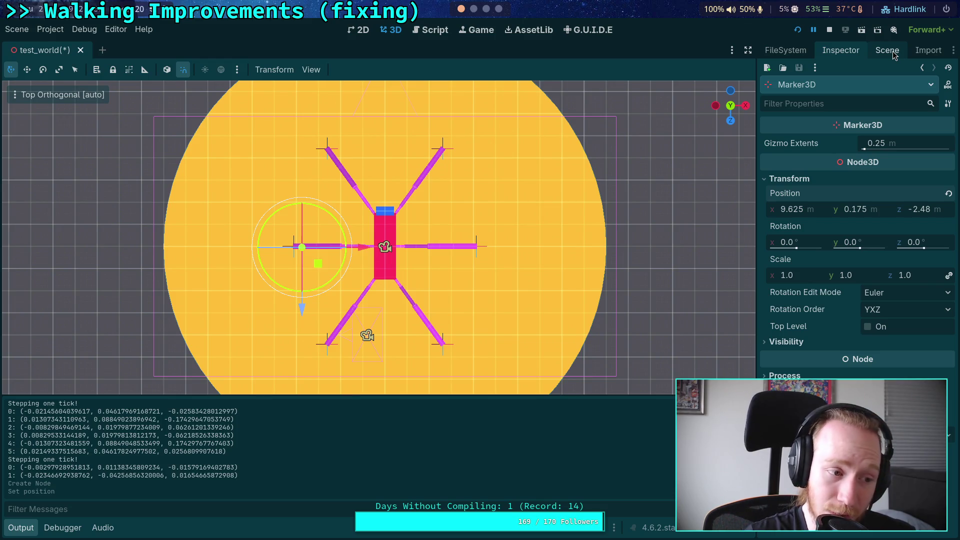
pyautogui.click(888, 51)
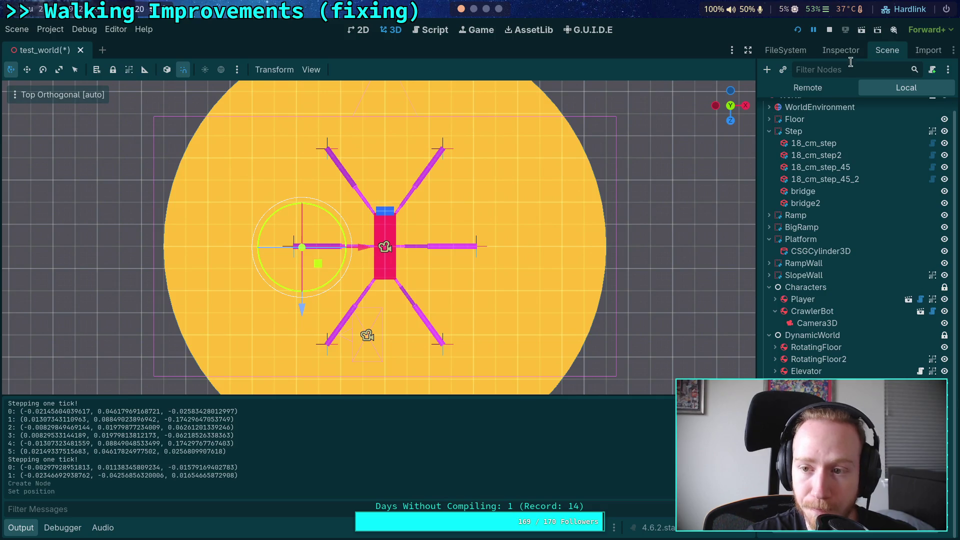
pyautogui.click(845, 52)
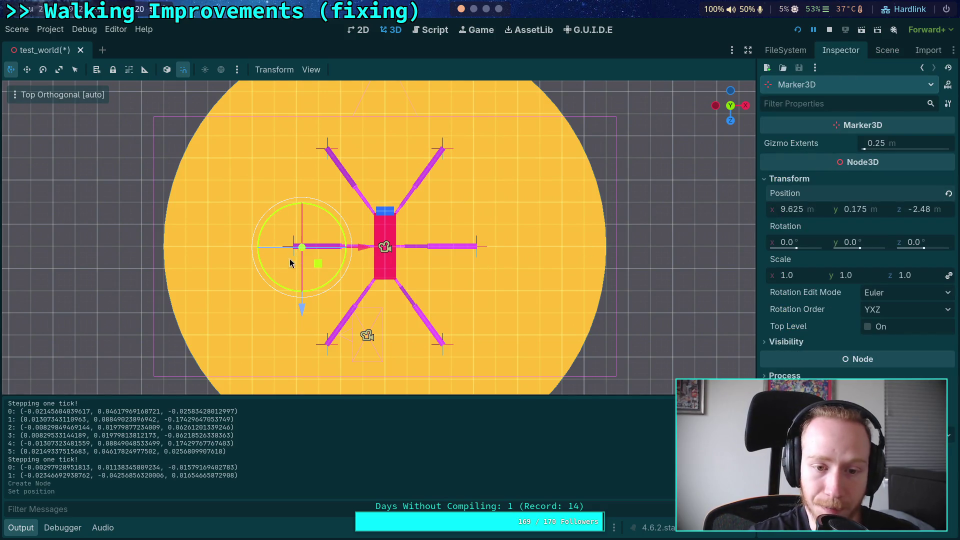
# Inspect line 296's leg.ground_point - state.transform.origin expression and the state value
pyautogui.click(439, 32)
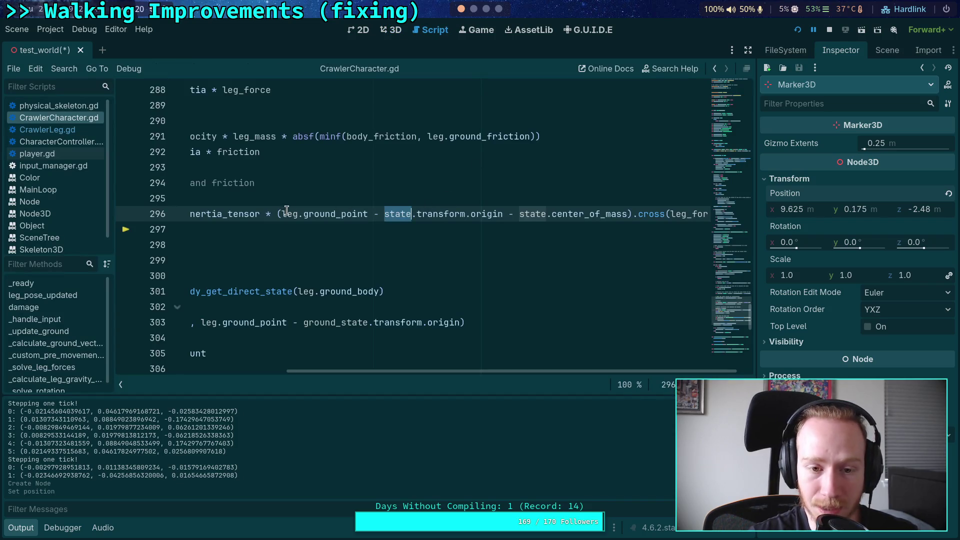
pyautogui.moveTo(380, 214); pyautogui.dragTo(503, 218)
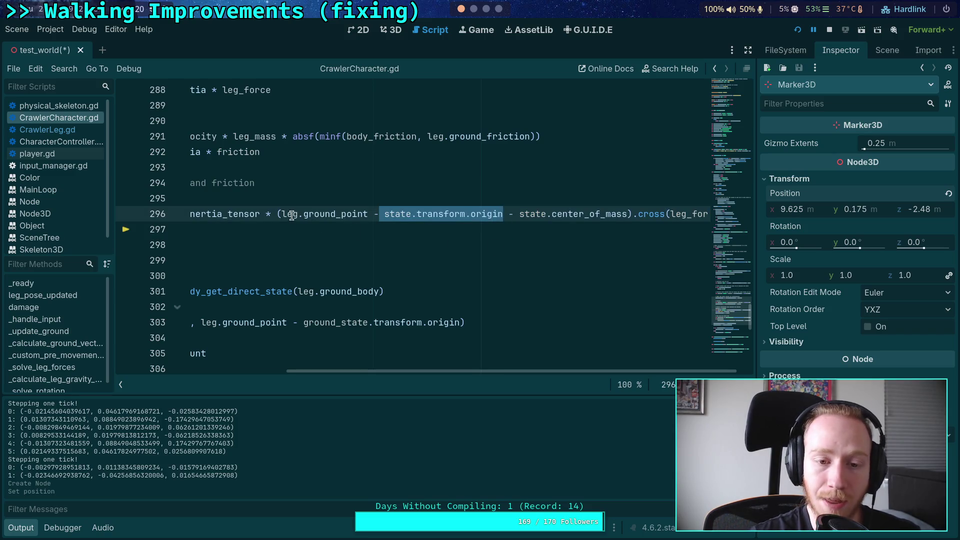
pyautogui.moveTo(281, 215); pyautogui.dragTo(503, 214)
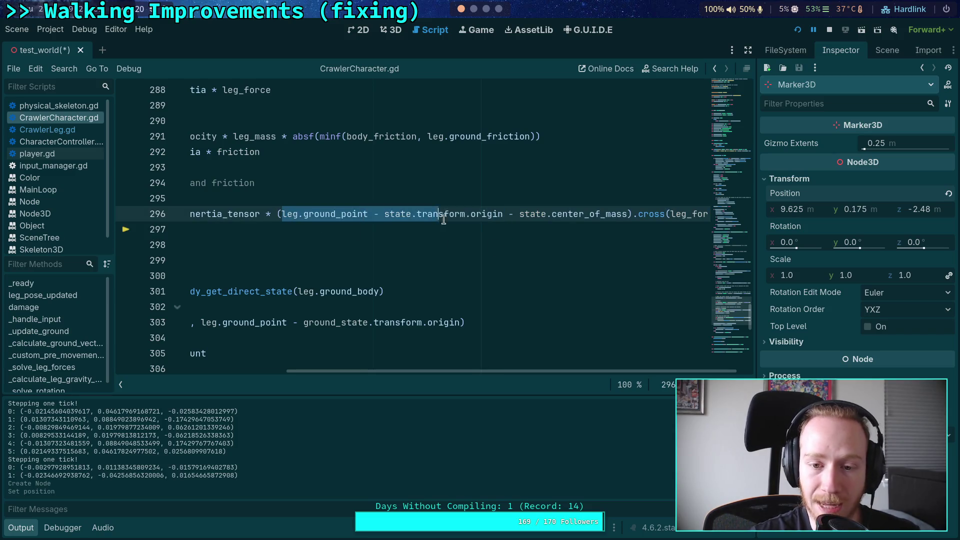
pyautogui.click(518, 214)
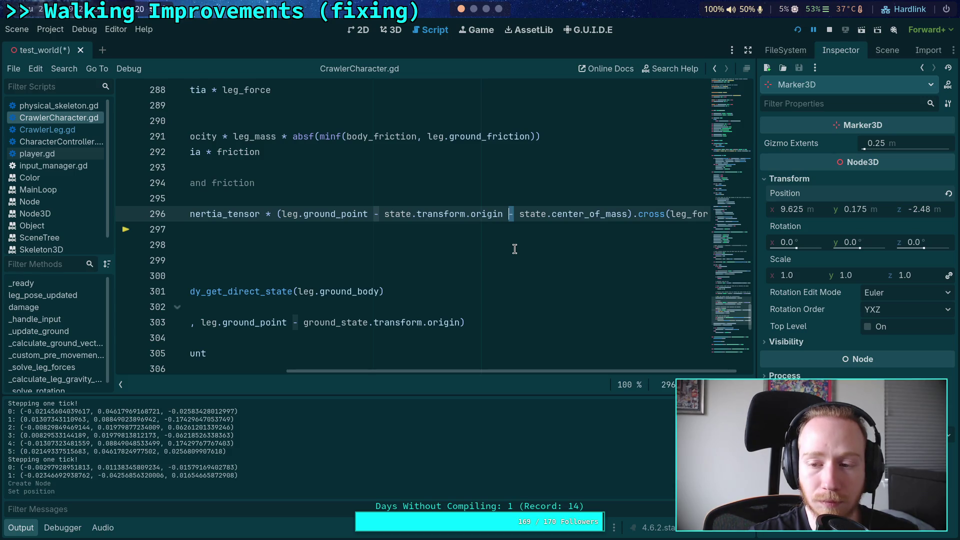
pyautogui.click(543, 214)
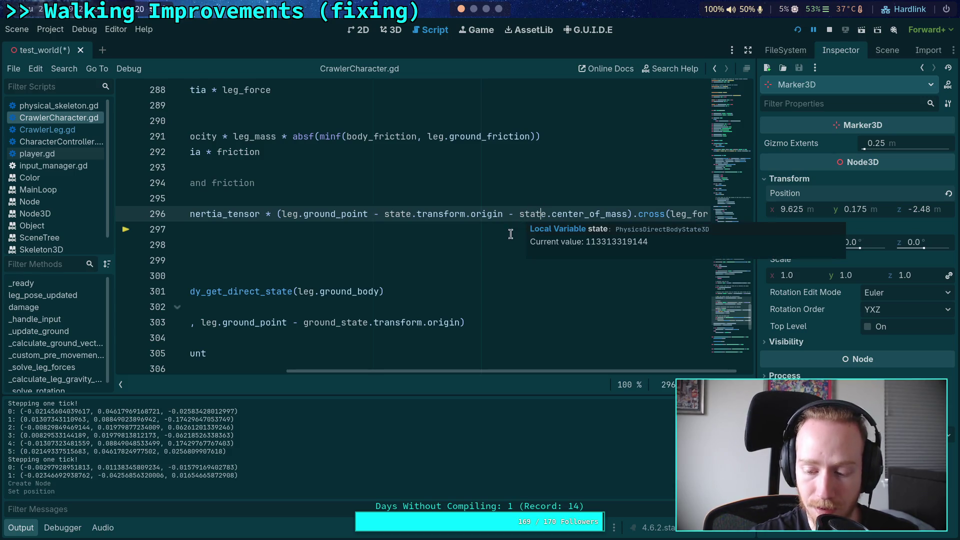
# Review line 298's angular_leg_accel -= angular update and the related debugger values
pyautogui.hscroll(1, 587, 373)
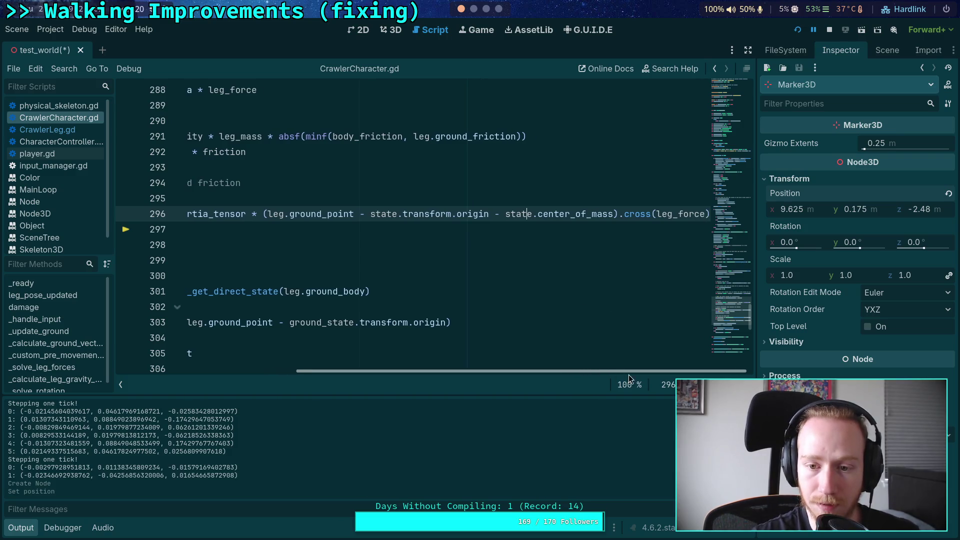
pyautogui.moveTo(621, 374); pyautogui.dragTo(385, 359)
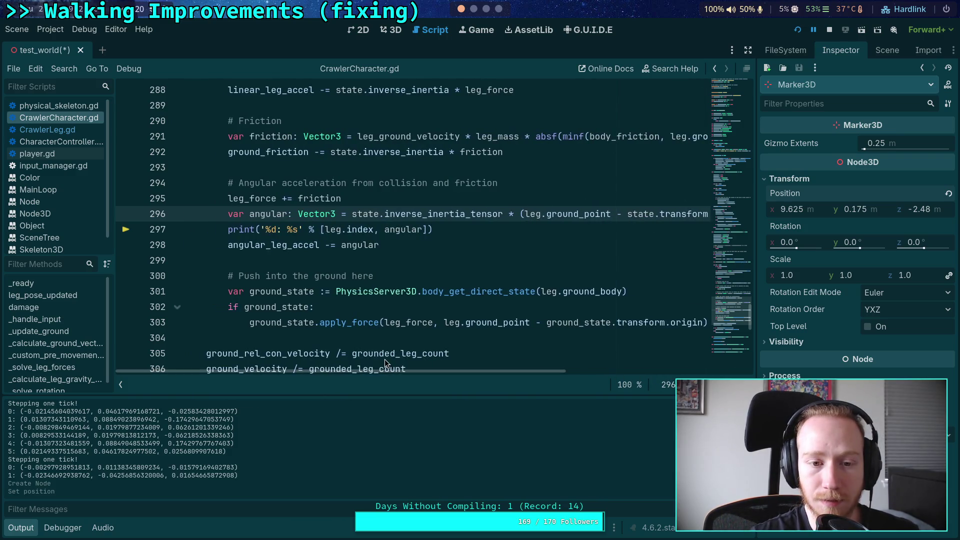
pyautogui.scroll(1, 404, 321)
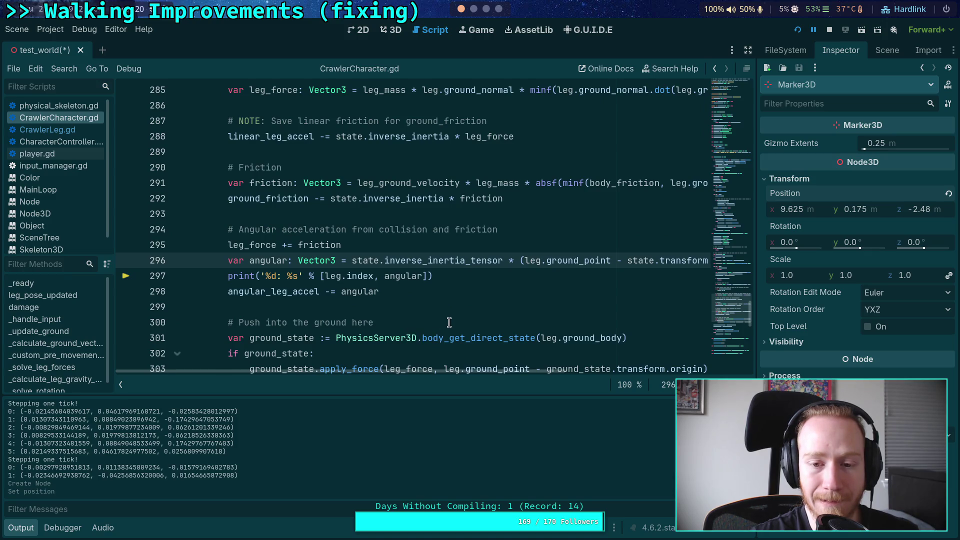
pyautogui.scroll(-3, 397, 320)
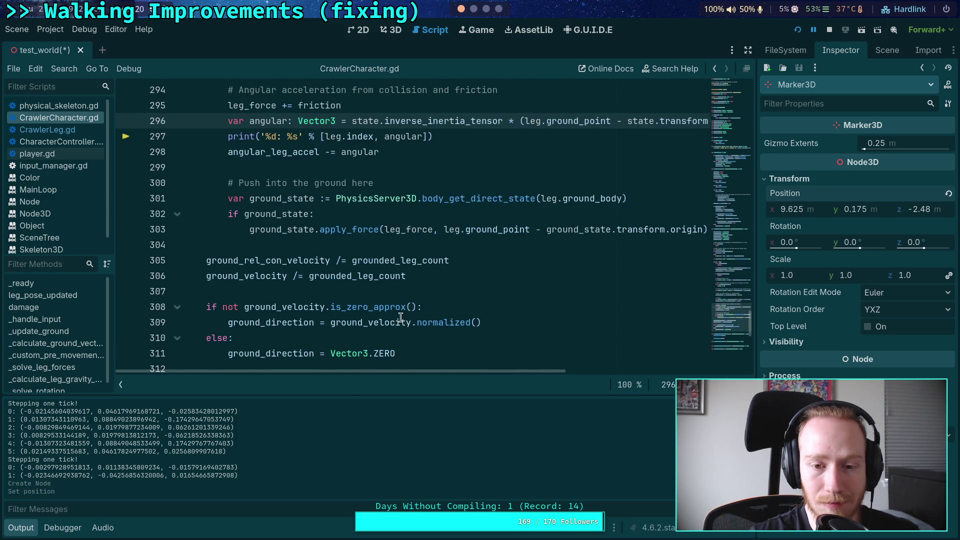
pyautogui.scroll(2, 400, 318)
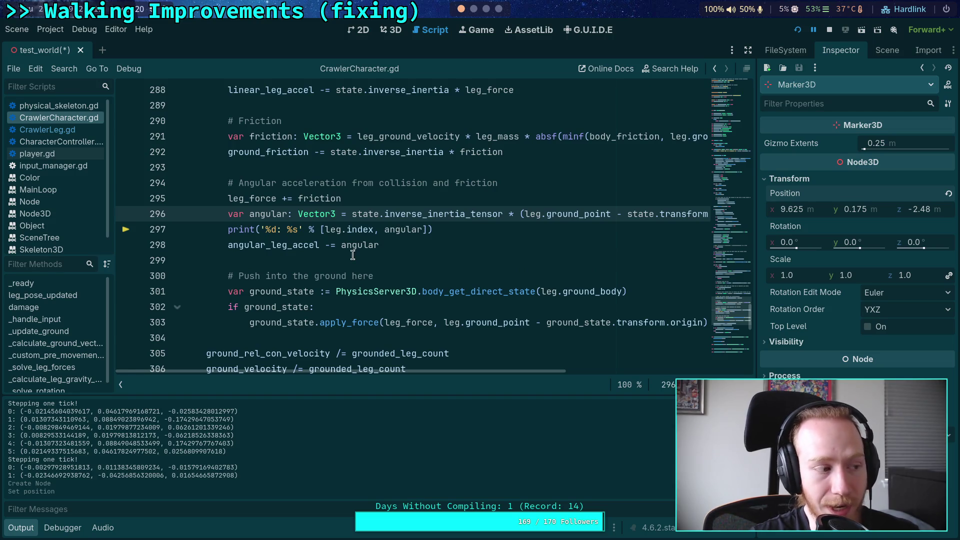
pyautogui.click(326, 245)
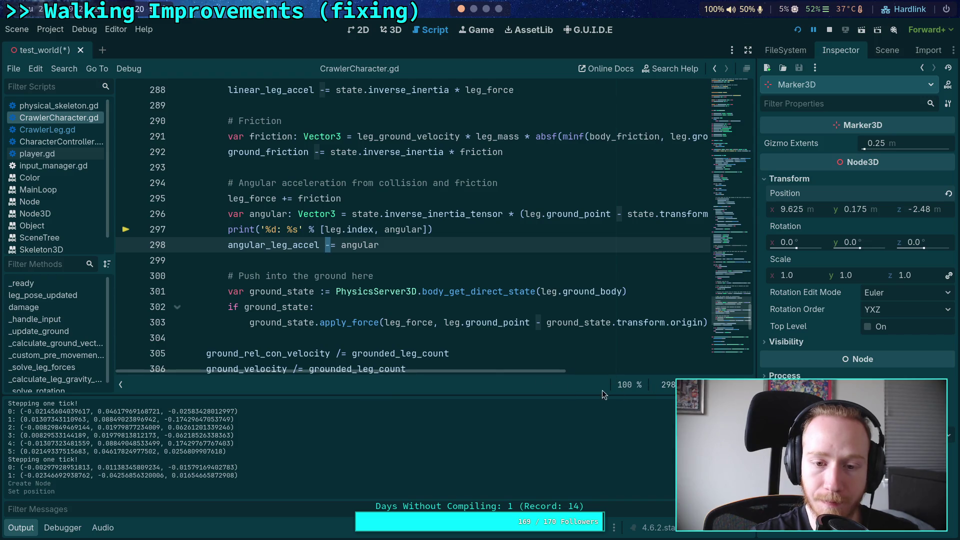
pyautogui.click(408, 251)
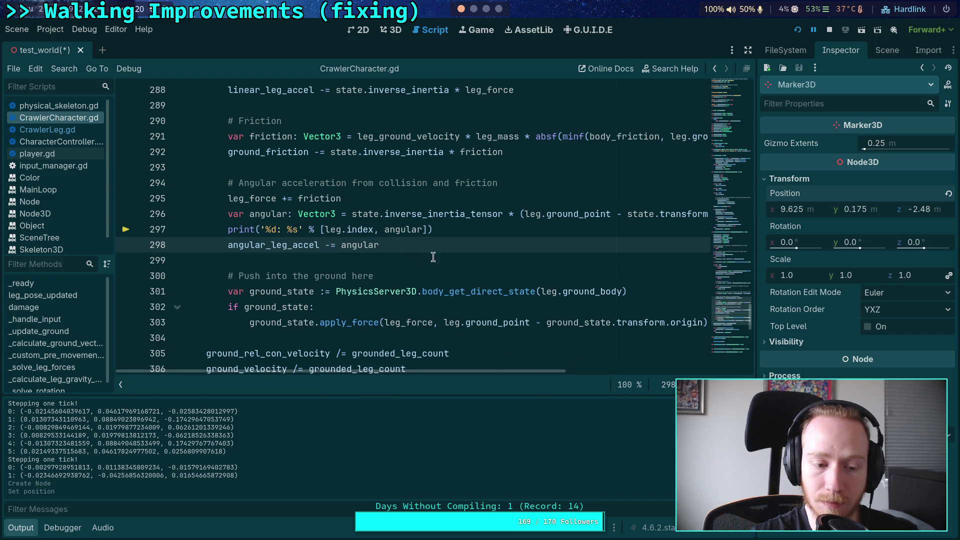
pyautogui.moveTo(553, 296)
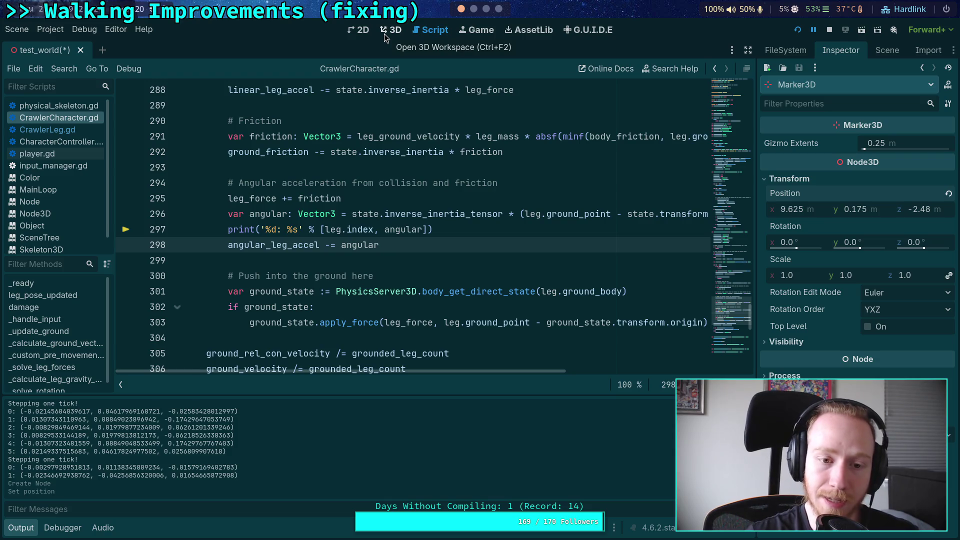
pyautogui.moveTo(285, 150)
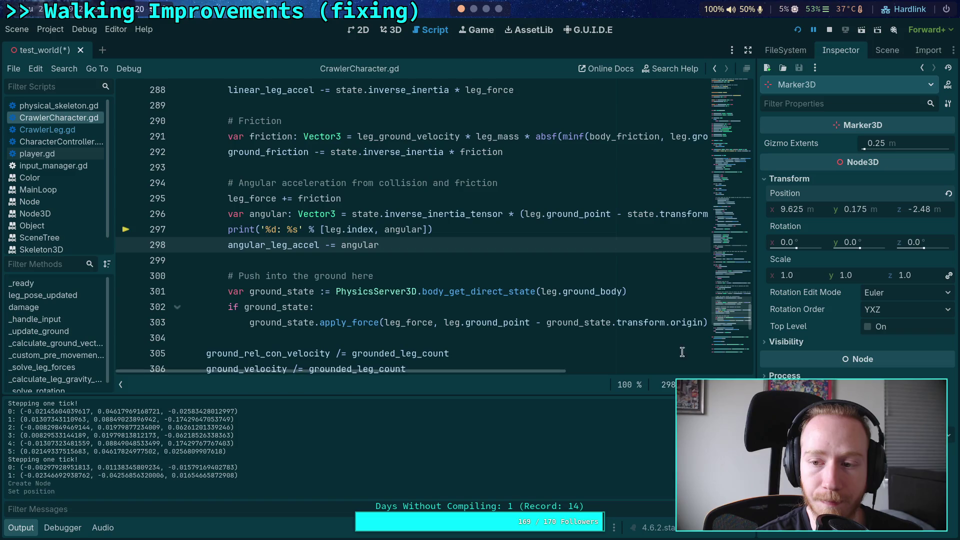
# Show CrawlerBot's properties in the Inspector and open the Debugger's stack trace and locals
pyautogui.click(887, 50)
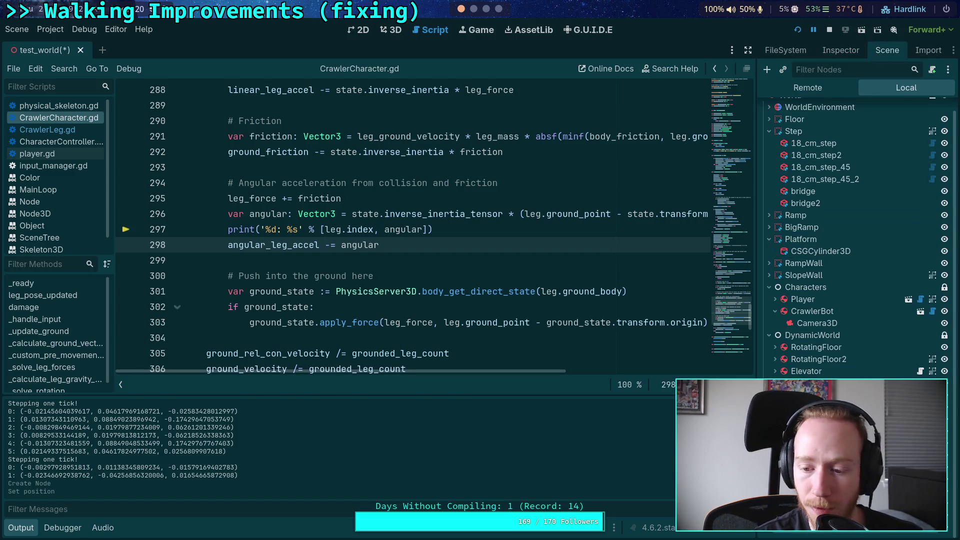
pyautogui.click(823, 311)
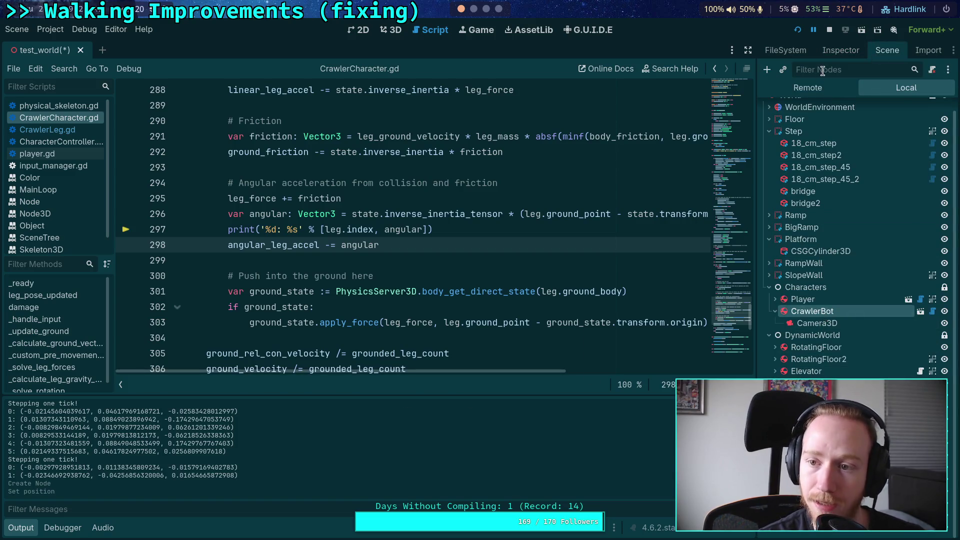
pyautogui.click(841, 50)
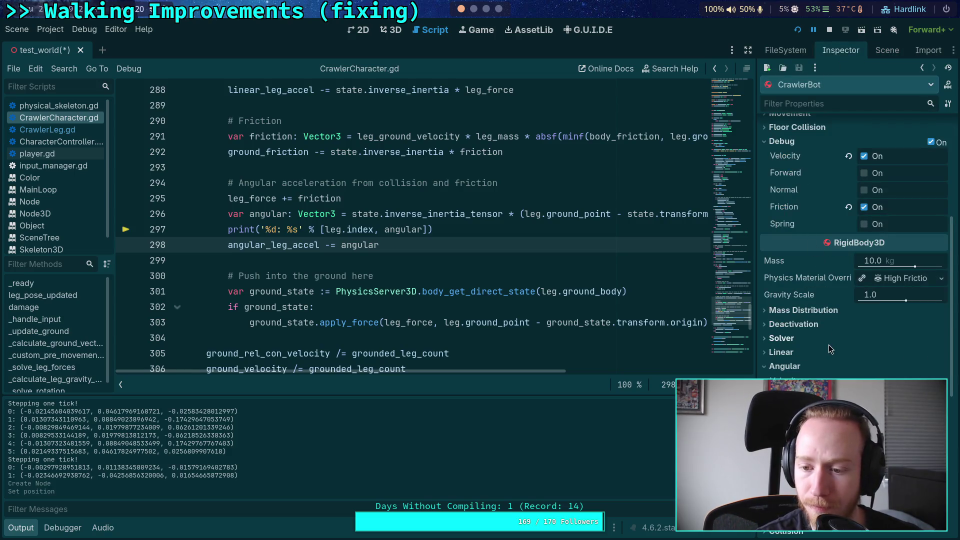
pyautogui.scroll(5, 820, 355)
pyautogui.scroll(3, 761, 259)
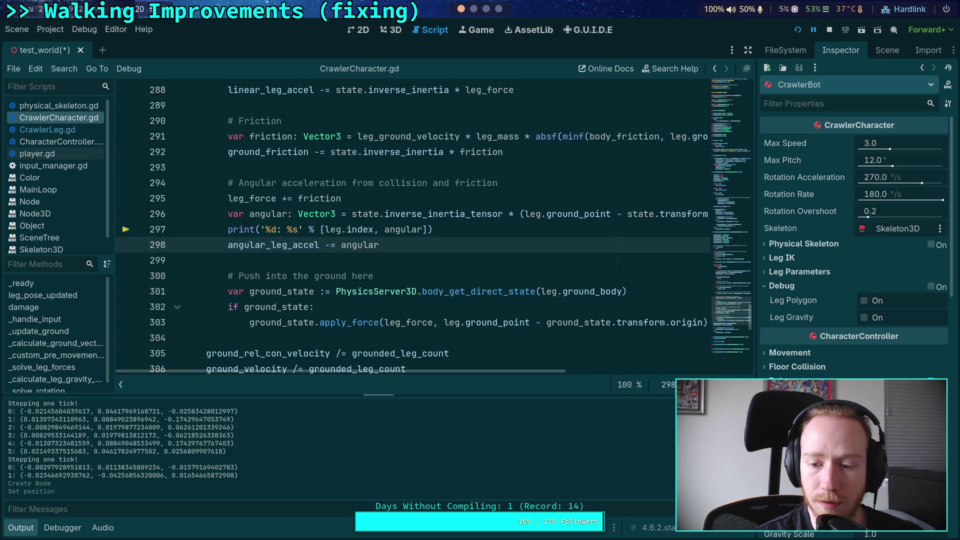
pyautogui.click(63, 527)
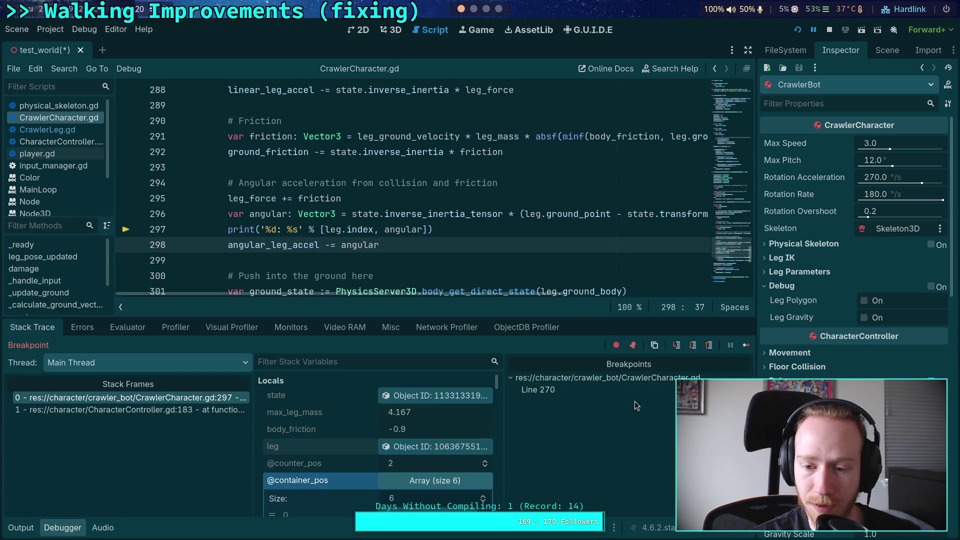
# Resume the game and review the per-leg values printed in the output log
pyautogui.click(695, 345)
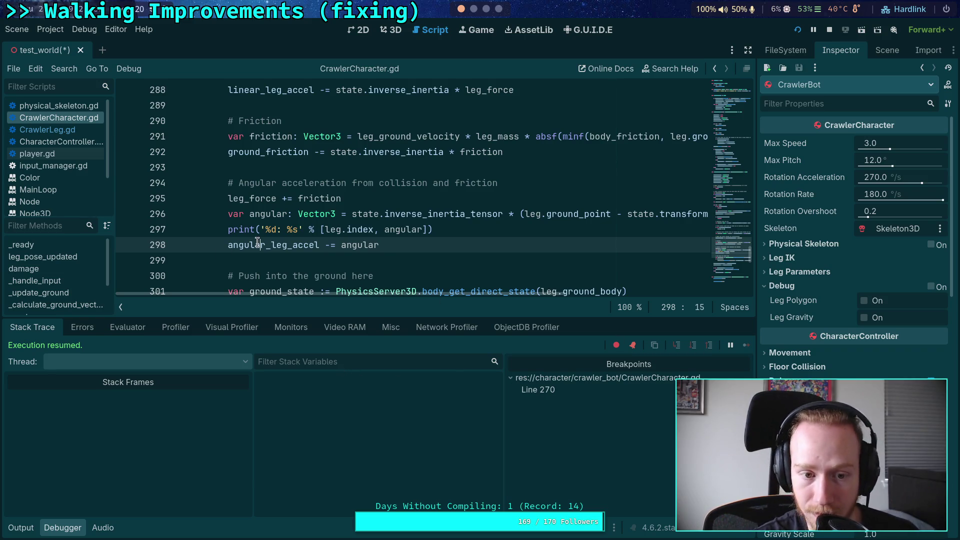
pyautogui.click(274, 245)
pyautogui.click(230, 266)
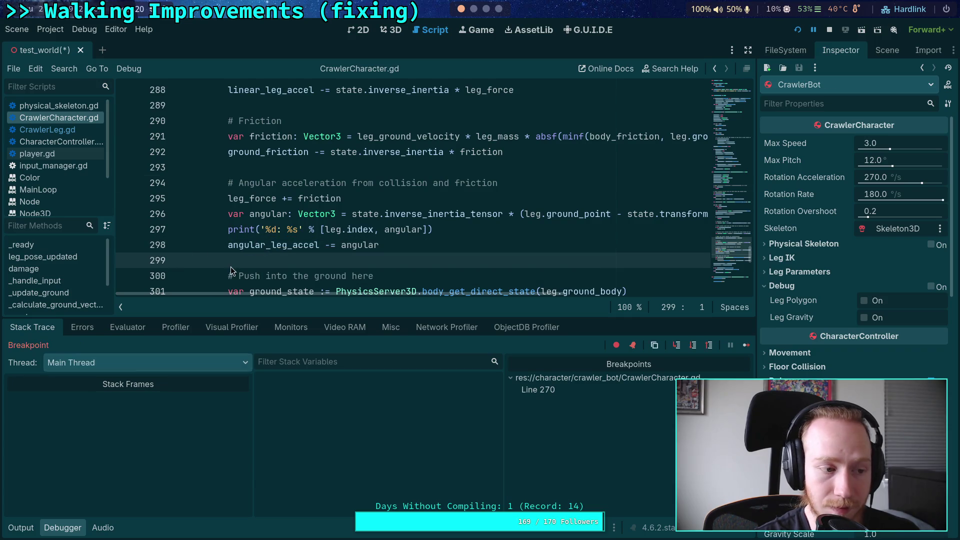
pyautogui.click(21, 528)
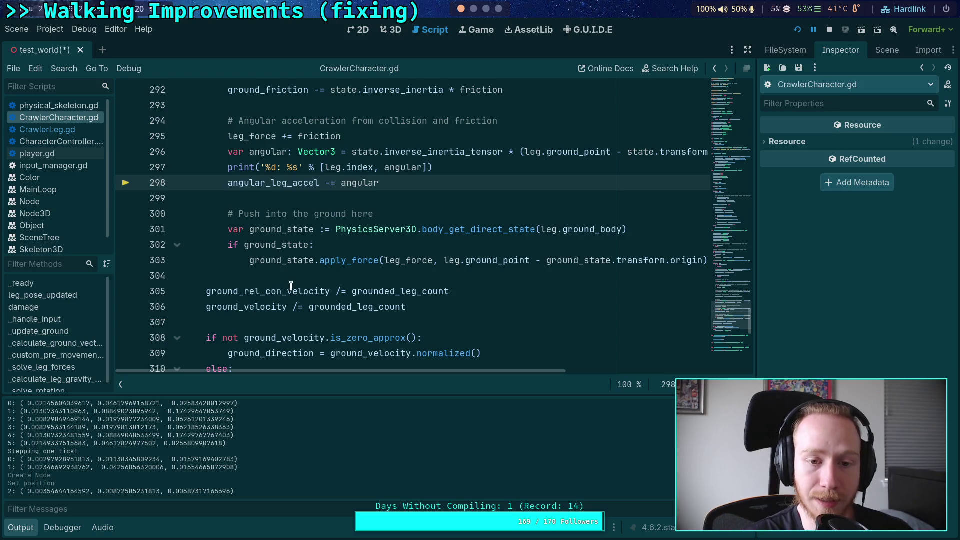
pyautogui.scroll(2, 333, 254)
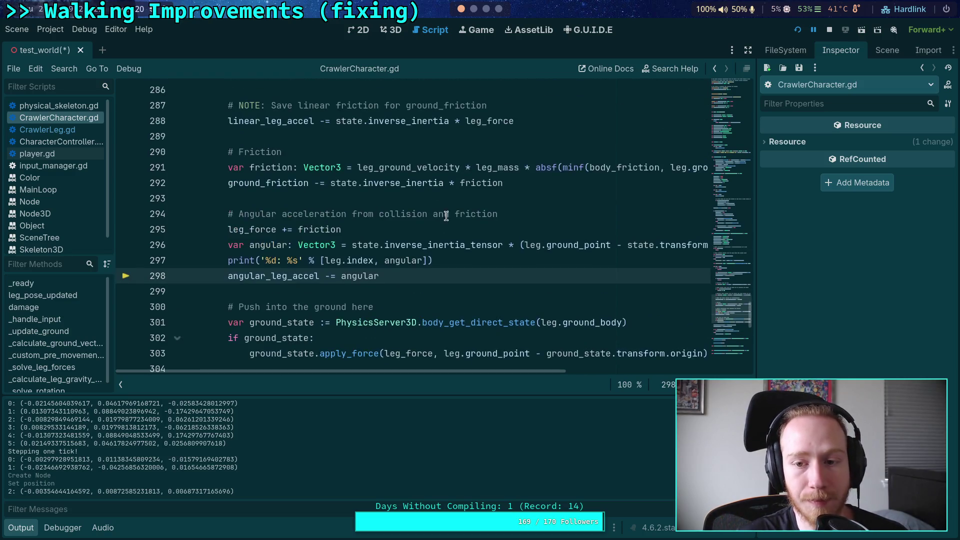
pyautogui.moveTo(424, 370)
pyautogui.mouseDown()
pyautogui.moveTo(415, 379)
pyautogui.moveTo(461, 385)
pyautogui.moveTo(569, 380)
pyautogui.moveTo(307, 291)
pyautogui.mouseUp()
pyautogui.moveTo(257, 228)
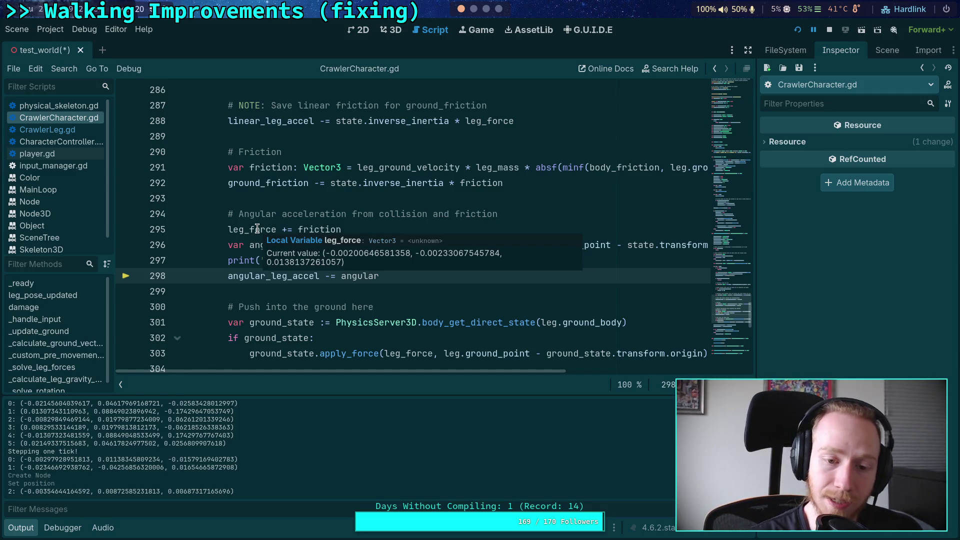
pyautogui.moveTo(431, 371); pyautogui.dragTo(653, 373)
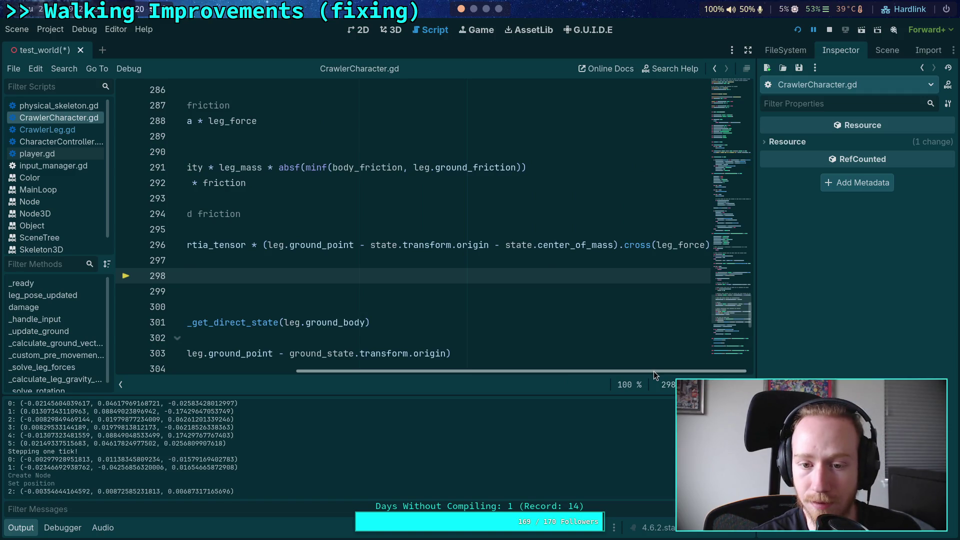
pyautogui.moveTo(675, 244)
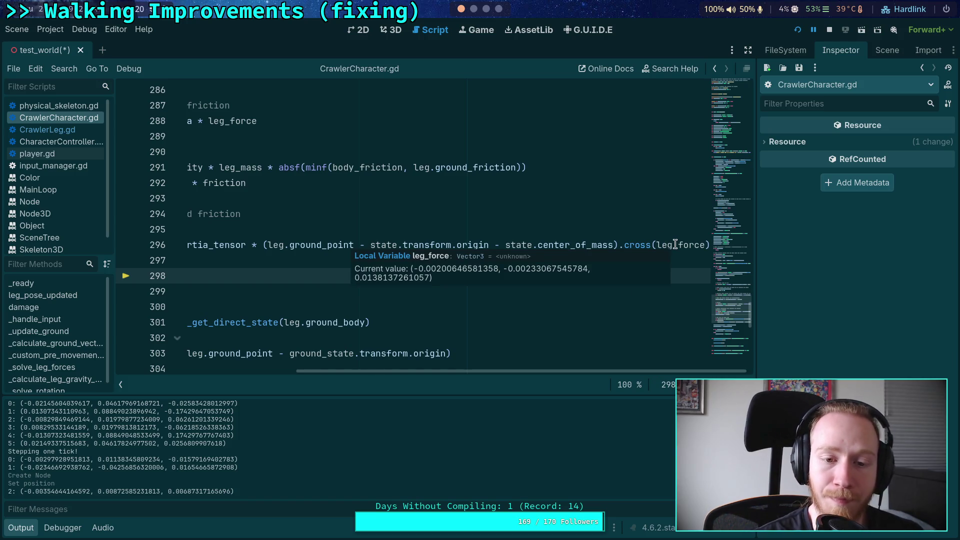
pyautogui.moveTo(445, 371); pyautogui.dragTo(260, 361)
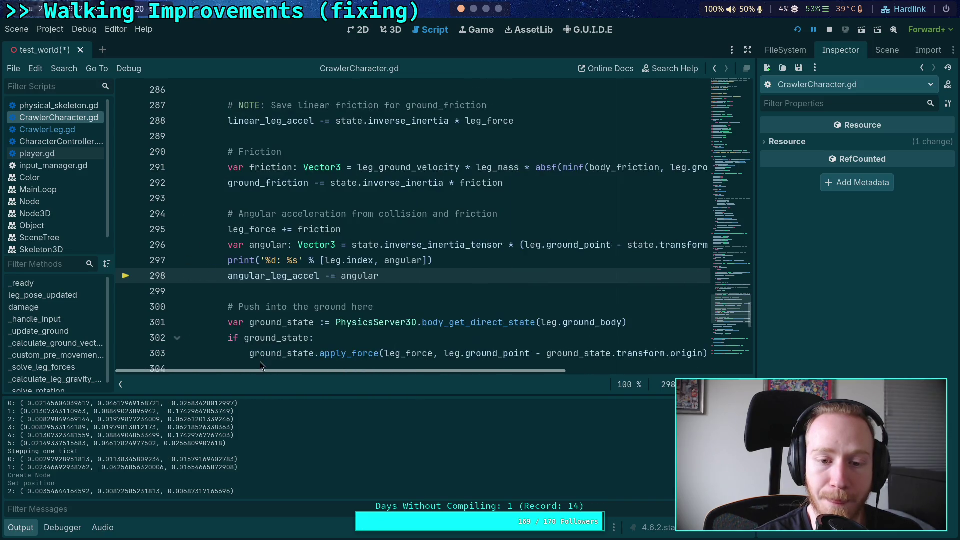
pyautogui.moveTo(400, 371)
pyautogui.mouseDown()
pyautogui.moveTo(604, 378)
pyautogui.moveTo(351, 373)
pyautogui.moveTo(617, 376)
pyautogui.moveTo(645, 261)
pyautogui.moveTo(581, 368)
pyautogui.moveTo(303, 278)
pyautogui.mouseUp()
# Stop the game and delete the minus from line 298's -= operator
pyautogui.click(326, 276)
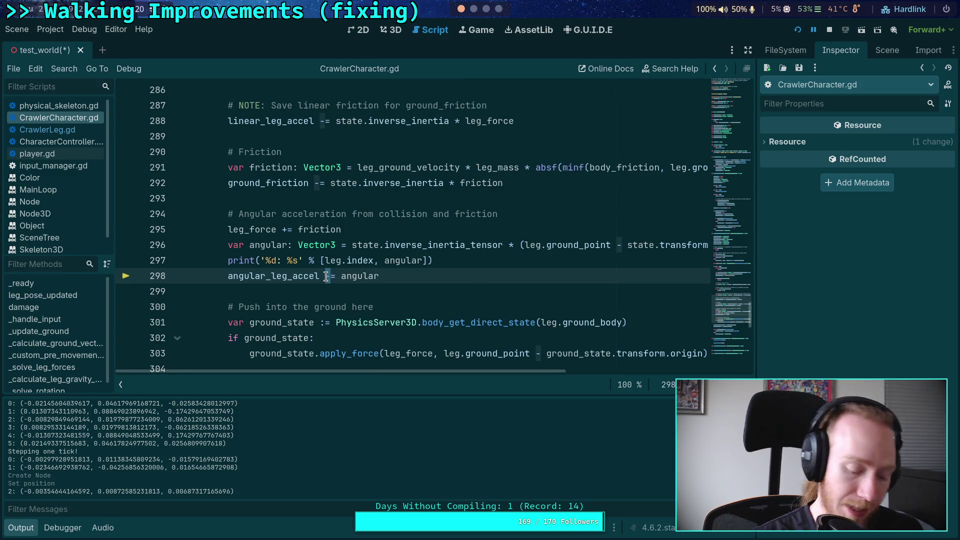
pyautogui.press('F8')
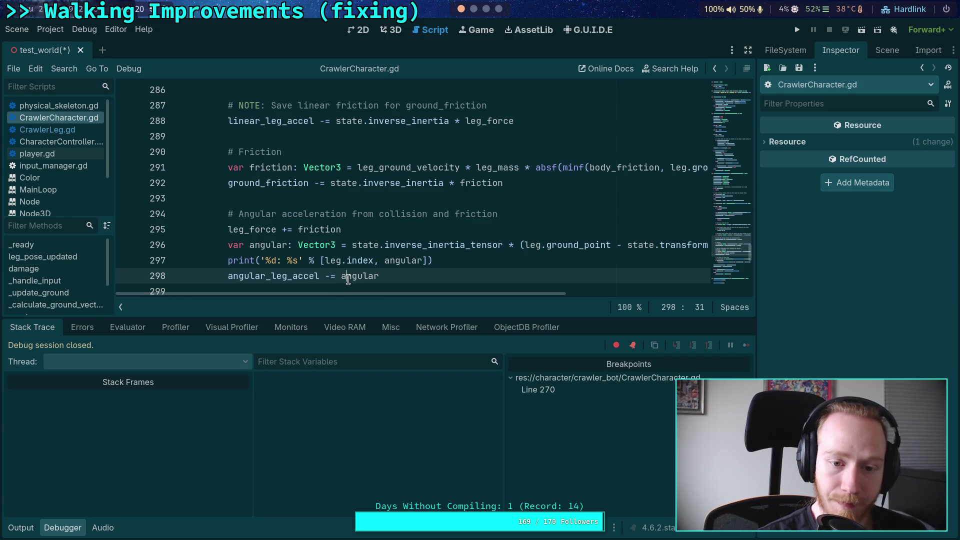
pyautogui.press('Delete')
# Make line 298 read angular_leg_accel += angular, comment out the print, save and test-run
pyautogui.write('+')
pyautogui.hotkey('ctrl', 's')
pyautogui.click(220, 257)
pyautogui.hotkey('ctrl', 'k')
pyautogui.scroll(-2, 220, 257)
pyautogui.press('F5')
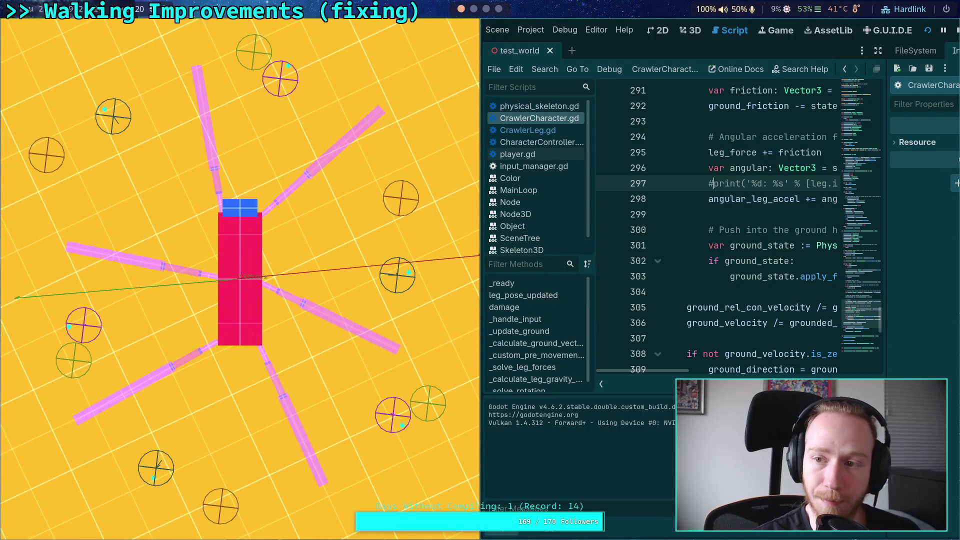
pyautogui.press('F8')
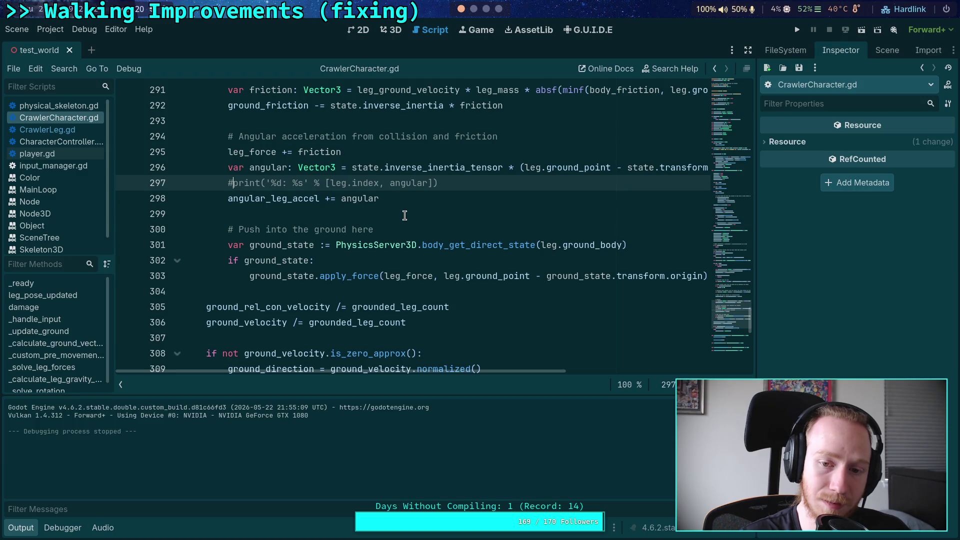
# Revert line 298 to angular_leg_accel -= angular and save CrawlerCharacter.gd
pyautogui.moveTo(331, 198); pyautogui.dragTo(325, 199)
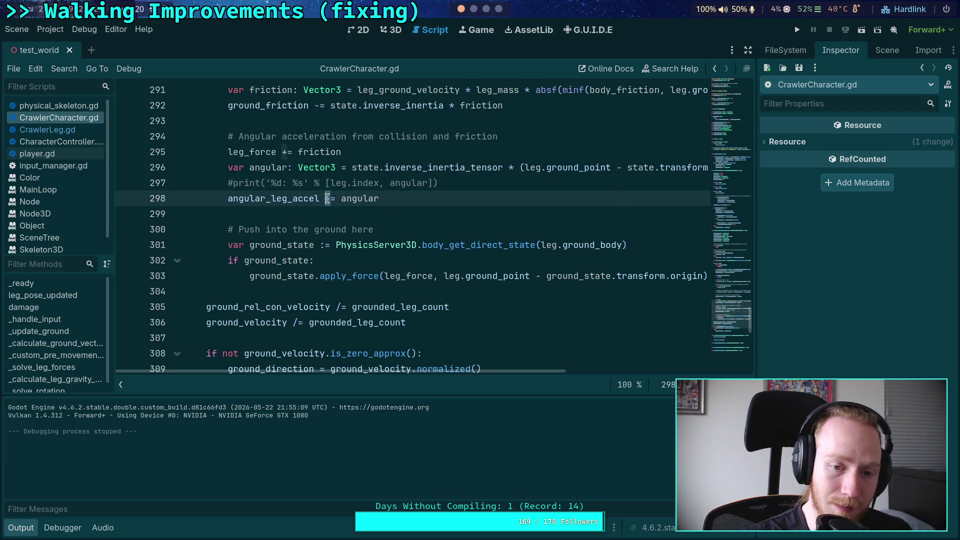
pyautogui.write('-')
pyautogui.hotkey('ctrl', 's')
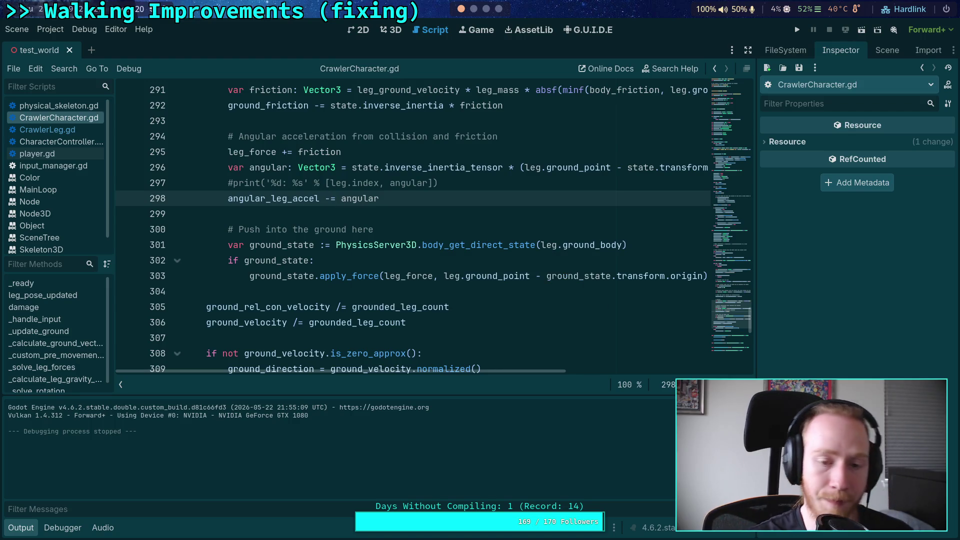
pyautogui.scroll(1, 384, 205)
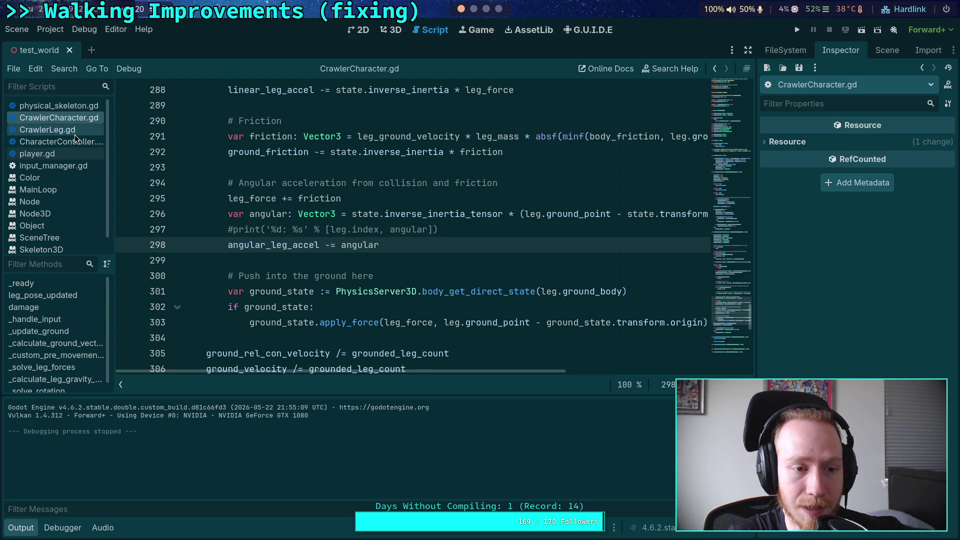
# Open CrawlerLeg.gd and examine ground_rel_con_velocity, ground_velocity and leg_velocity on line 306
pyautogui.click(48, 129)
pyautogui.scroll(1, 341, 230)
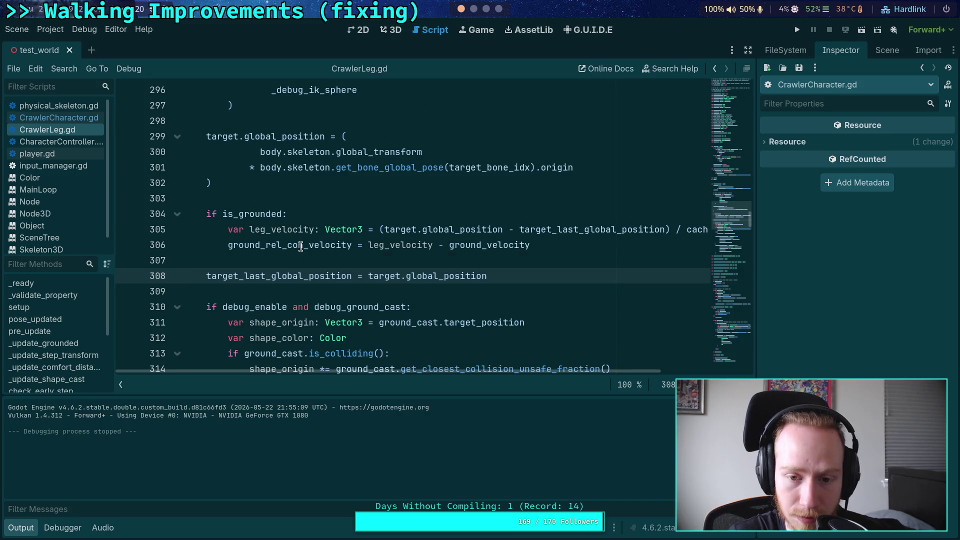
pyautogui.doubleClick(301, 246)
pyautogui.doubleClick(499, 247)
pyautogui.doubleClick(397, 246)
pyautogui.click(484, 248)
# Collapse the Output panel and scroll to the is_grounded leg-velocity block around lines 299–308
pyautogui.click(32, 526)
pyautogui.scroll(-20, 297, 376)
pyautogui.scroll(-1, 258, 293)
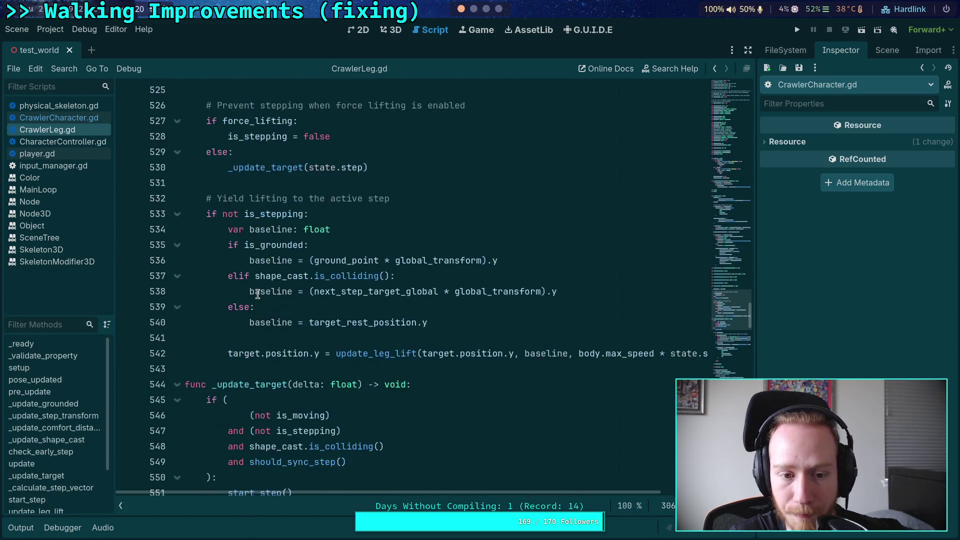
pyautogui.scroll(-3, 257, 293)
pyautogui.scroll(12, 258, 293)
pyautogui.scroll(11, 257, 294)
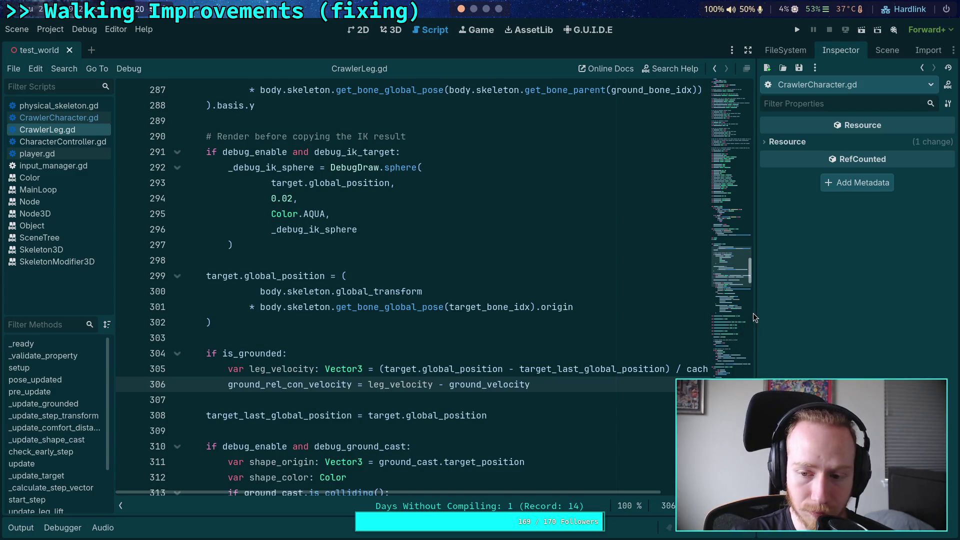
# Widen the code editor and search CrawlerLeg.gd for ground_velocity, starting from line 306
pyautogui.moveTo(754, 318); pyautogui.dragTo(766, 317)
pyautogui.moveTo(539, 385); pyautogui.dragTo(475, 384)
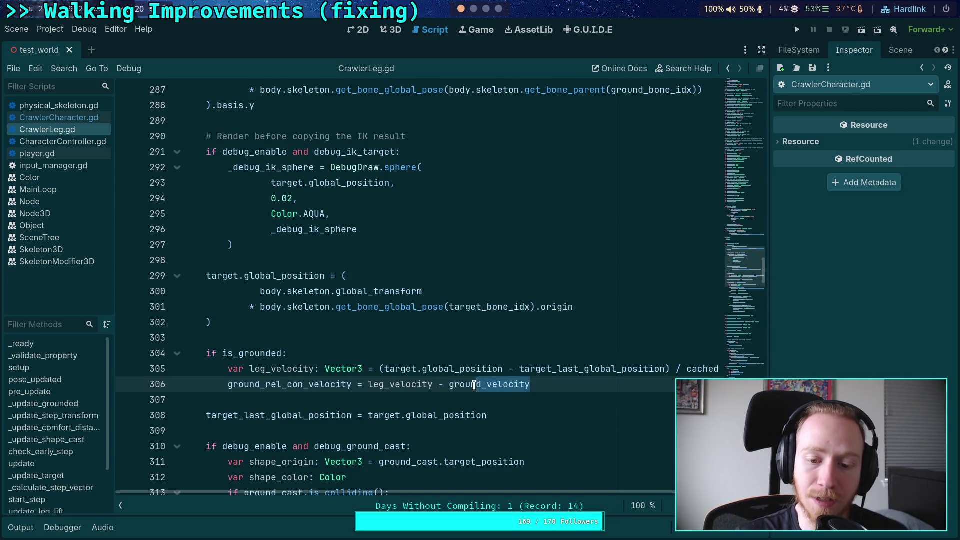
pyautogui.moveTo(540, 384); pyautogui.dragTo(429, 369)
pyautogui.click(429, 382)
pyautogui.doubleClick(482, 385)
pyautogui.hotkey('ctrl', 'f')
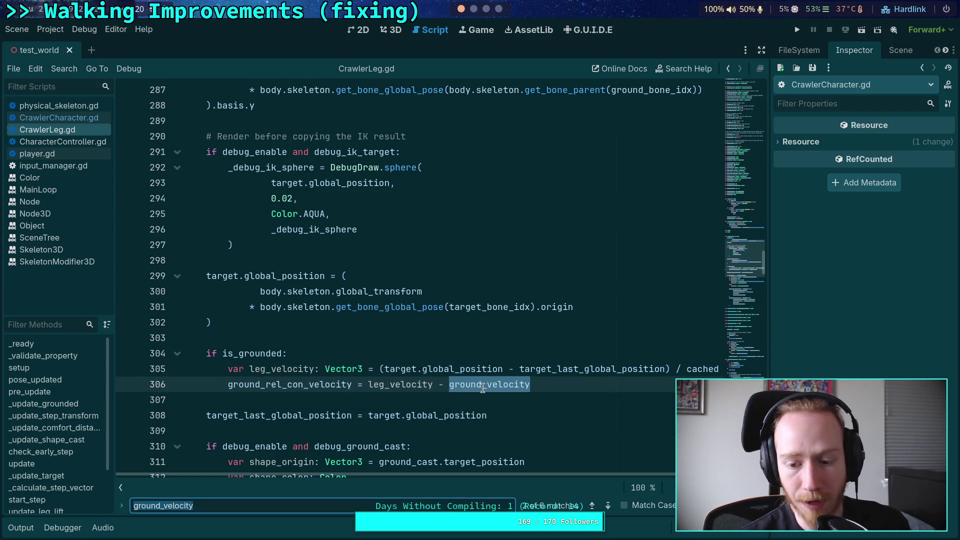
pyautogui.click(608, 504)
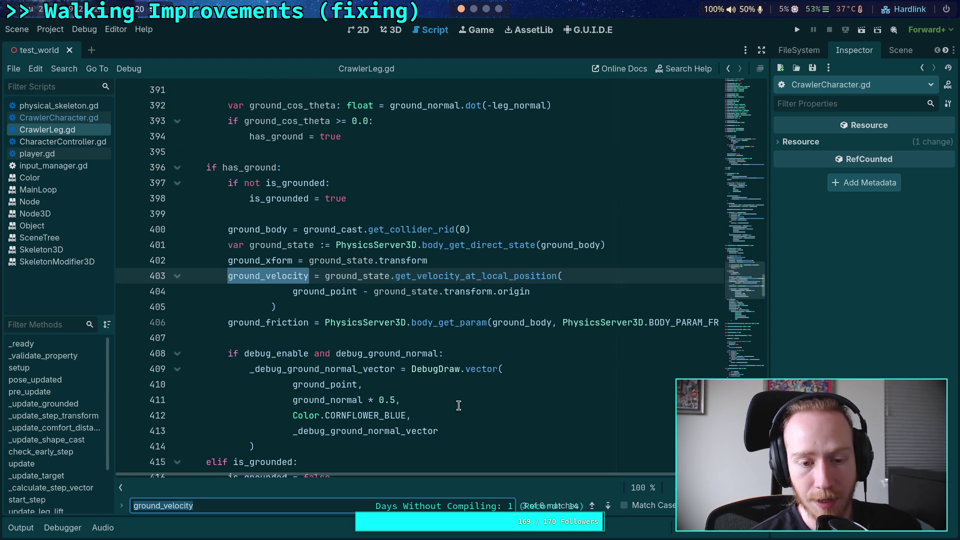
# Step through the ground_velocity matches on lines 403, 418 and 465, wrapping to the line 195 declaration
pyautogui.scroll(4, 456, 401)
pyautogui.scroll(-1, 393, 375)
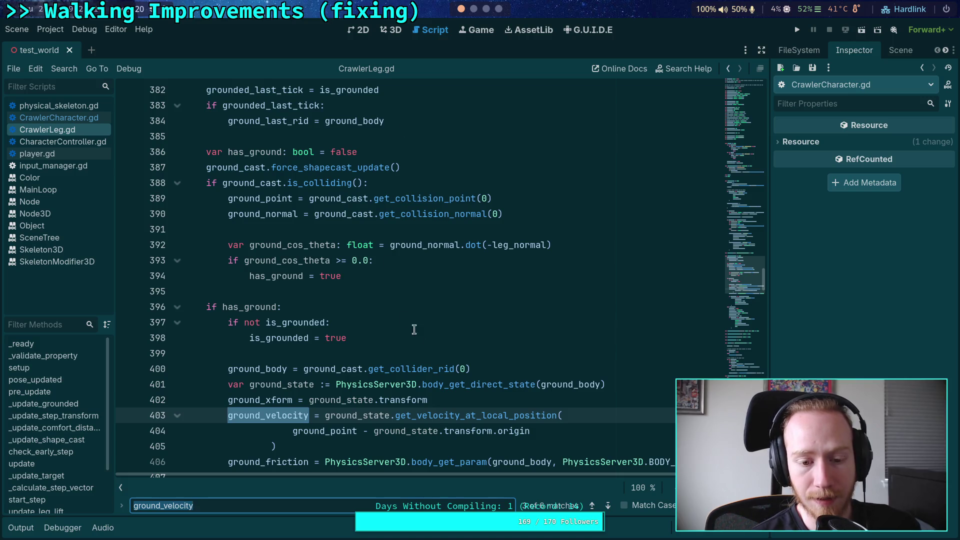
pyautogui.scroll(-3, 410, 326)
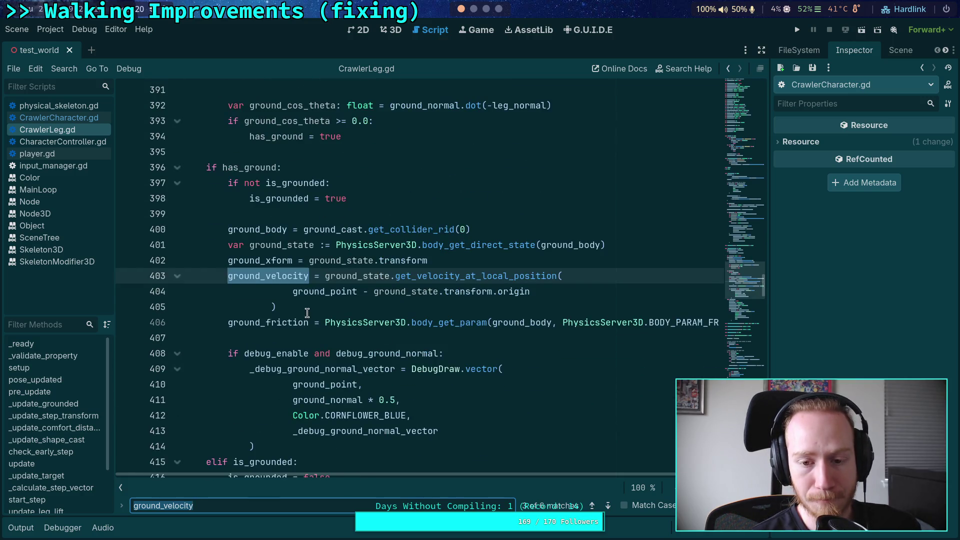
pyautogui.click(270, 278)
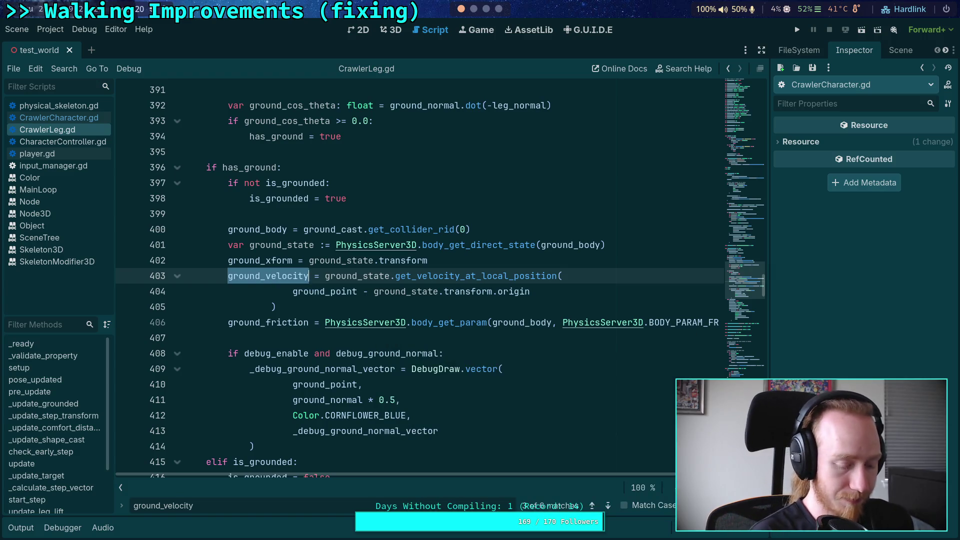
pyautogui.click(612, 502)
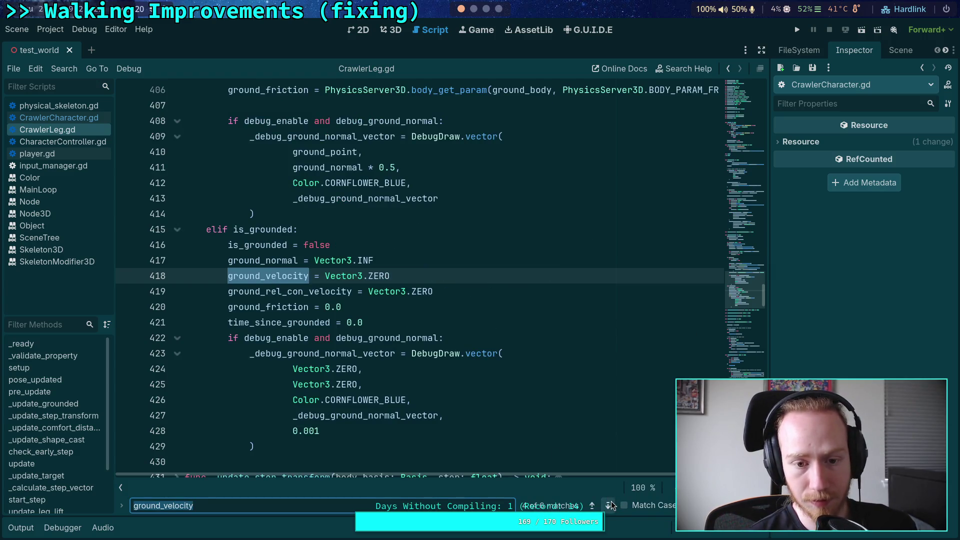
pyautogui.click(611, 501)
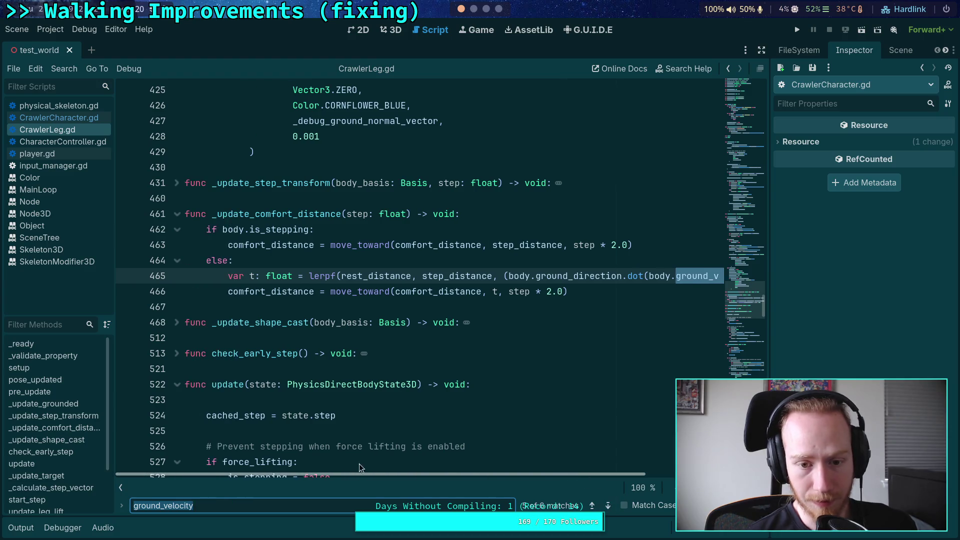
pyautogui.moveTo(393, 472); pyautogui.dragTo(625, 473)
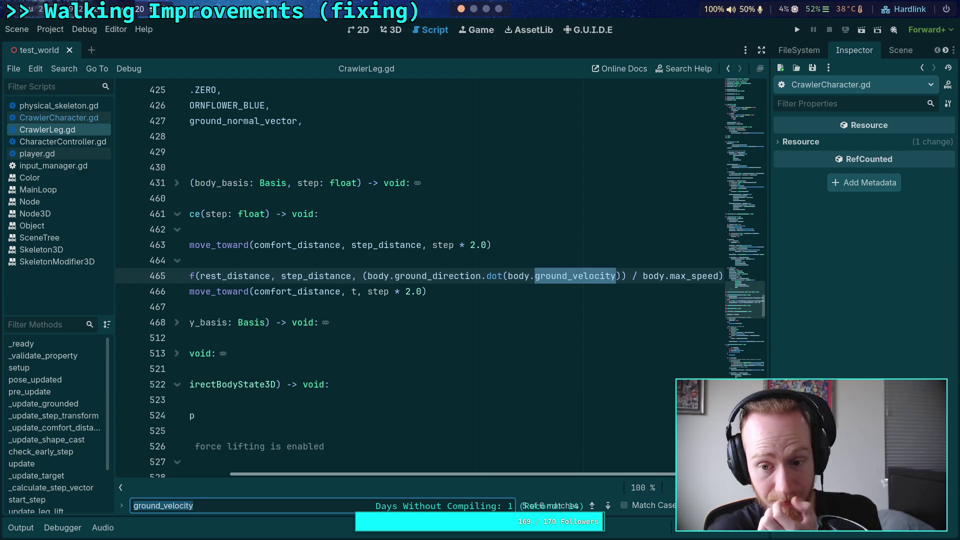
pyautogui.click(608, 508)
pyautogui.click(608, 507)
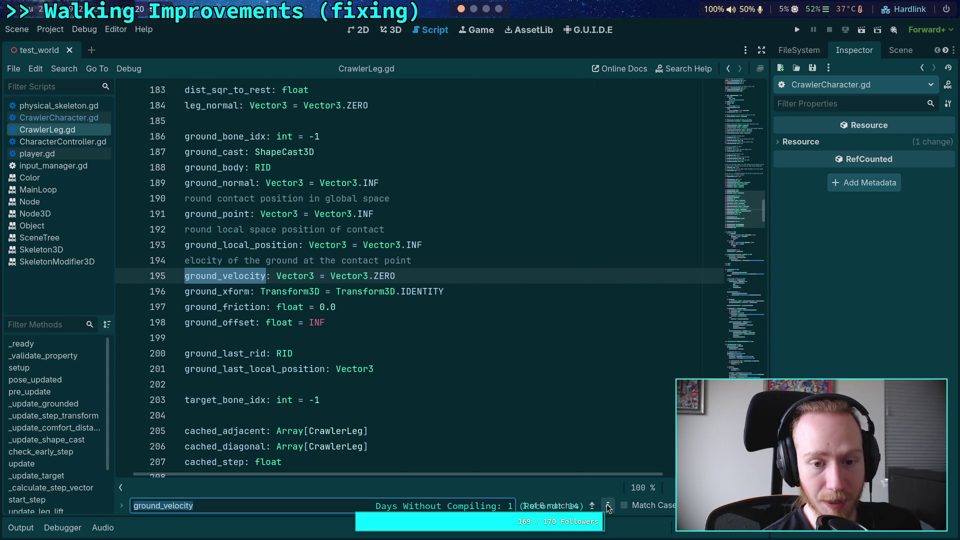
pyautogui.moveTo(418, 475); pyautogui.dragTo(401, 475)
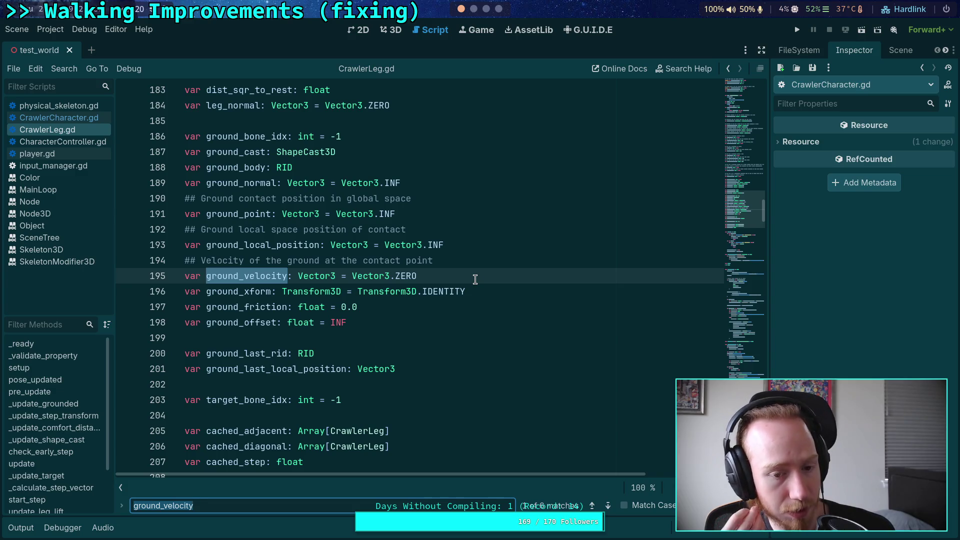
# Inspect the ground_local_position and ground_last_local_position declarations on lines 193 and 201
pyautogui.doubleClick(269, 240)
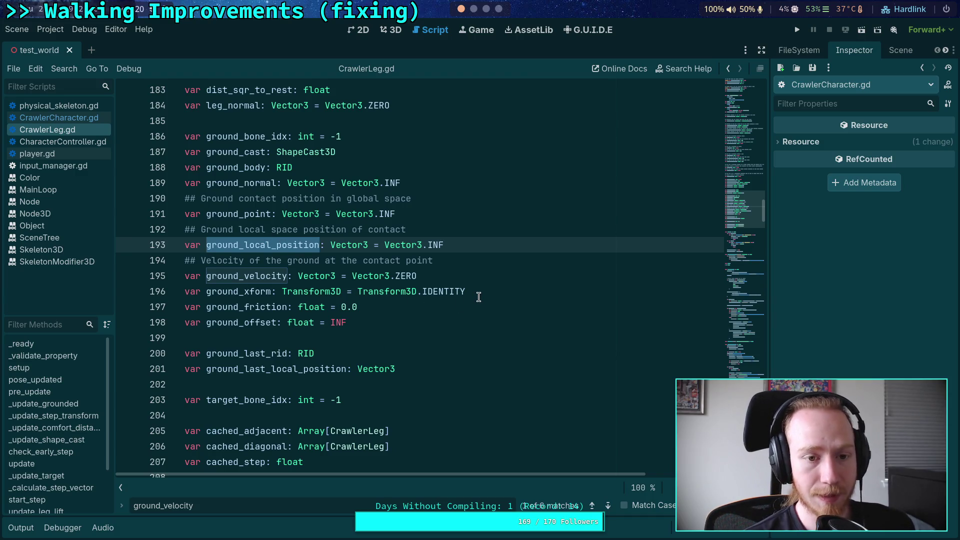
pyautogui.scroll(-1, 478, 297)
pyautogui.doubleClick(300, 326)
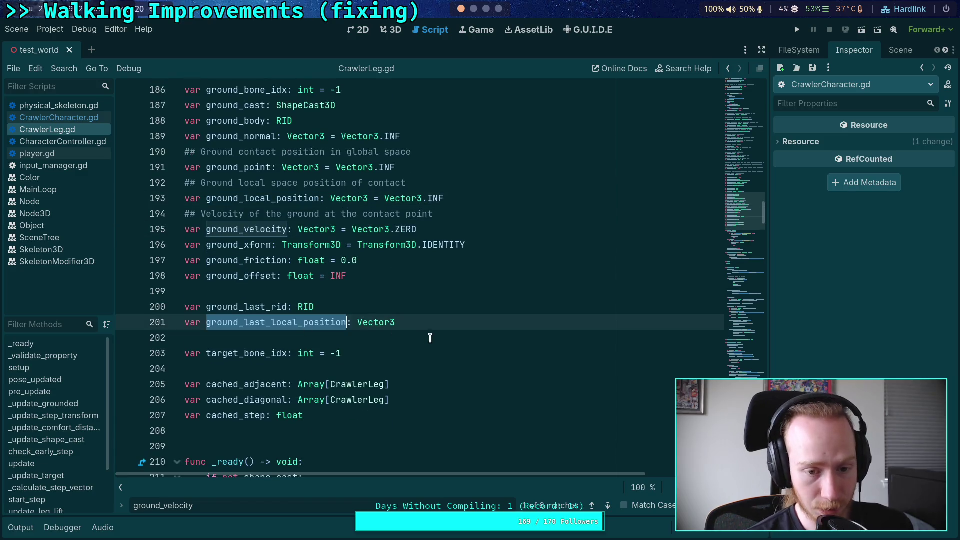
pyautogui.scroll(1, 440, 350)
pyautogui.click(445, 370)
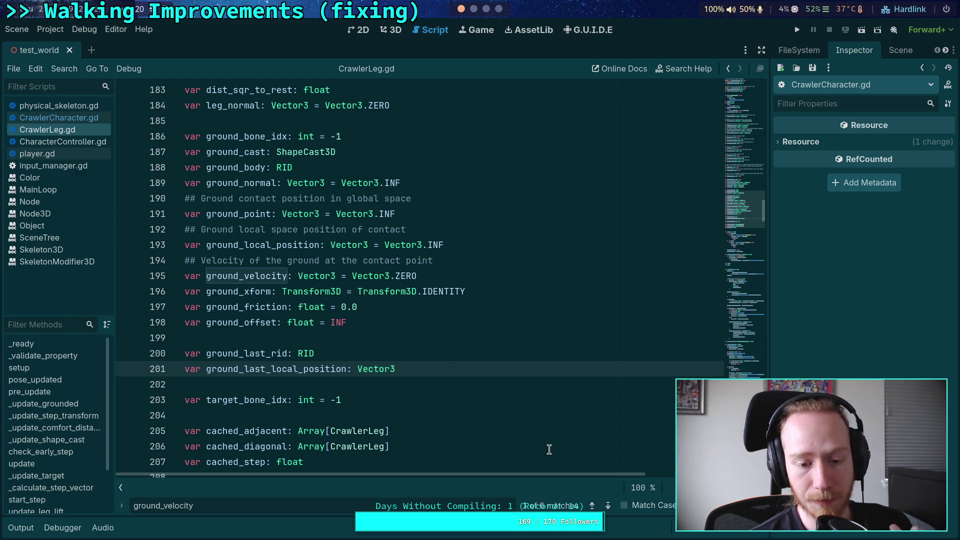
# Revisit the ground_velocity uses on lines 306 and 403 in _update_grounded
pyautogui.click(608, 506)
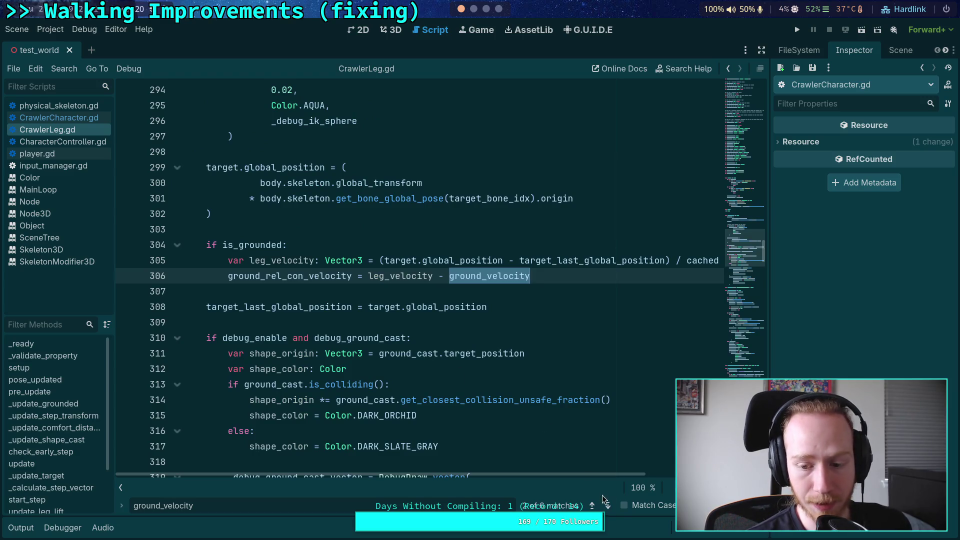
pyautogui.click(608, 506)
pyautogui.scroll(1, 452, 404)
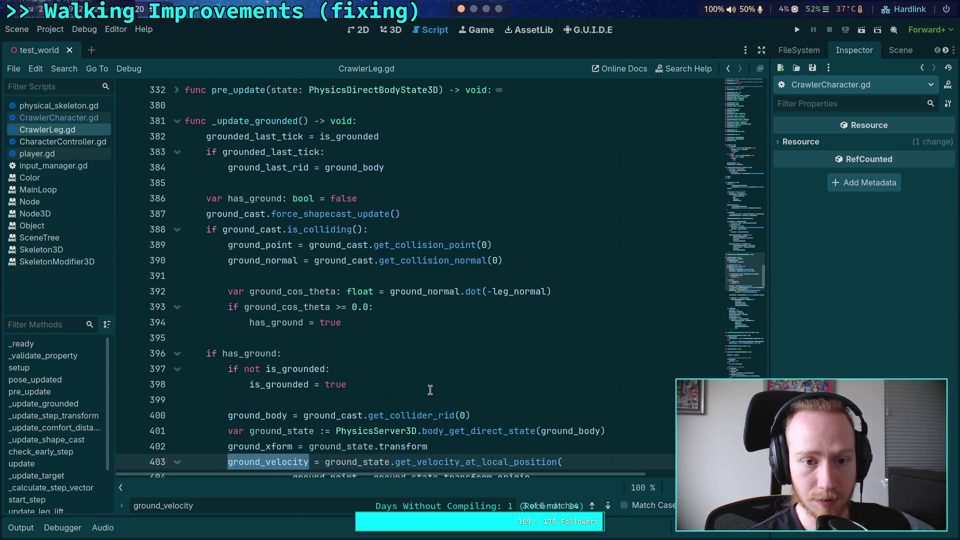
pyautogui.click(418, 169)
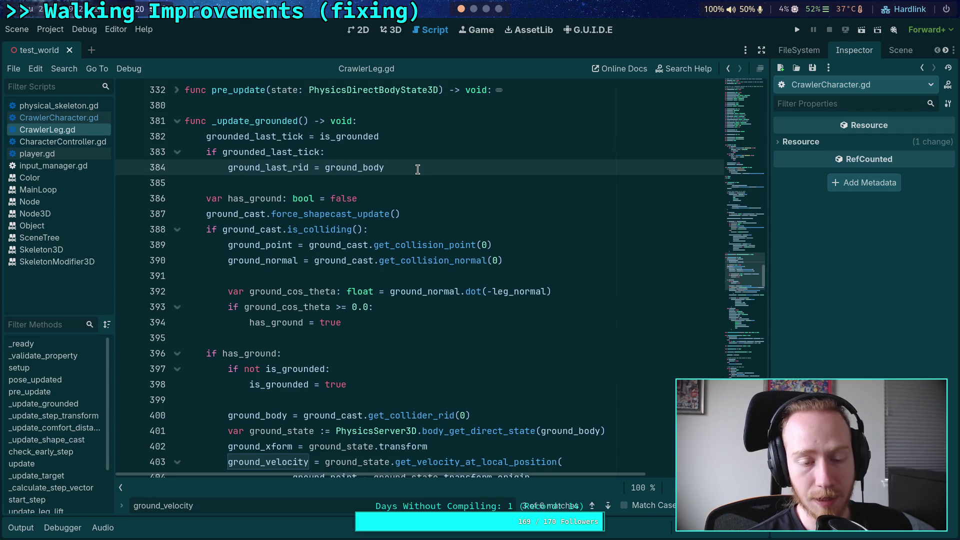
pyautogui.scroll(-1, 417, 169)
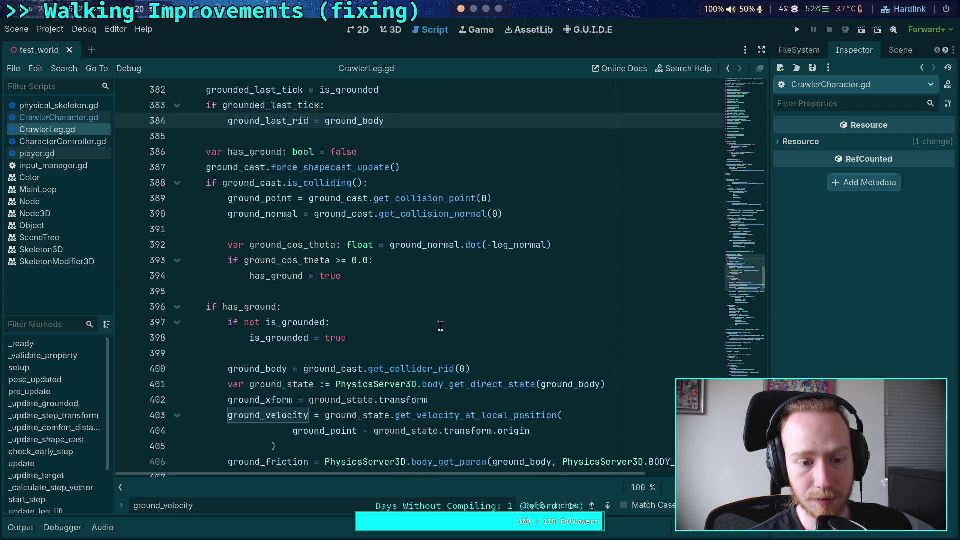
pyautogui.doubleClick(214, 504)
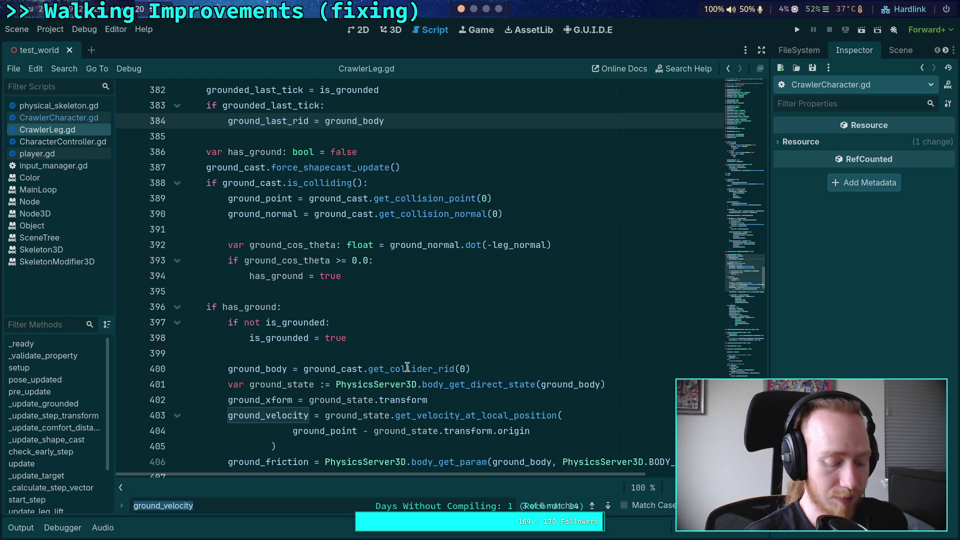
# Search for ground_last and cycle through its matches on lines 557, 561, 644, 200, 201, 334 and 556
pyautogui.write('ground_last')
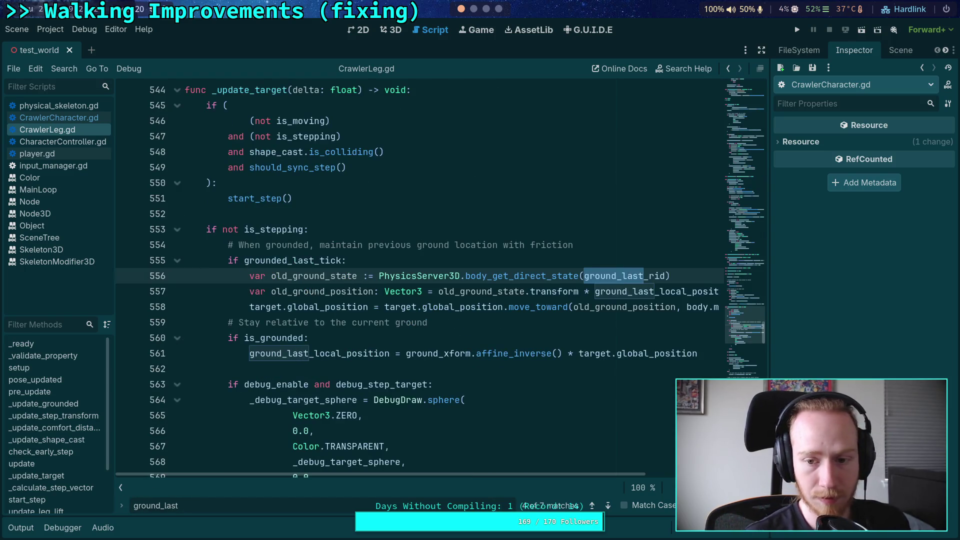
pyautogui.scroll(1, 554, 458)
pyautogui.scroll(-1, 555, 458)
pyautogui.moveTo(577, 472)
pyautogui.mouseDown()
pyautogui.moveTo(643, 476)
pyautogui.moveTo(587, 479)
pyautogui.moveTo(626, 483)
pyautogui.moveTo(689, 478)
pyautogui.moveTo(577, 469)
pyautogui.mouseUp()
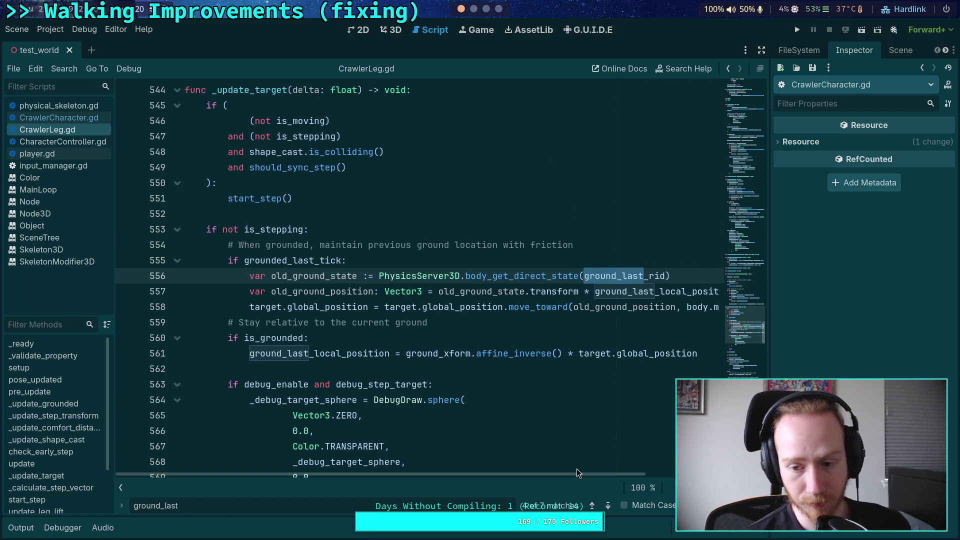
pyautogui.click(610, 505)
pyautogui.click(610, 504)
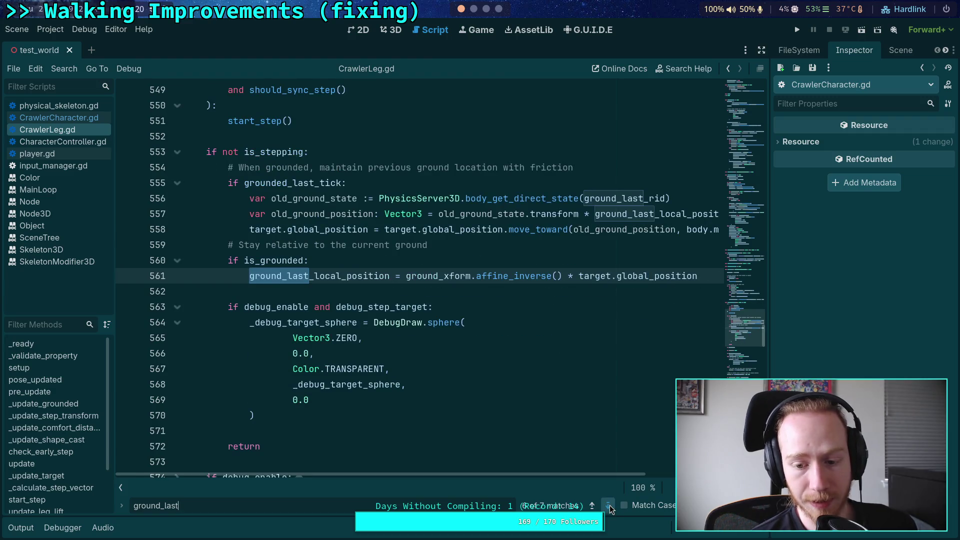
pyautogui.click(610, 505)
pyautogui.scroll(2, 518, 337)
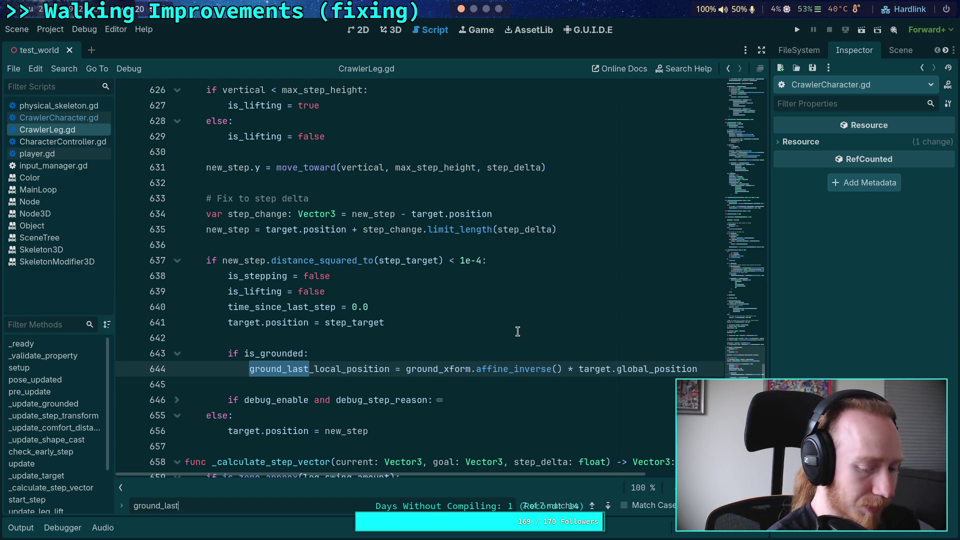
pyautogui.click(609, 509)
pyautogui.click(609, 509)
pyautogui.click(608, 508)
pyautogui.click(609, 509)
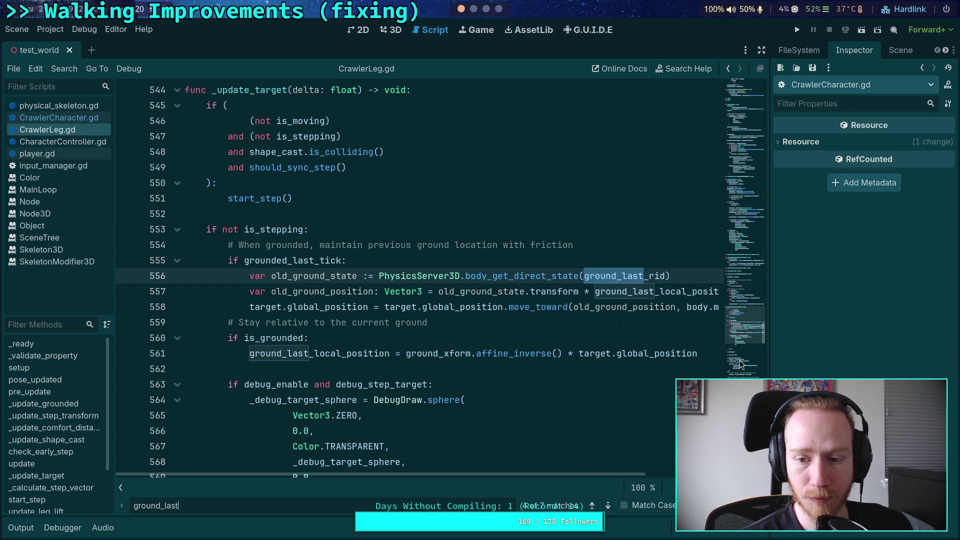
# Narrow the inspector dock and jump from ground_last_local_position on line 561 to its declaration
pyautogui.moveTo(771, 339); pyautogui.dragTo(841, 339)
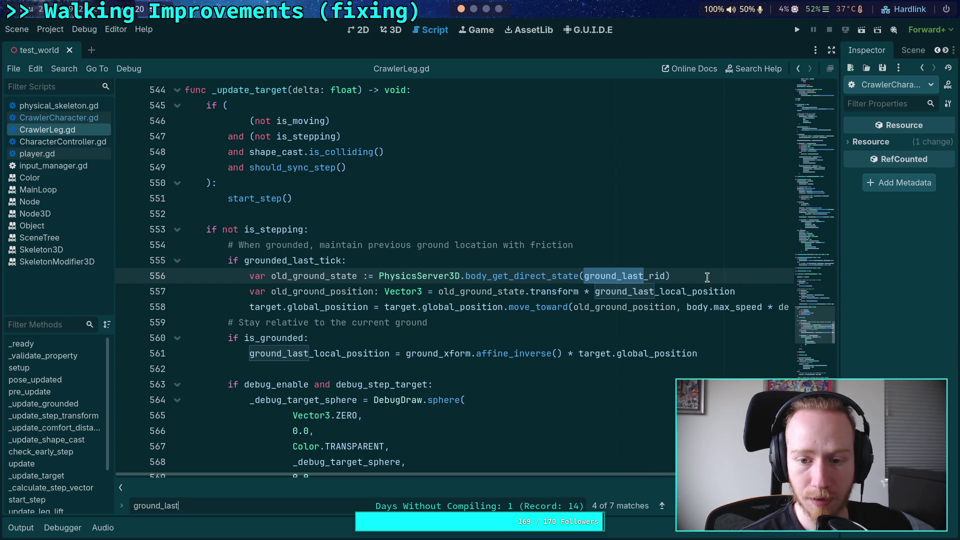
pyautogui.click(757, 289)
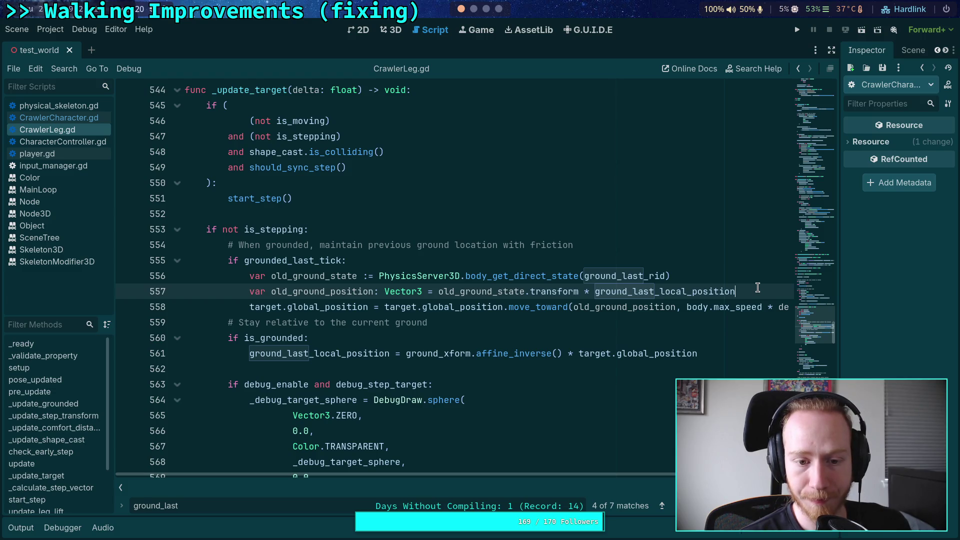
pyautogui.click(418, 258)
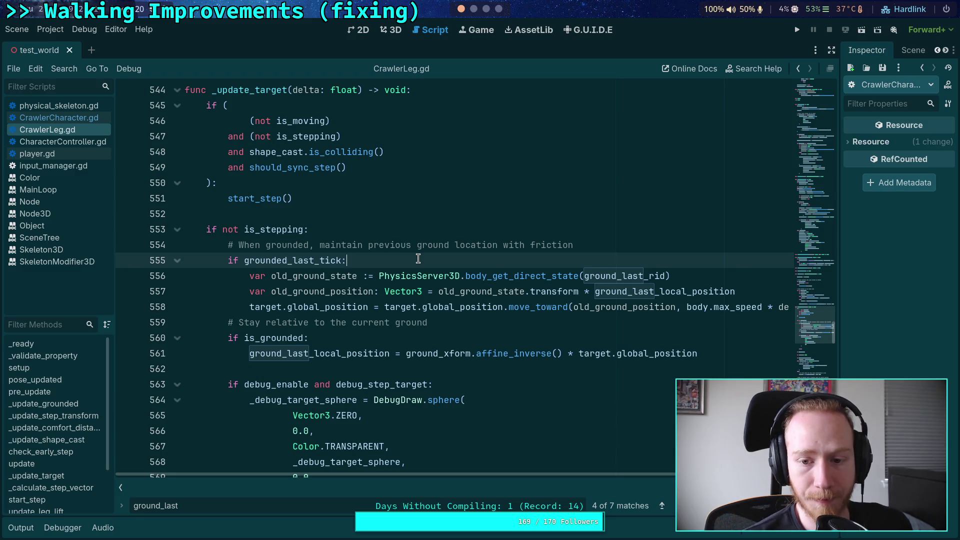
pyautogui.doubleClick(314, 354)
pyautogui.click(395, 261)
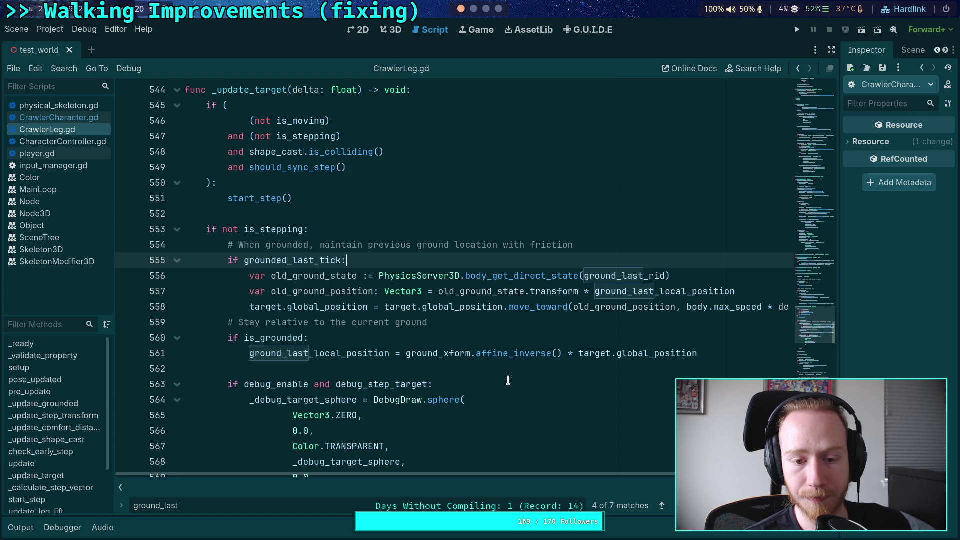
pyautogui.doubleClick(354, 355)
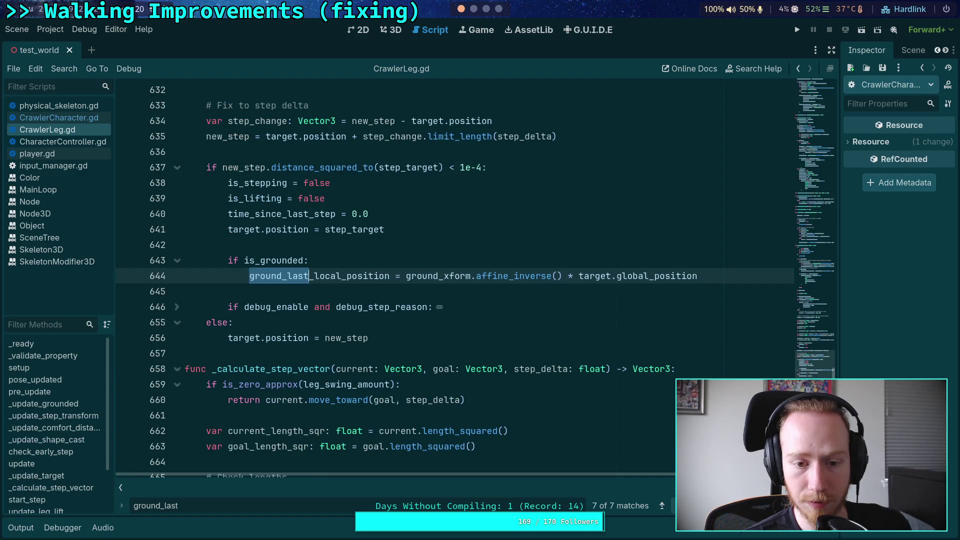
pyautogui.press('Return')
pyautogui.press('Return')
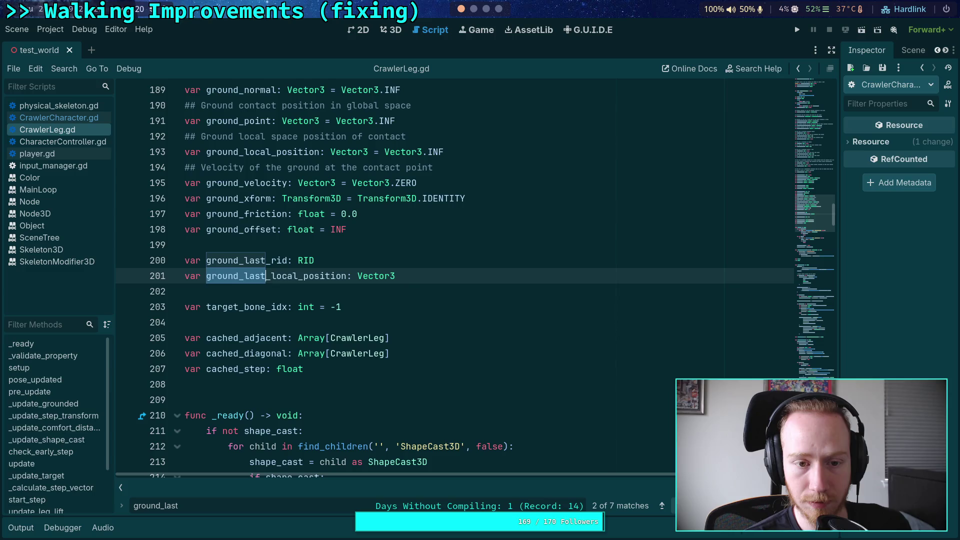
pyautogui.scroll(1, 518, 463)
pyautogui.moveTo(187, 505); pyautogui.dragTo(165, 506)
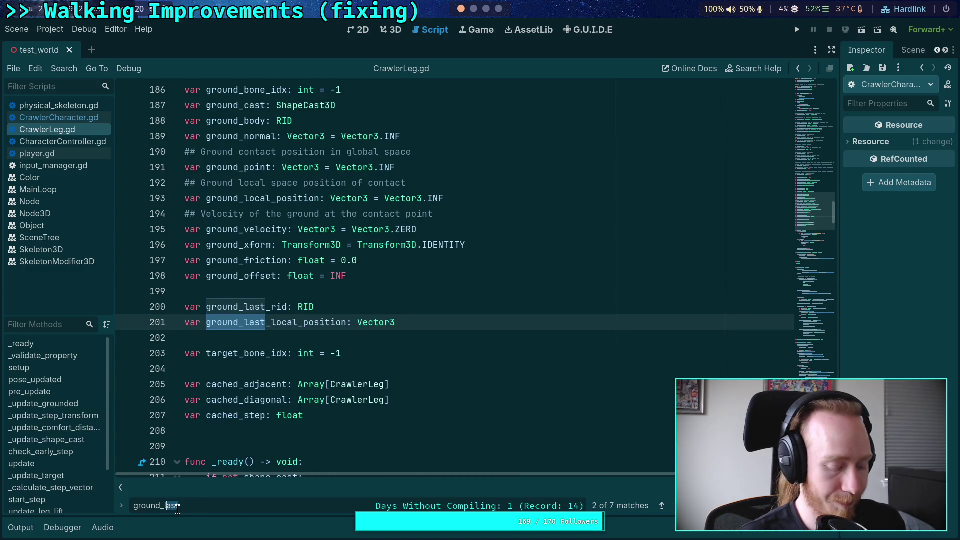
# Search for local_position and review _update_target's grounded_last_tick check on line 555
pyautogui.write('local_position')
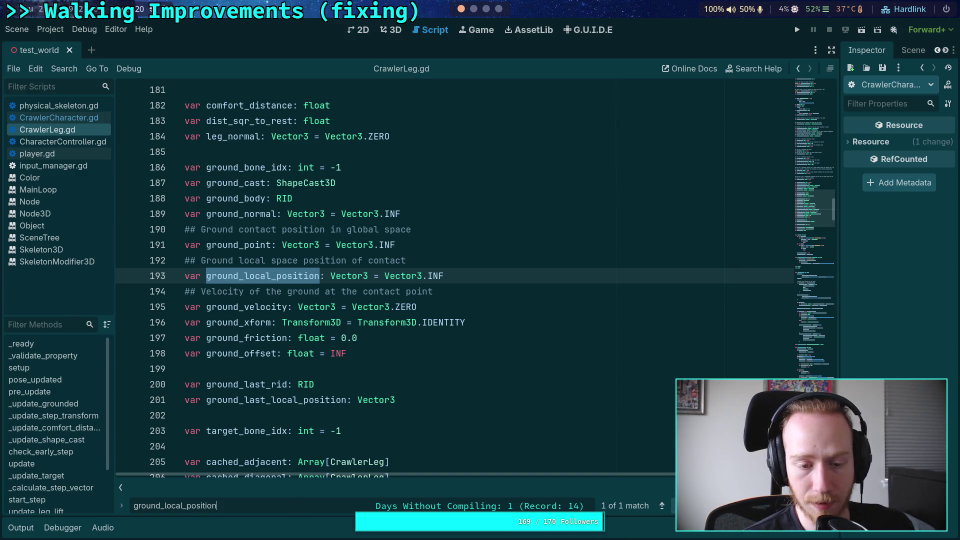
pyautogui.click(475, 264)
pyautogui.moveTo(479, 271); pyautogui.dragTo(481, 276)
pyautogui.click(537, 294)
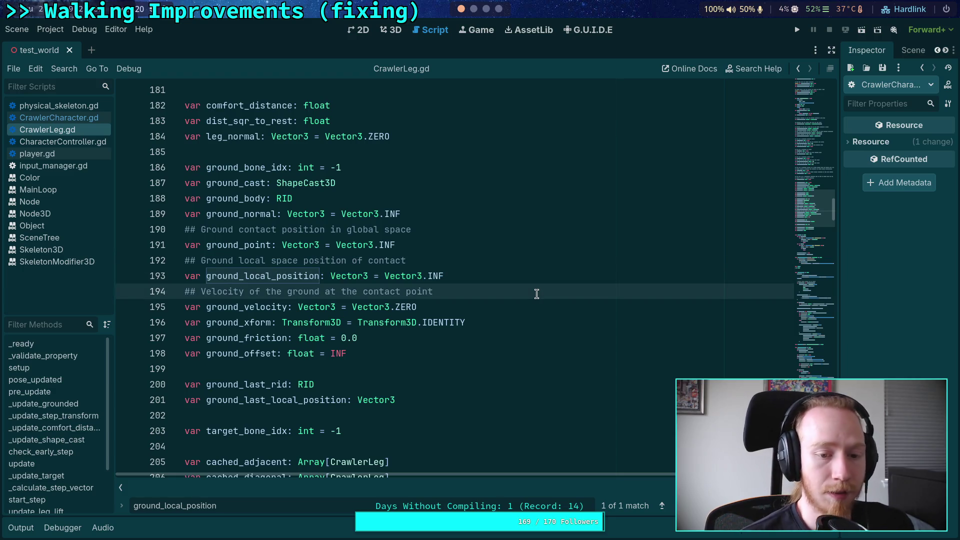
pyautogui.scroll(-20, 536, 294)
pyautogui.scroll(-20, 536, 294)
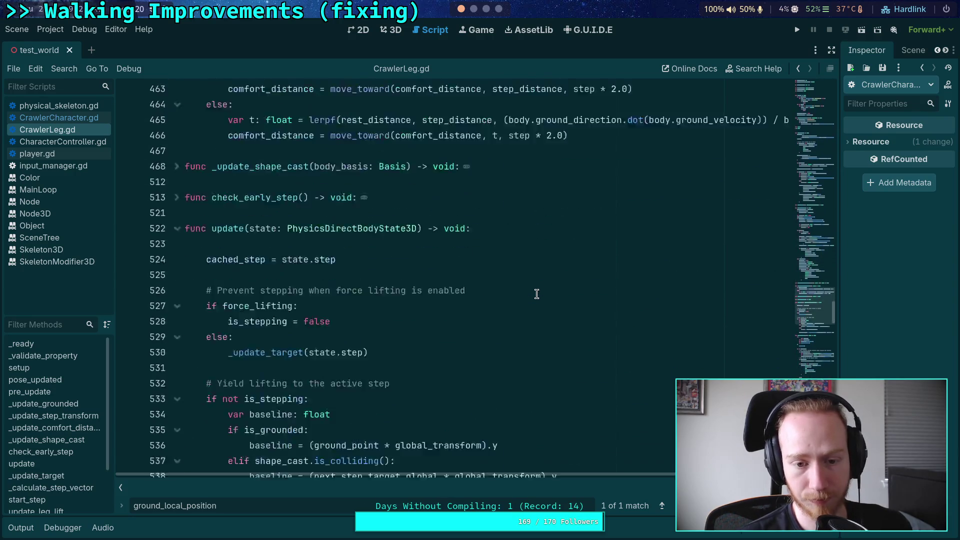
pyautogui.scroll(-10, 536, 294)
pyautogui.scroll(20, 523, 295)
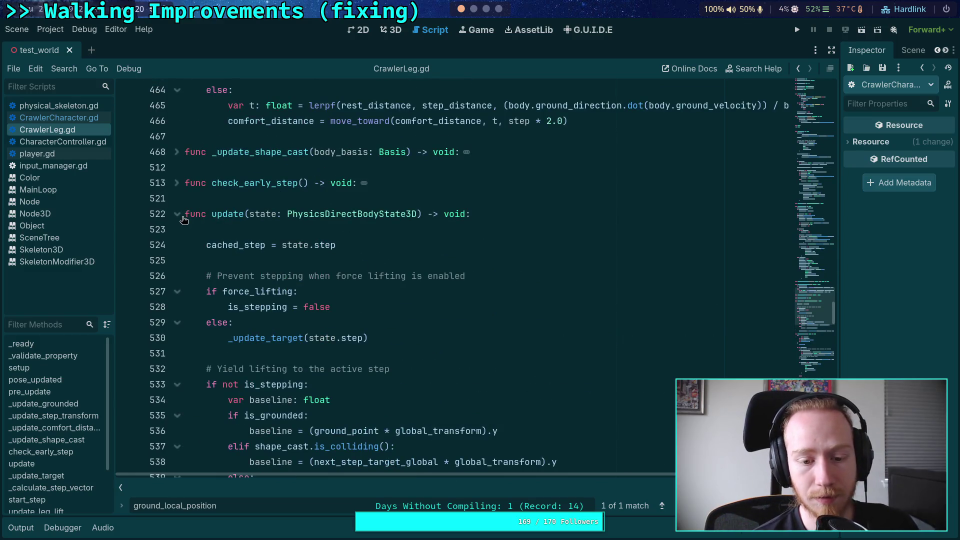
pyautogui.click(183, 217)
pyautogui.scroll(-5, 410, 260)
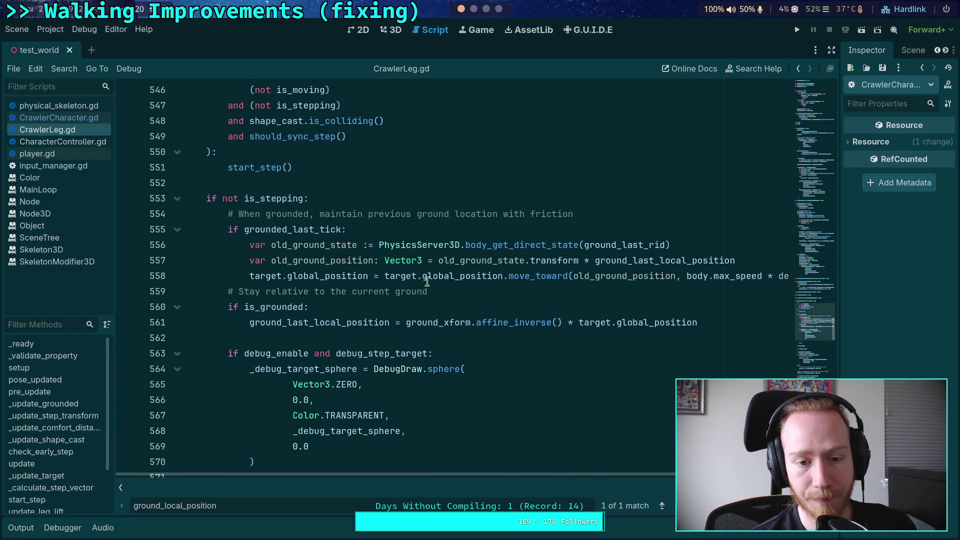
pyautogui.click(424, 187)
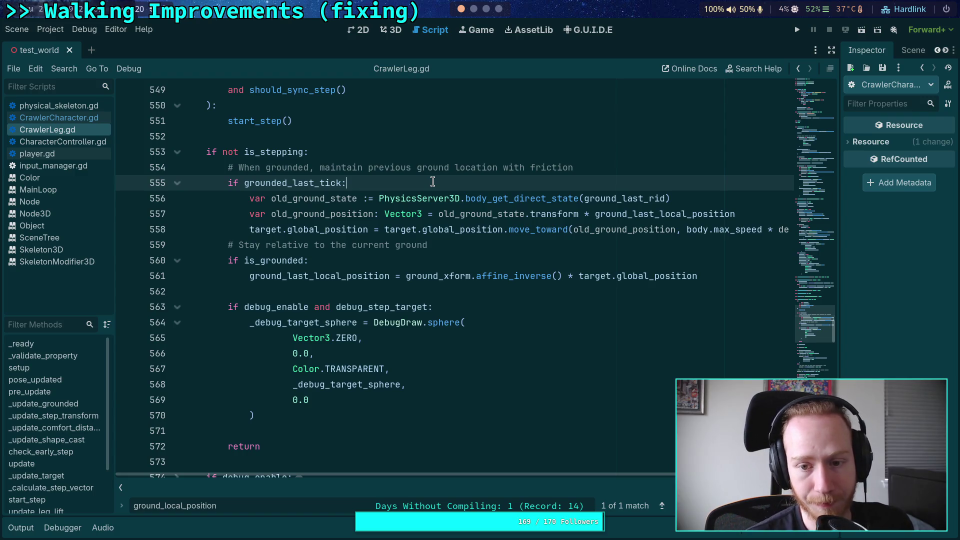
# Search for ground_last_local_position from its line 201 declaration, reaching its use on line 557
pyautogui.doubleClick(647, 215)
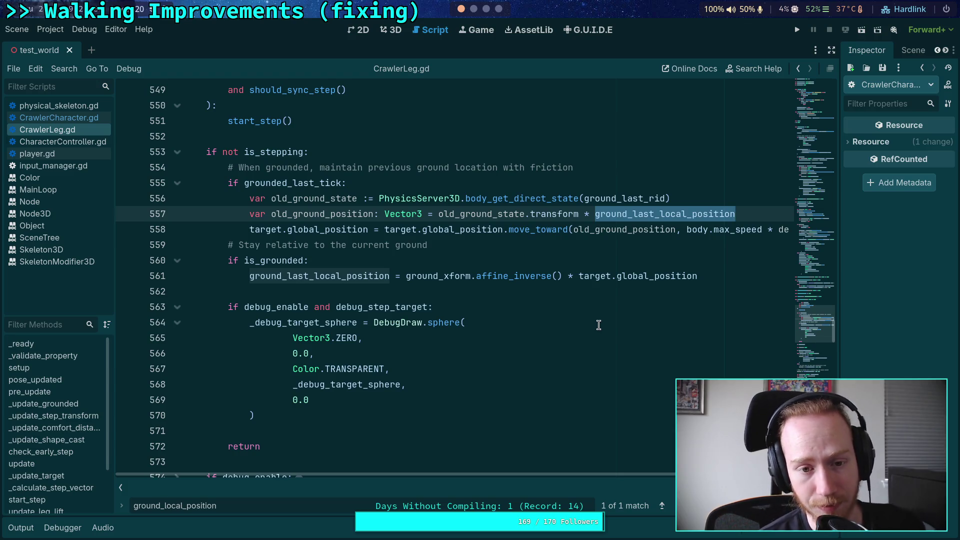
pyautogui.hscroll(3, 642, 468)
pyautogui.hscroll(-3, 580, 455)
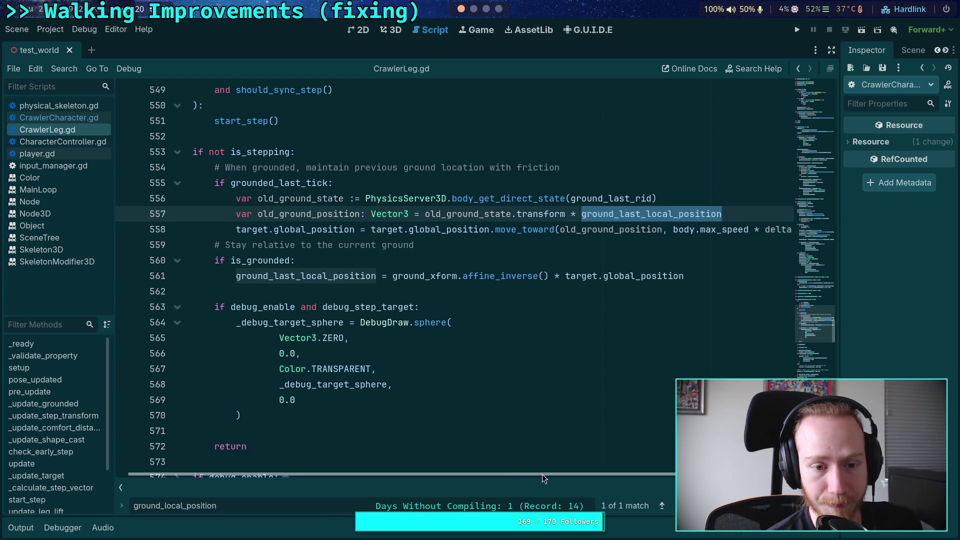
pyautogui.moveTo(541, 474); pyautogui.dragTo(557, 474)
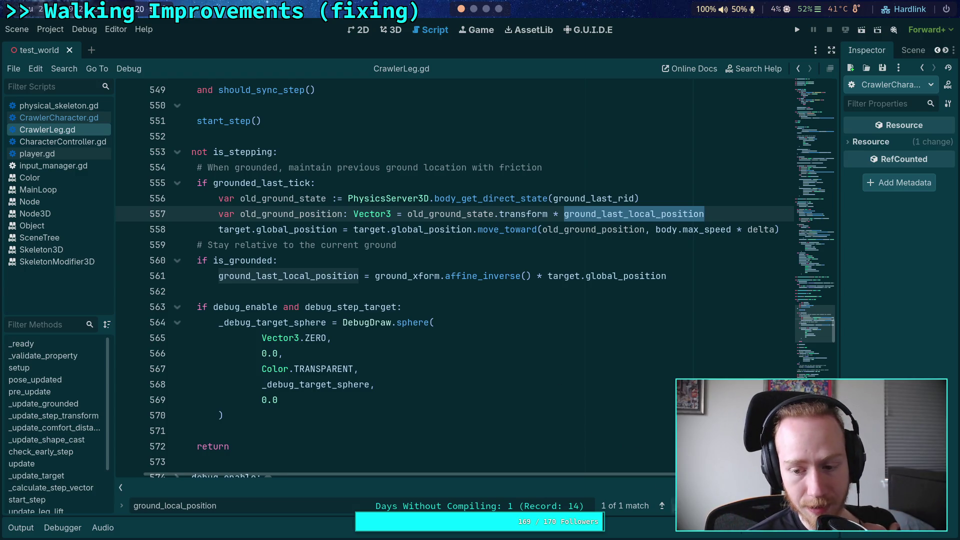
pyautogui.press('Return')
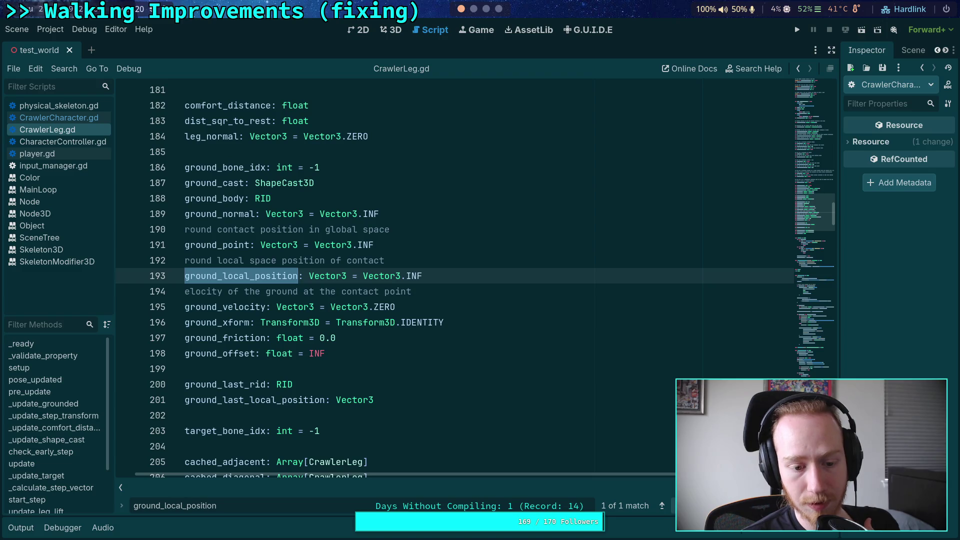
pyautogui.scroll(-7, 420, 287)
pyautogui.scroll(6, 427, 288)
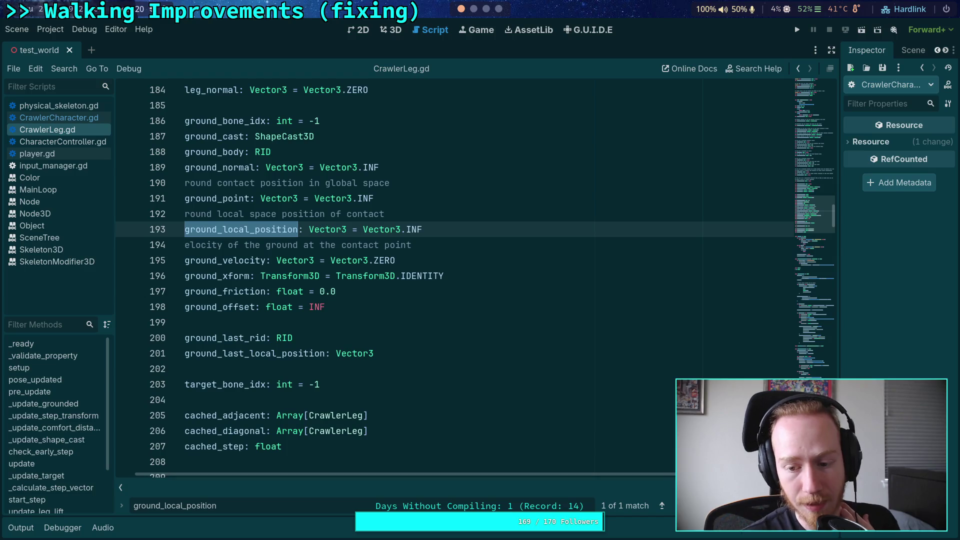
pyautogui.scroll(1, 428, 289)
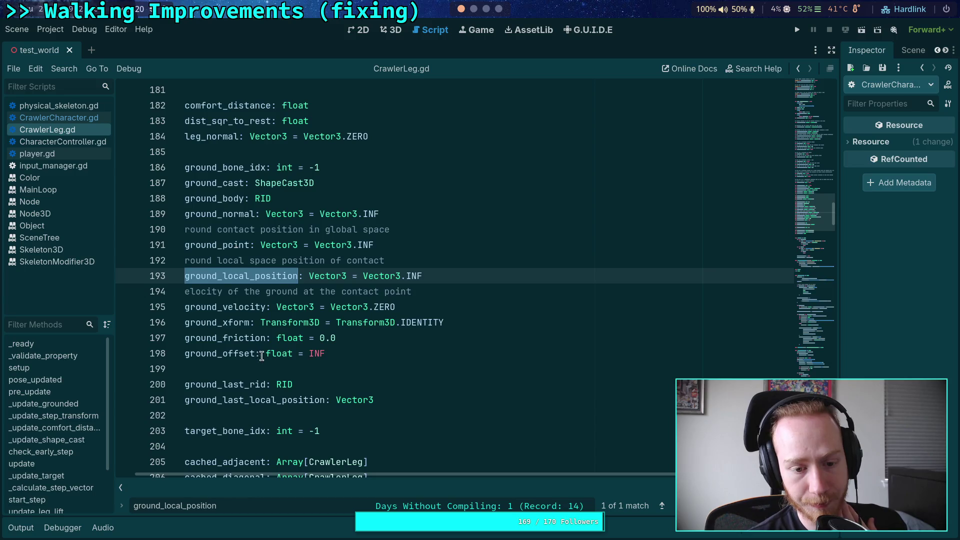
pyautogui.scroll(-2, 261, 356)
pyautogui.doubleClick(255, 302)
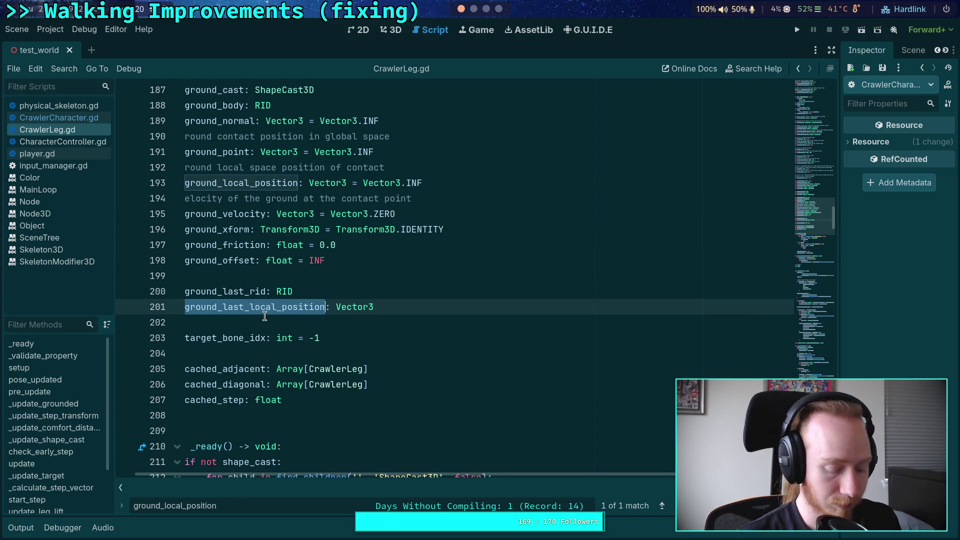
pyautogui.hotkey('ctrl', 'f')
pyautogui.press('Return')
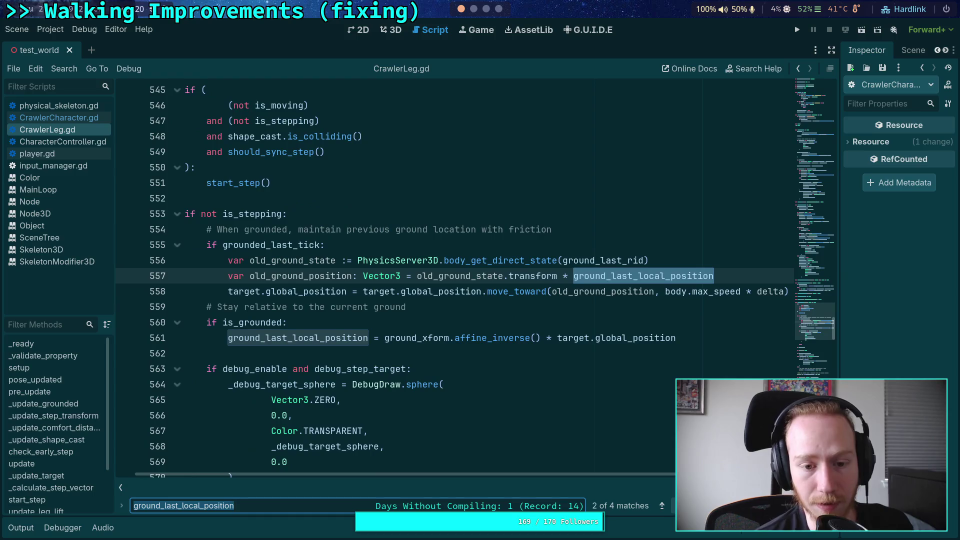
# Cycle through the ground_last_local_position uses on lines 557, 561 and 644 and back to its declaration
pyautogui.press('Return')
pyautogui.press('Return')
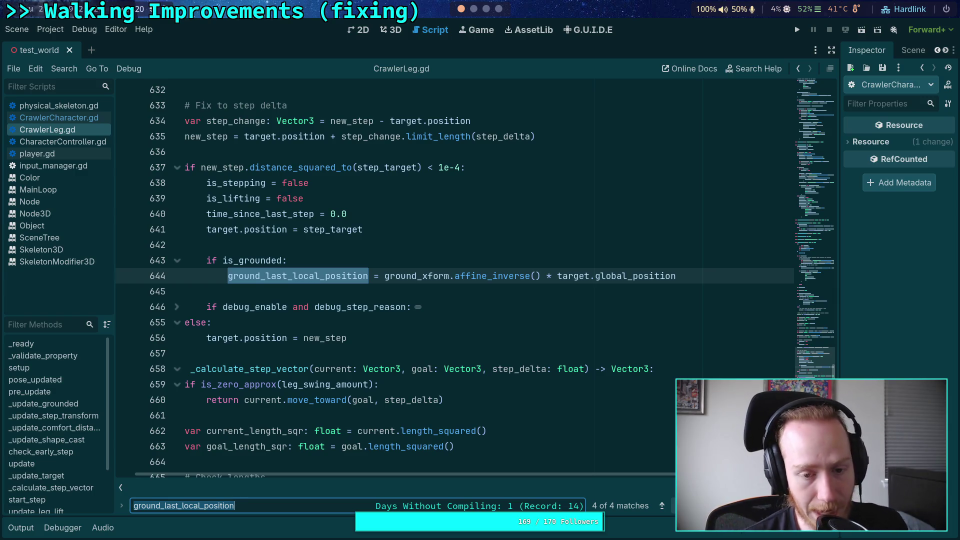
pyautogui.scroll(1, 642, 353)
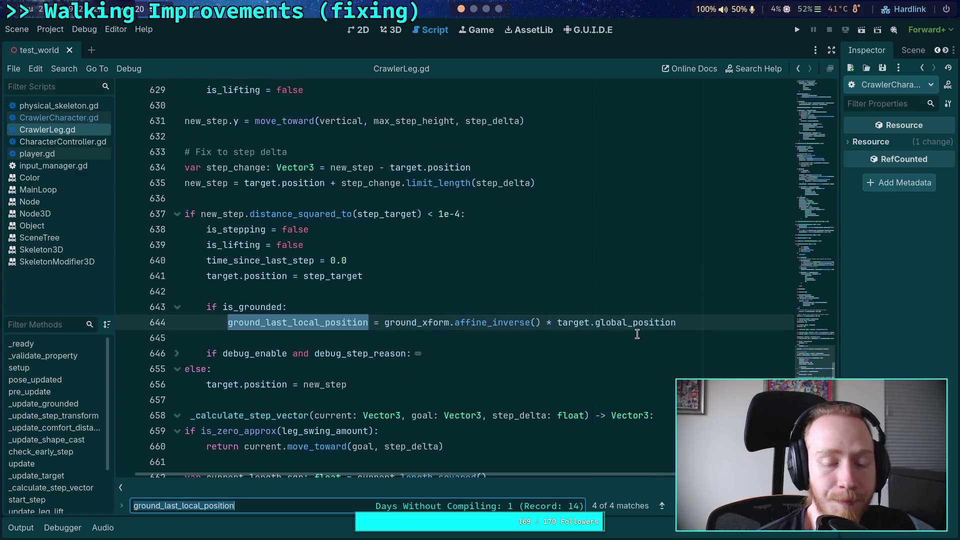
pyautogui.press('End')
pyautogui.press('Return')
pyautogui.press('Return')
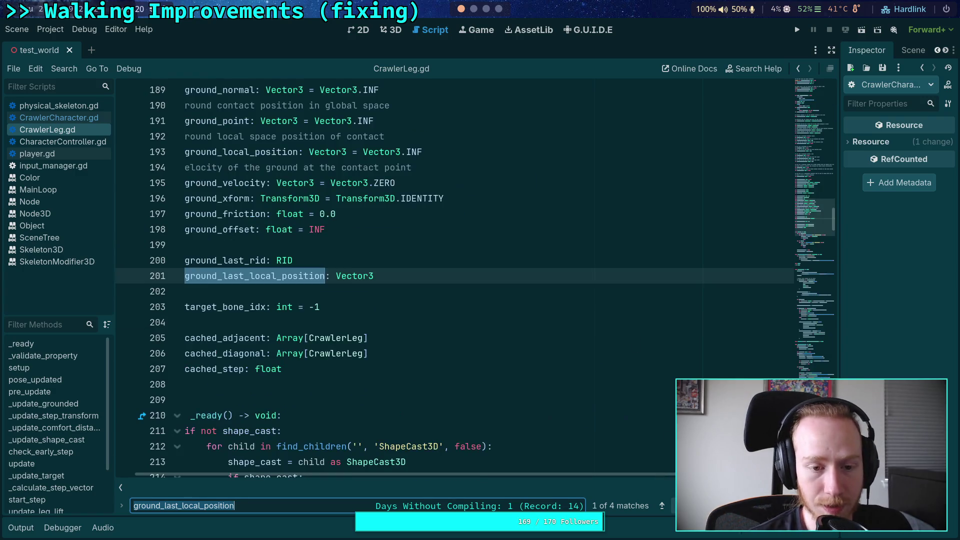
pyautogui.press('Return')
pyautogui.press('Return')
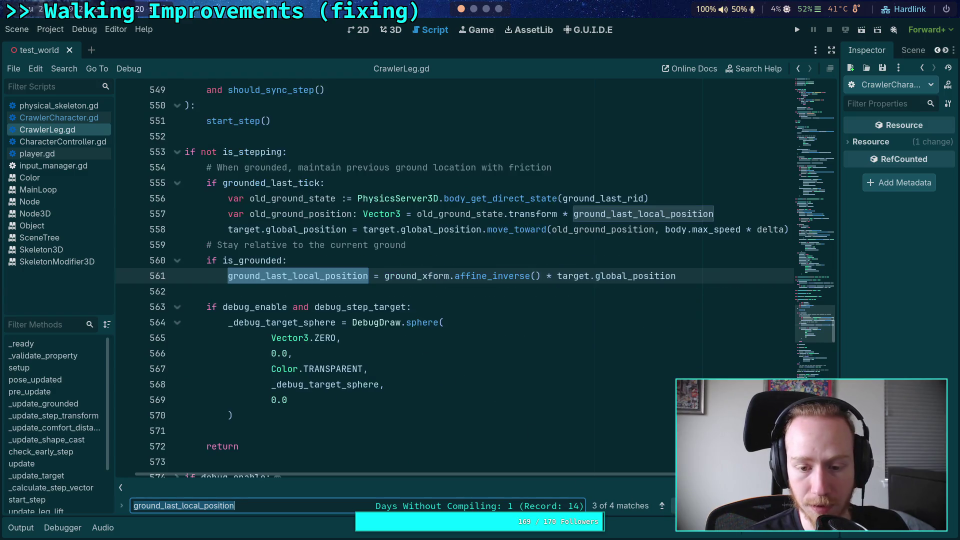
pyautogui.press('Return')
pyautogui.scroll(-15, 347, 391)
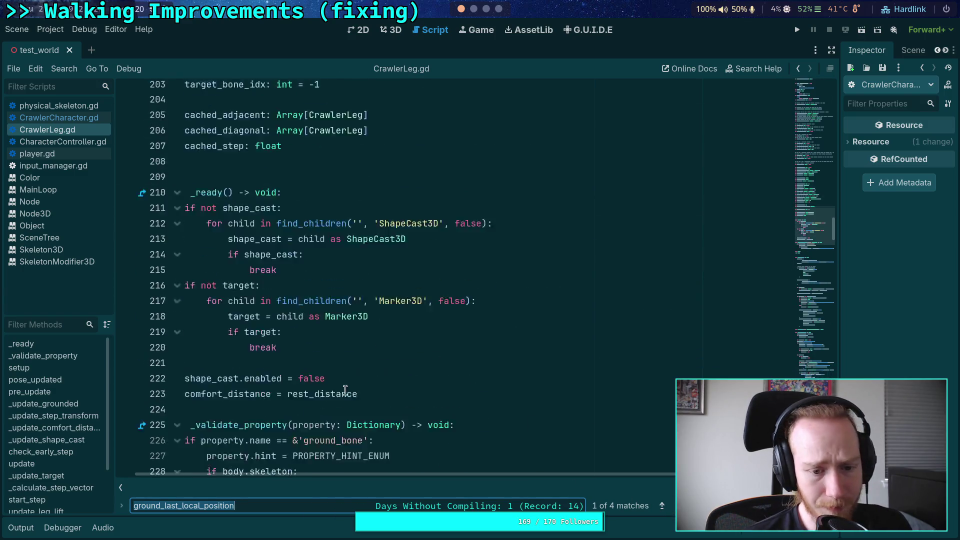
pyautogui.scroll(-4, 346, 391)
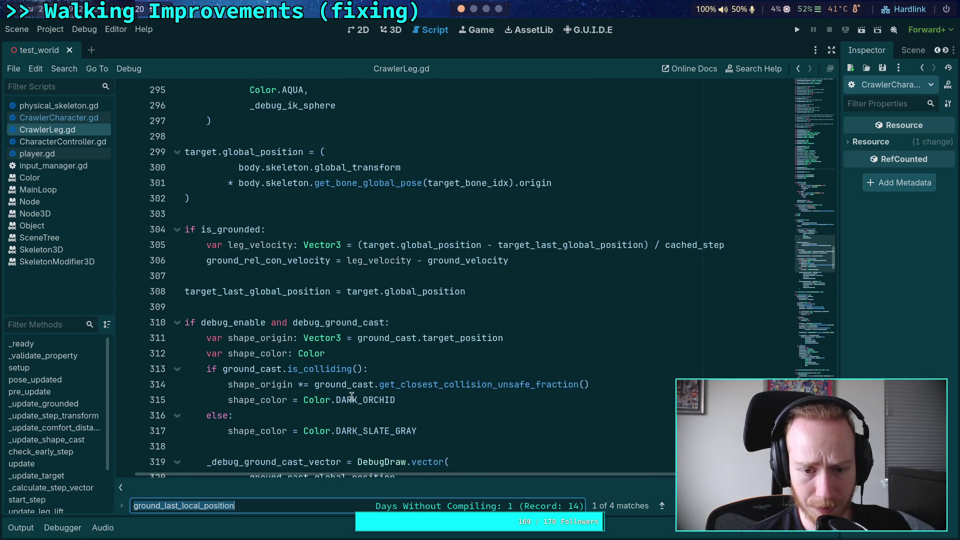
# Review ground_velocity on line 306 under if is_grounded, leaving the code unchanged, then return to line 557
pyautogui.doubleClick(490, 260)
pyautogui.scroll(1, 545, 356)
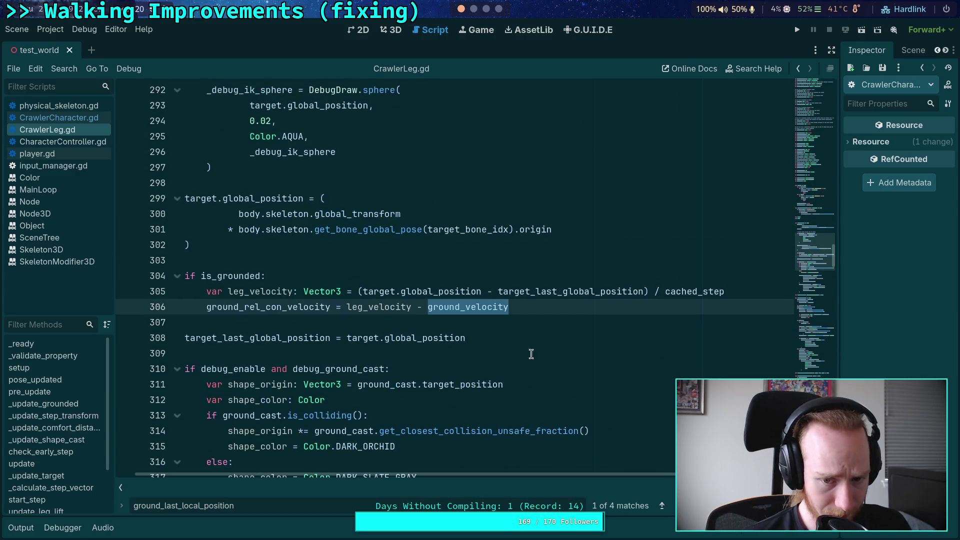
pyautogui.click(430, 276)
pyautogui.hscroll(-1, 508, 470)
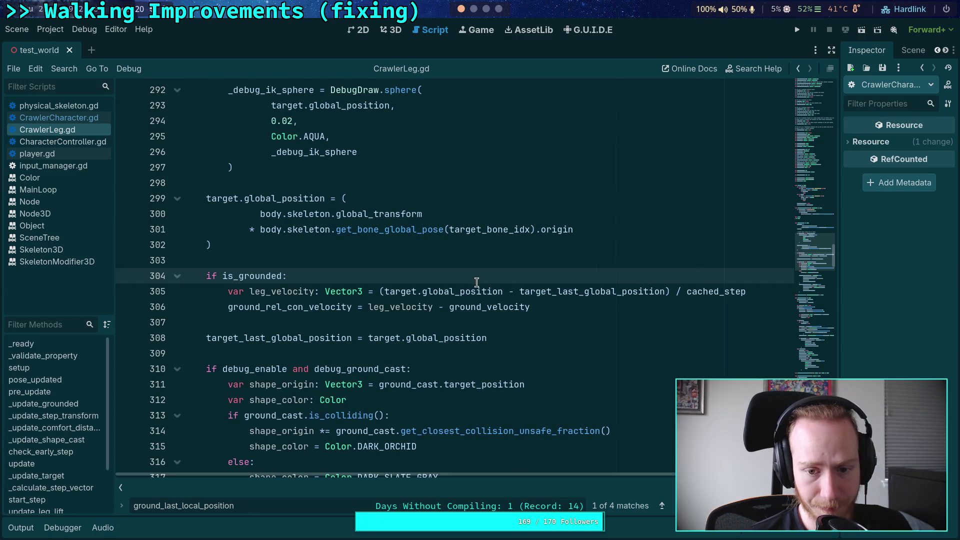
pyautogui.press('Return')
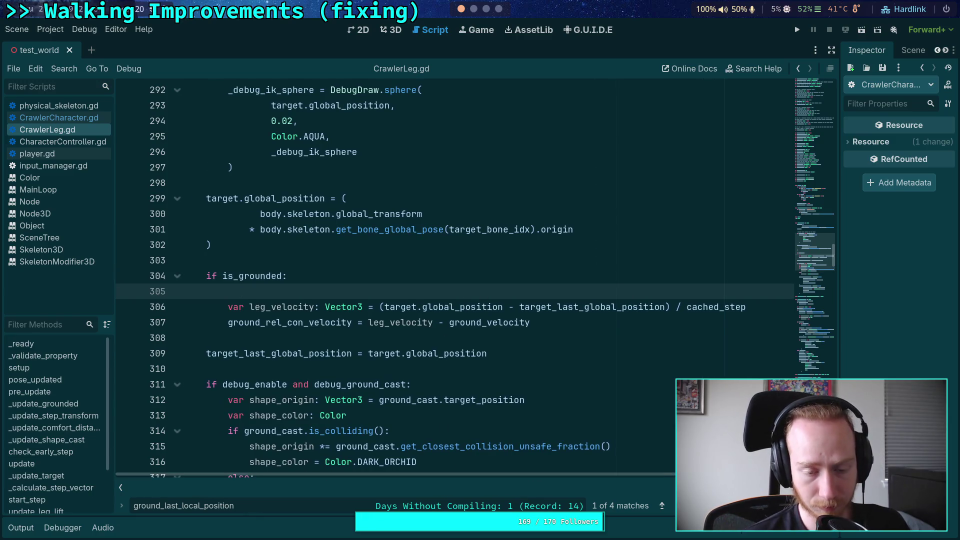
pyautogui.scroll(1, 482, 276)
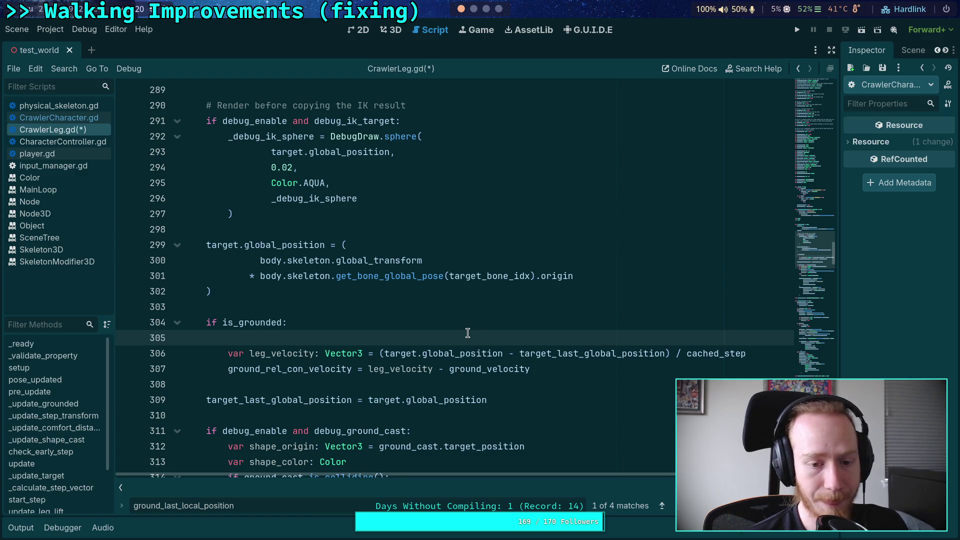
pyautogui.press('BackSpace')
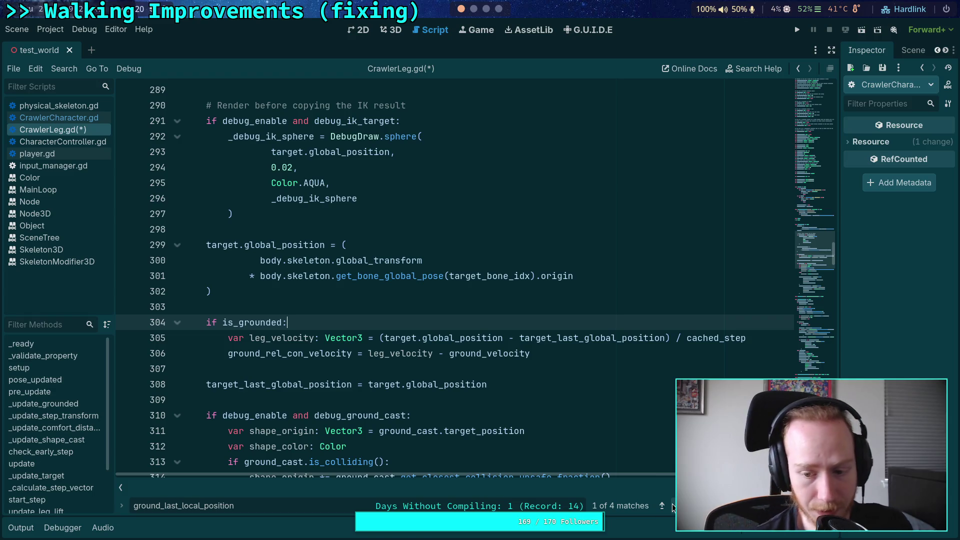
pyautogui.click(672, 506)
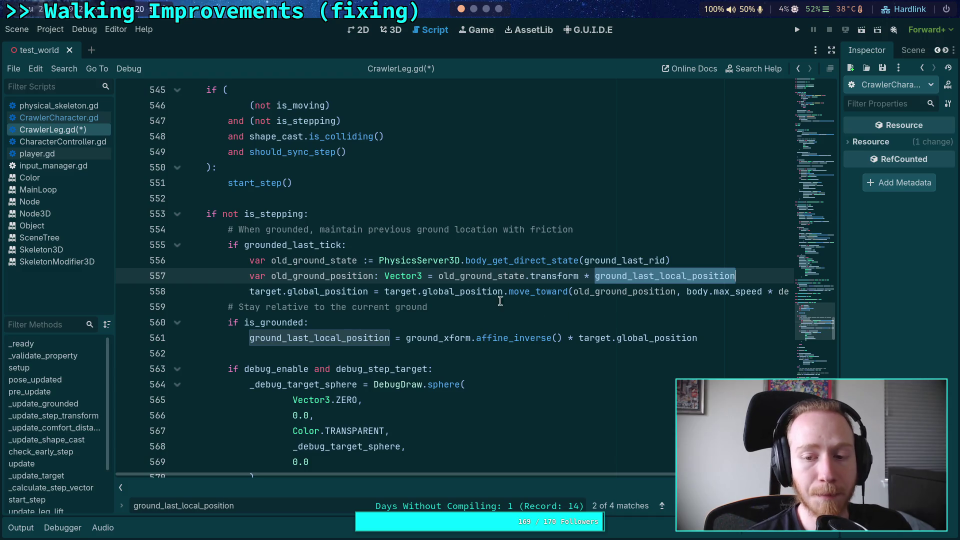
pyautogui.moveTo(623, 295)
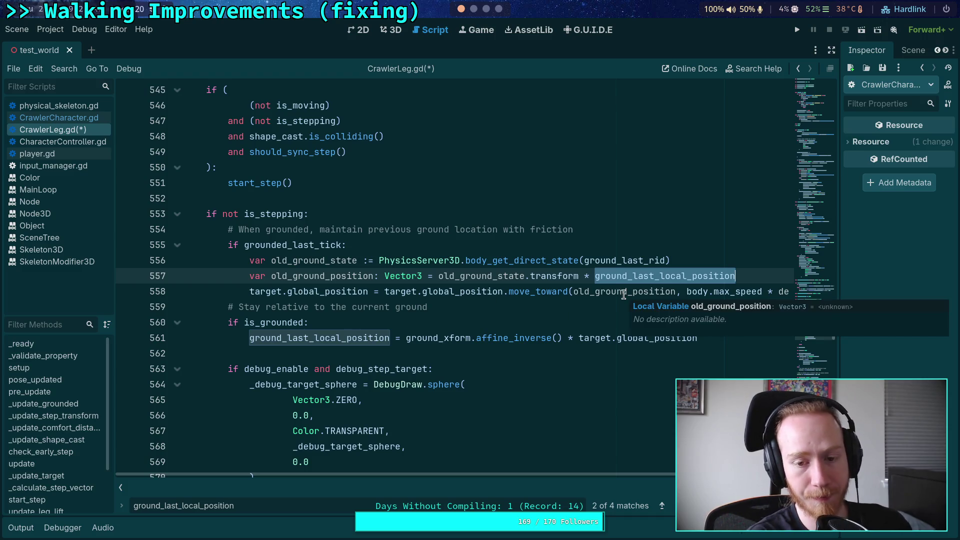
pyautogui.moveTo(285, 505); pyautogui.dragTo(161, 505)
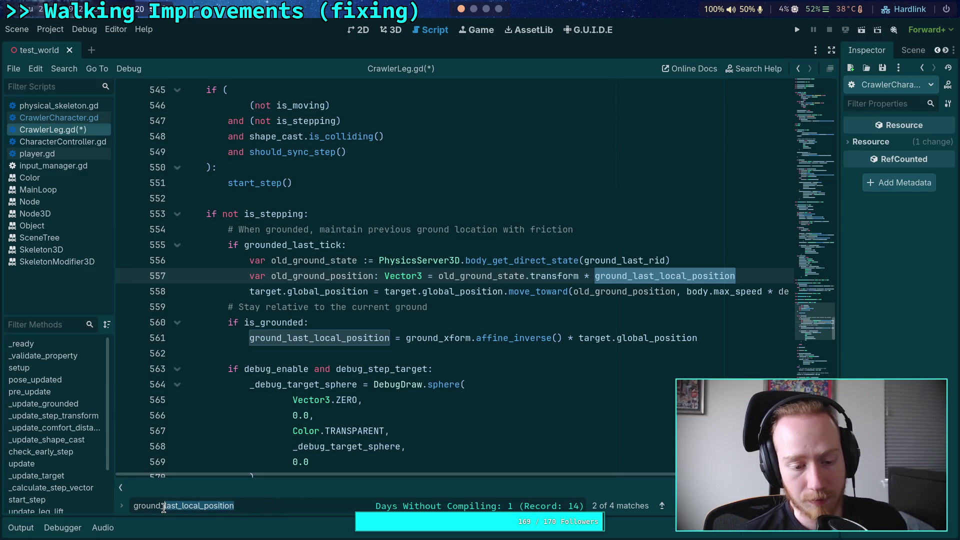
# Search for velocity and delete the three-line ground_velocity assignment at lines 403–405
pyautogui.write('velocity')
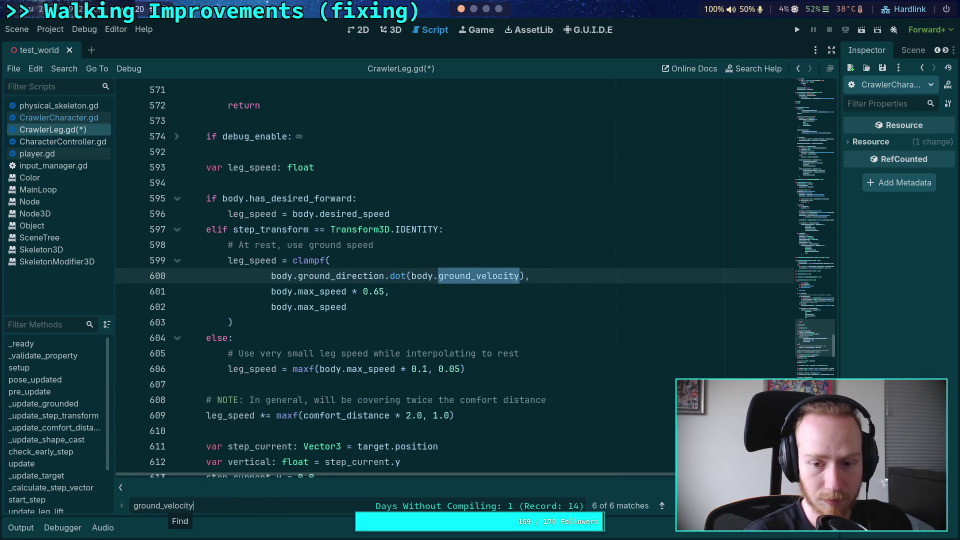
pyautogui.press('Return')
pyautogui.press('Return')
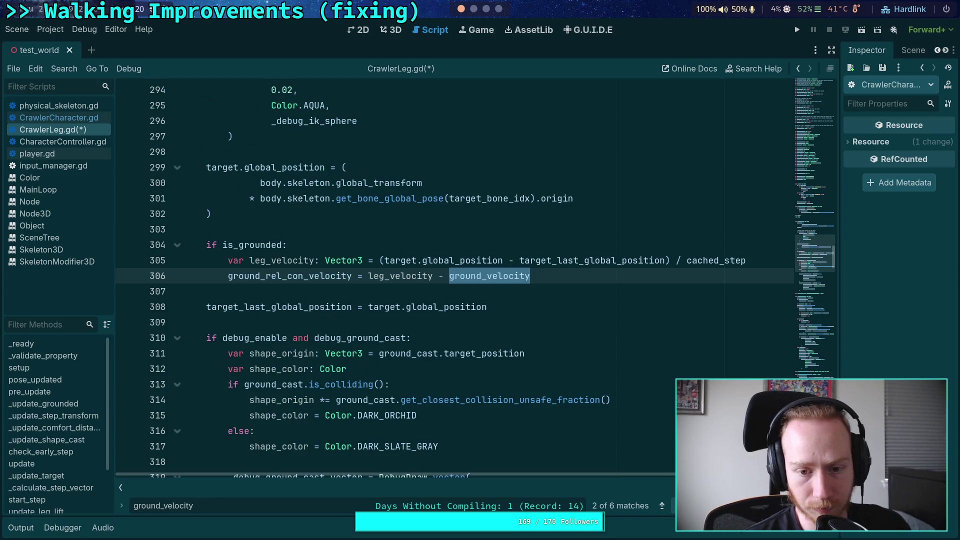
pyautogui.press('Return')
pyautogui.scroll(1, 406, 340)
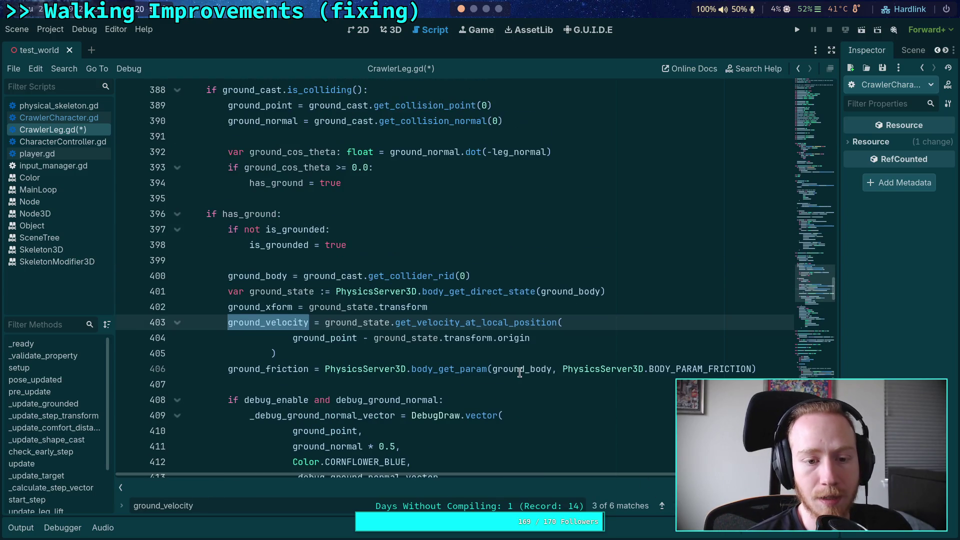
pyautogui.press('Up')
pyautogui.moveTo(348, 349); pyautogui.dragTo(182, 320)
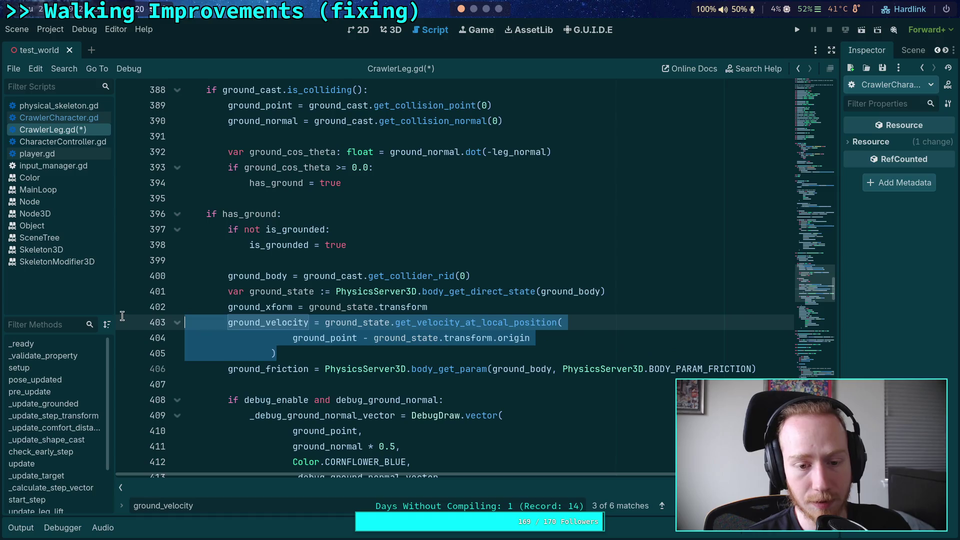
pyautogui.press('BackSpace')
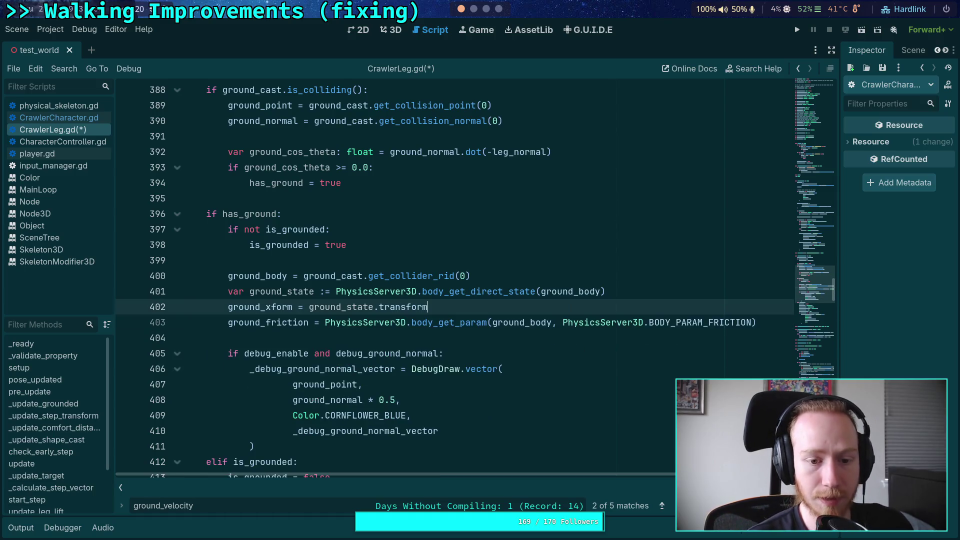
# Add a blank line after ground_last_rid = ground_body on line 384
pyautogui.scroll(3, 465, 407)
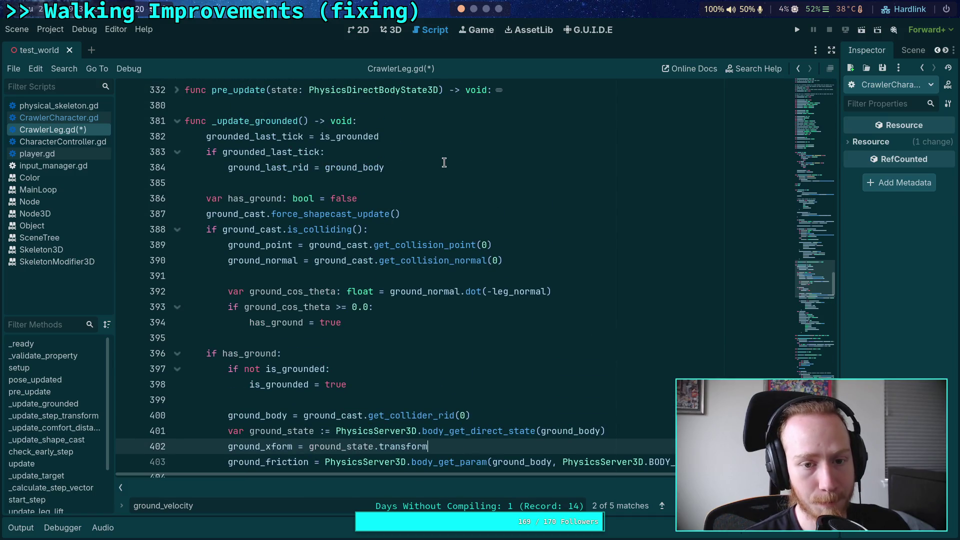
pyautogui.click(444, 165)
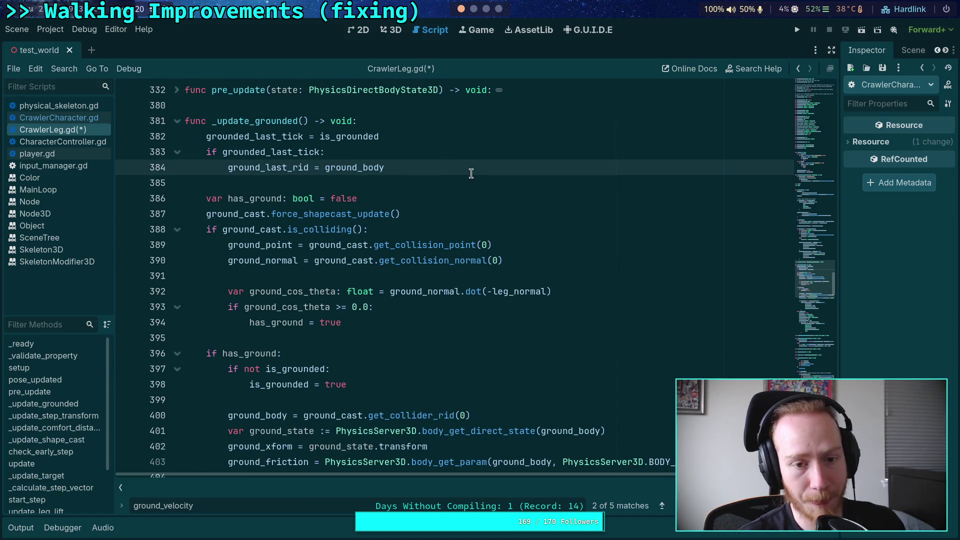
pyautogui.press('Return')
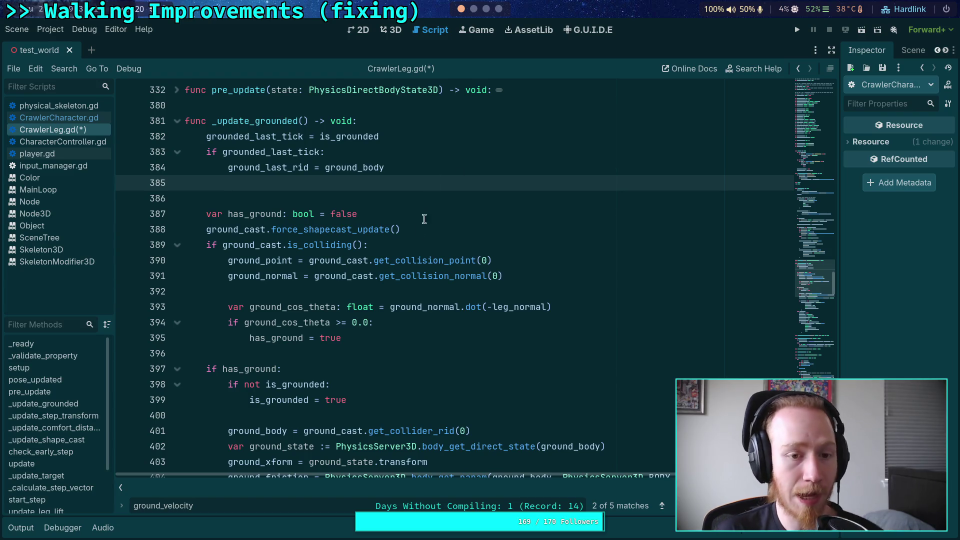
pyautogui.scroll(-2, 425, 216)
pyautogui.click(465, 353)
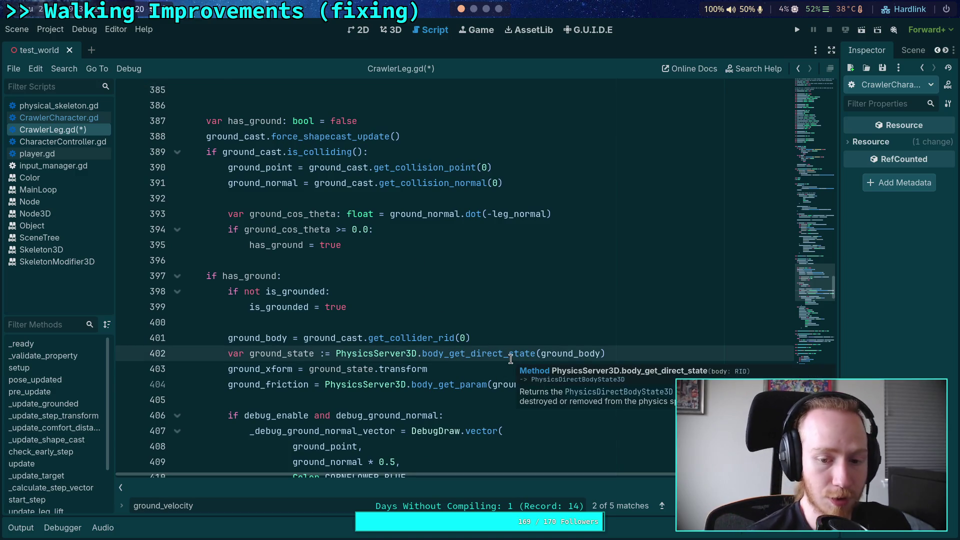
# Add 'ground_local_position = ground_xform.affine_inverse() * ground_point' below the ground_xform line
pyautogui.click(494, 368)
pyautogui.press('Return')
pyautogui.write('ground_loc')
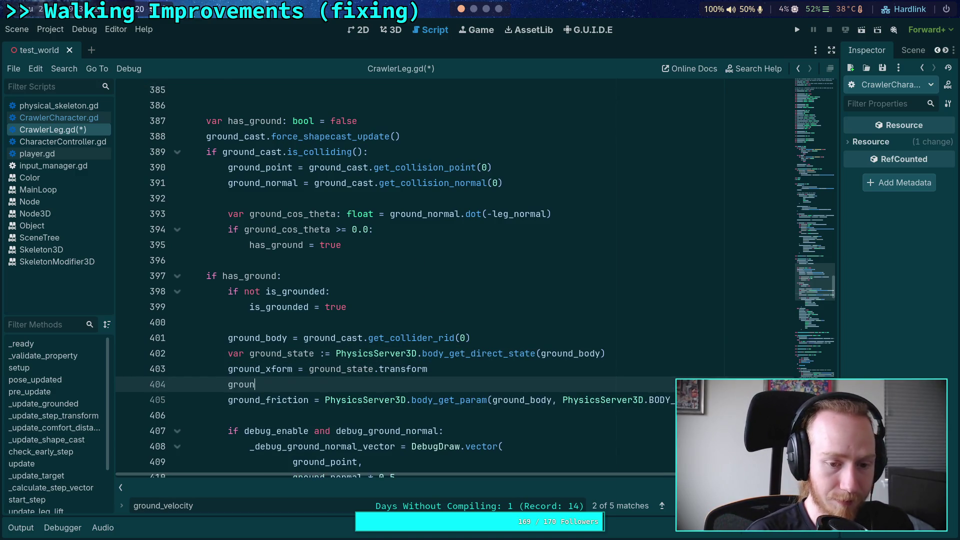
pyautogui.press('Return')
pyautogui.write('= ')
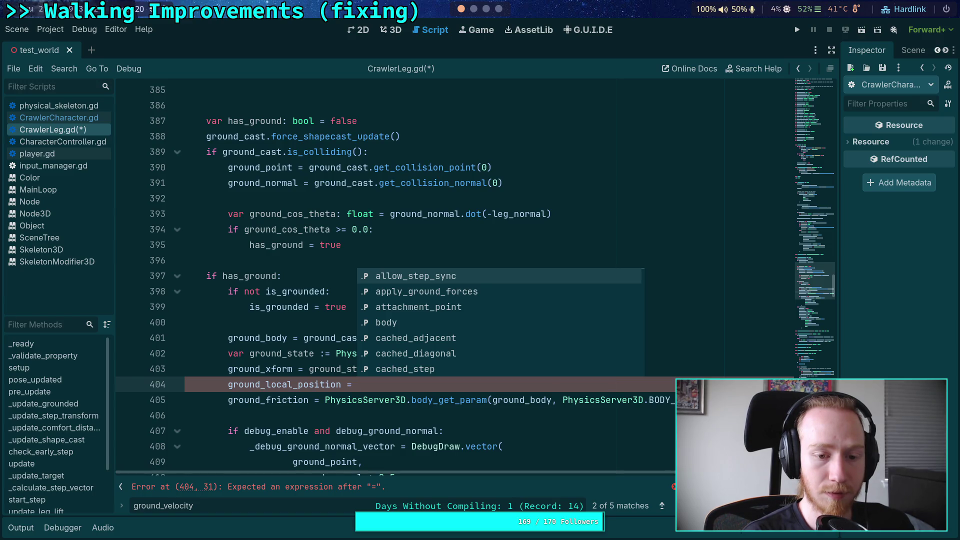
pyautogui.write('ground')
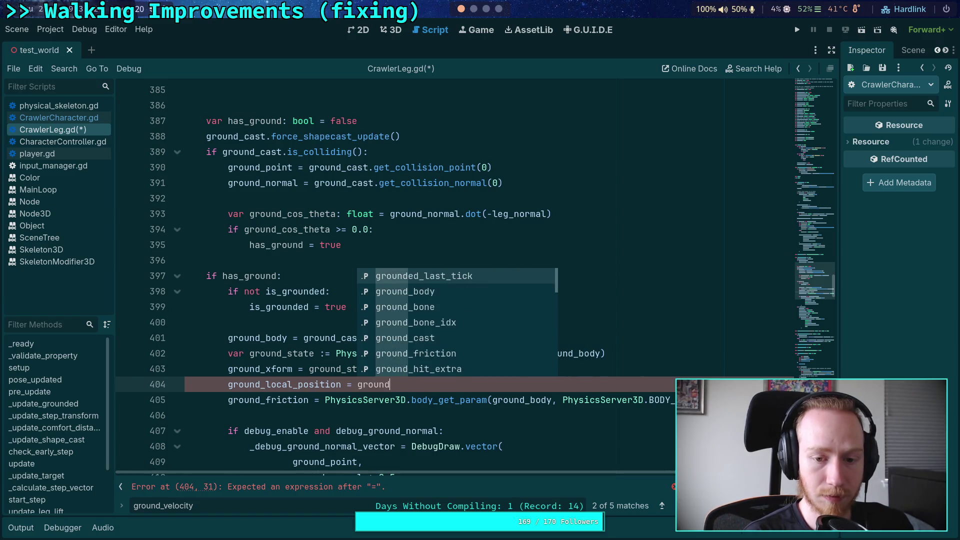
pyautogui.write('_poin')
pyautogui.press('Return')
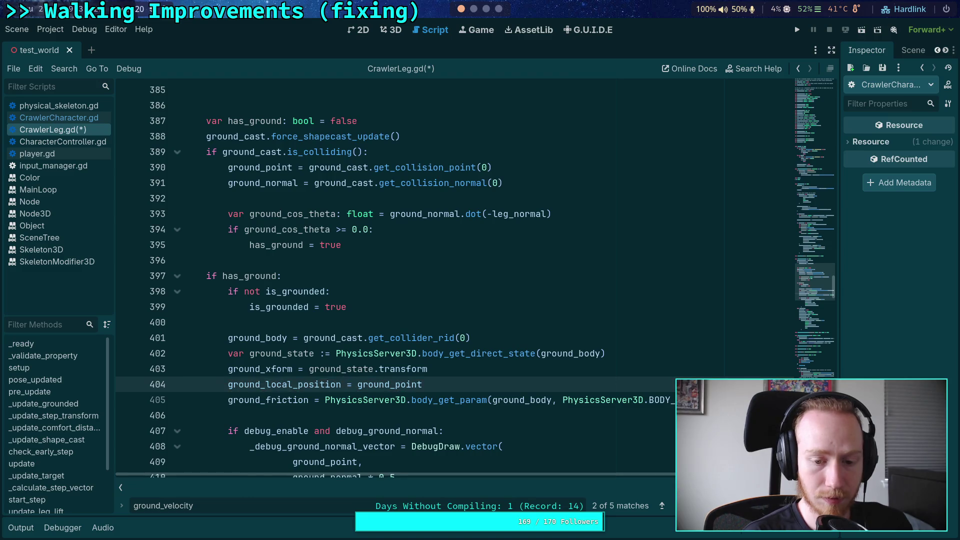
pyautogui.write('froun')
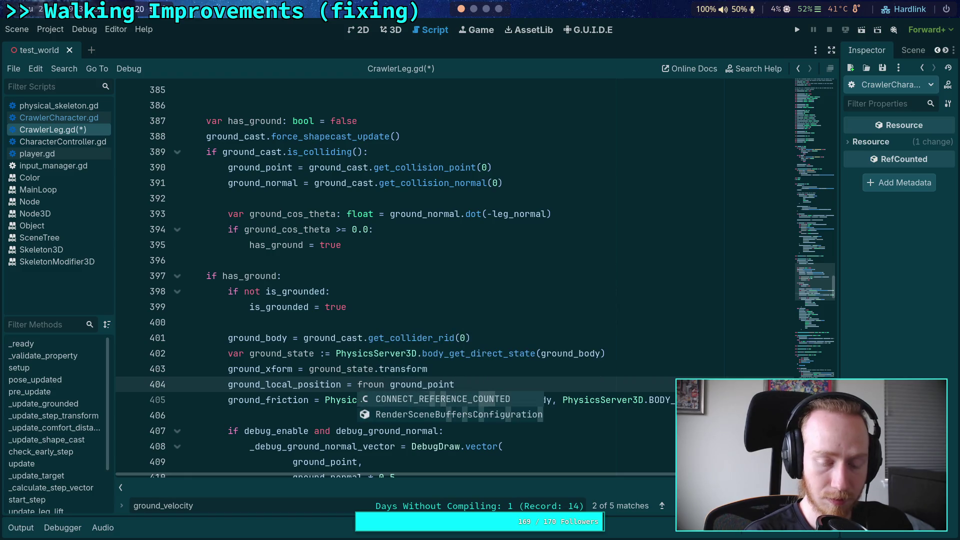
pyautogui.press('BackSpace')
pyautogui.press('BackSpace')
pyautogui.press('BackSpace')
pyautogui.write('grou')
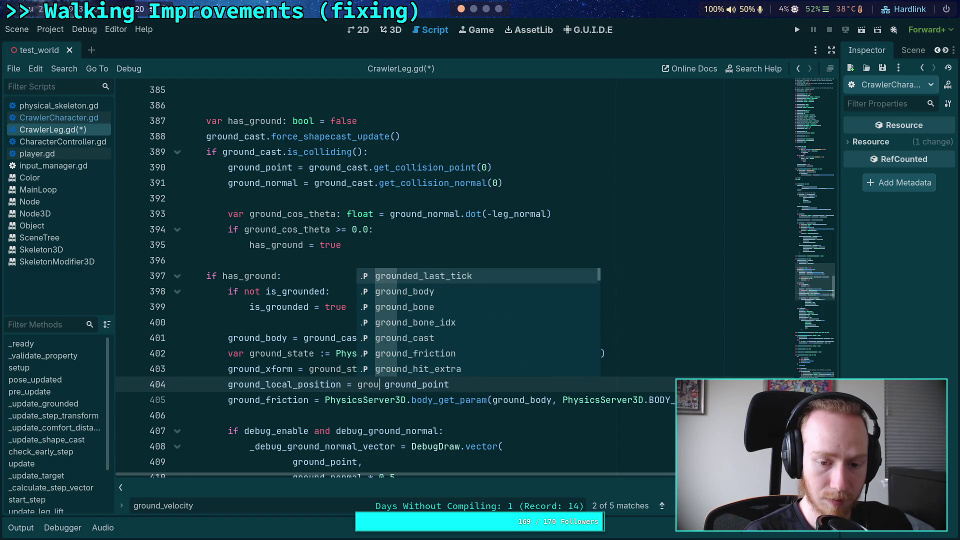
pyautogui.write('nd_xform.aff')
pyautogui.press('Return')
pyautogui.write('*')
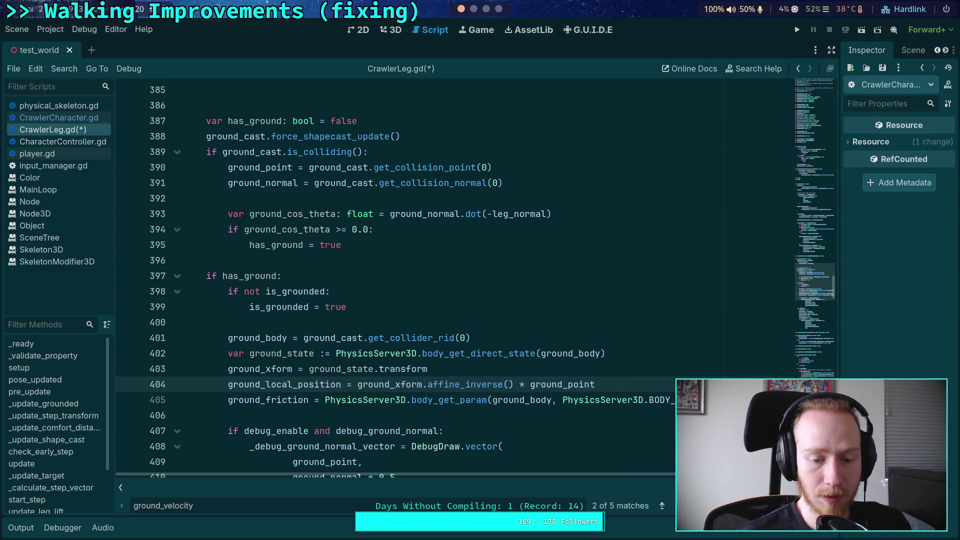
# Remove the extra blank line 385 and start a new line under the grounded_last_tick check
pyautogui.doubleClick(278, 385)
pyautogui.scroll(1, 315, 370)
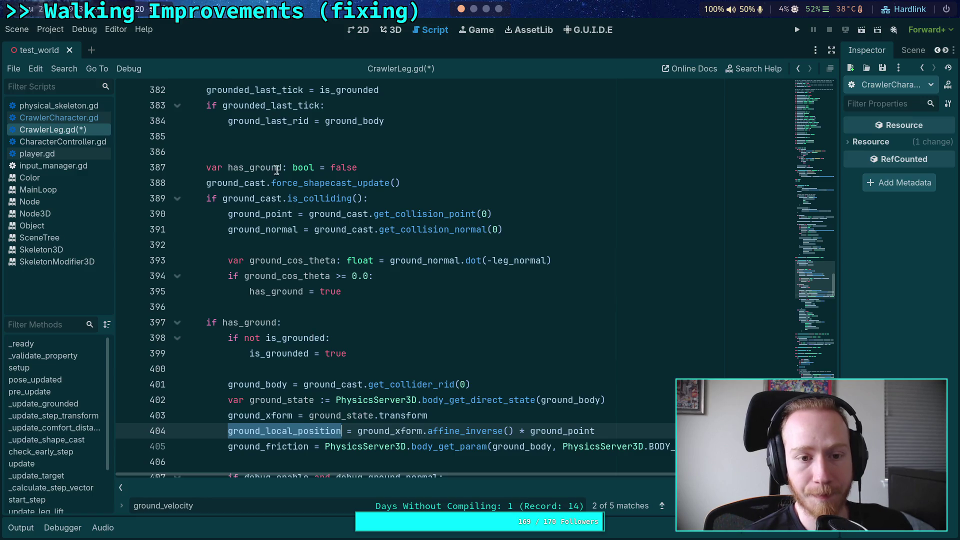
pyautogui.click(363, 137)
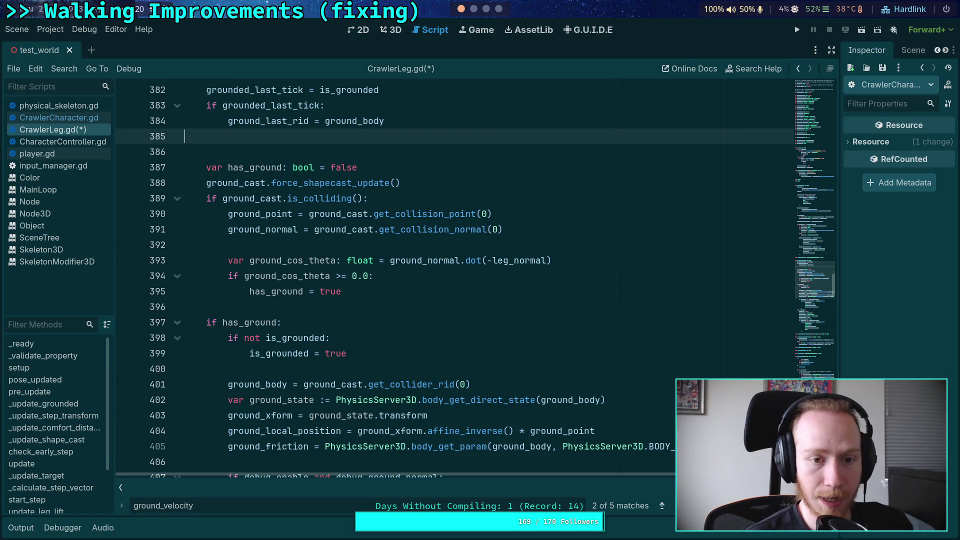
pyautogui.press('BackSpace')
pyautogui.press('BackSpace')
pyautogui.click(325, 104)
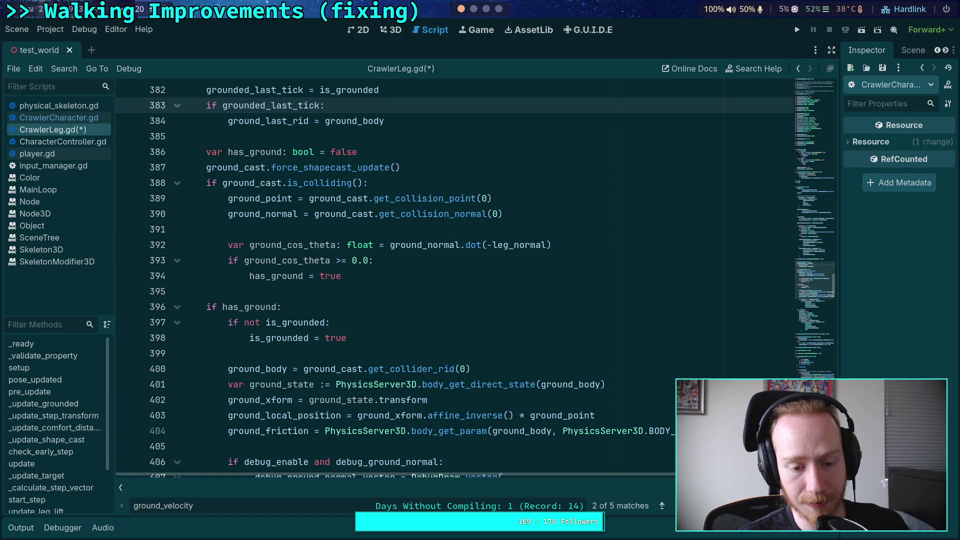
pyautogui.press('Return')
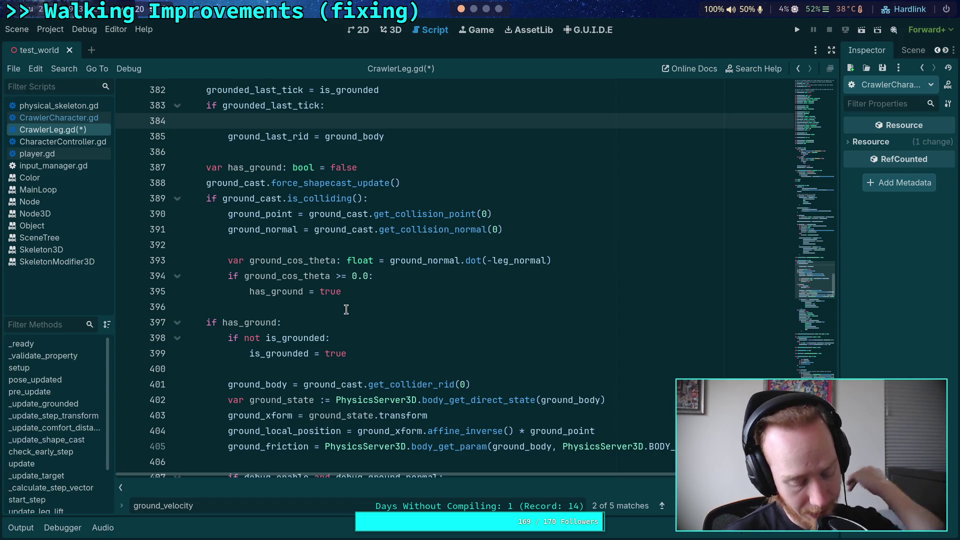
# Write 'ground_velocity = ground_xform - ground_point' inside the grounded_last_tick block
pyautogui.write('ground_v')
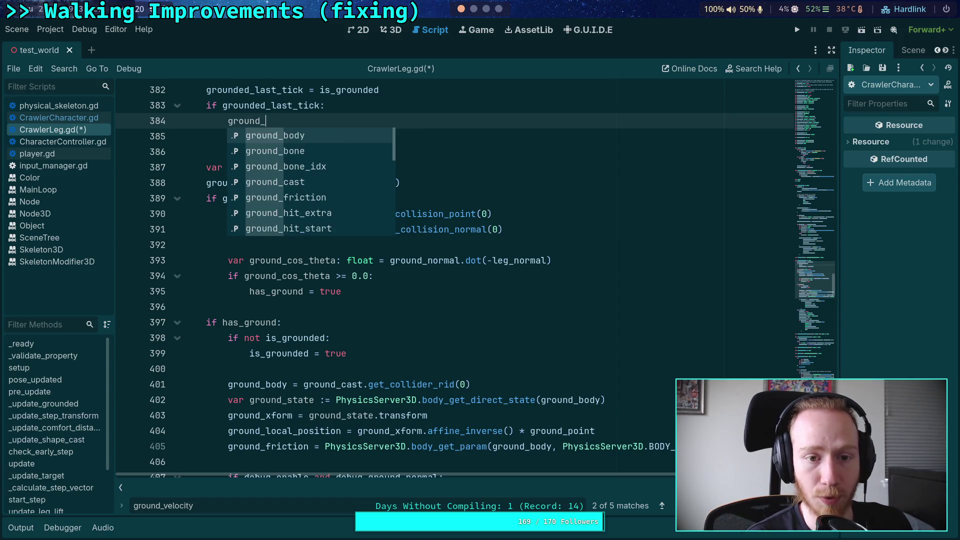
pyautogui.press('Return')
pyautogui.hotkey('ctrl', 'space')
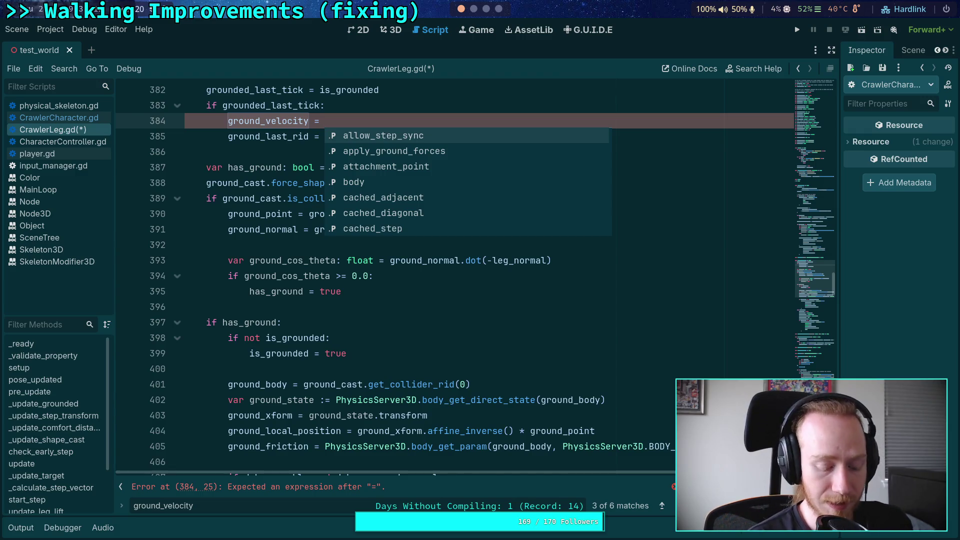
pyautogui.write('- ground_point')
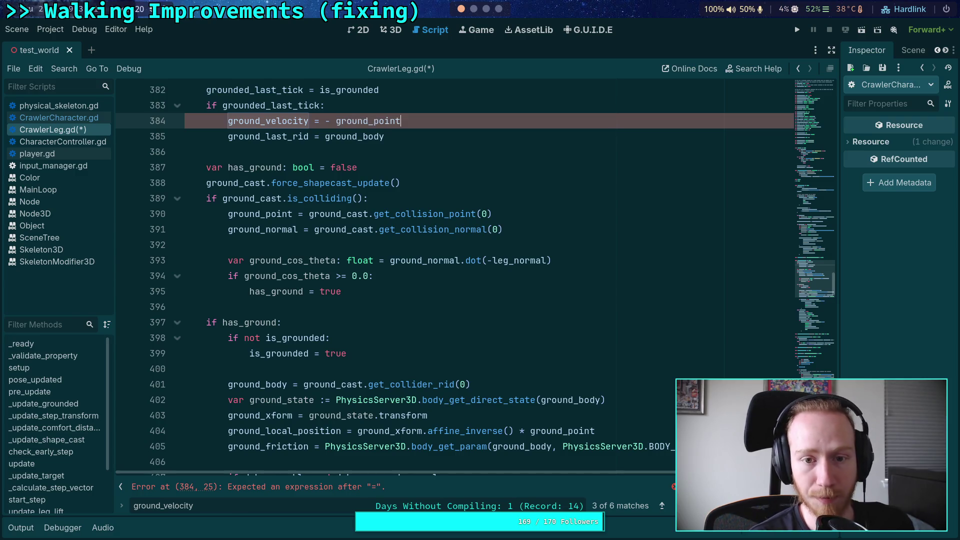
pyautogui.hotkey('ctrl', 'Left')
pyautogui.hotkey('ctrl', 'Left')
pyautogui.hotkey('ctrl', 'space')
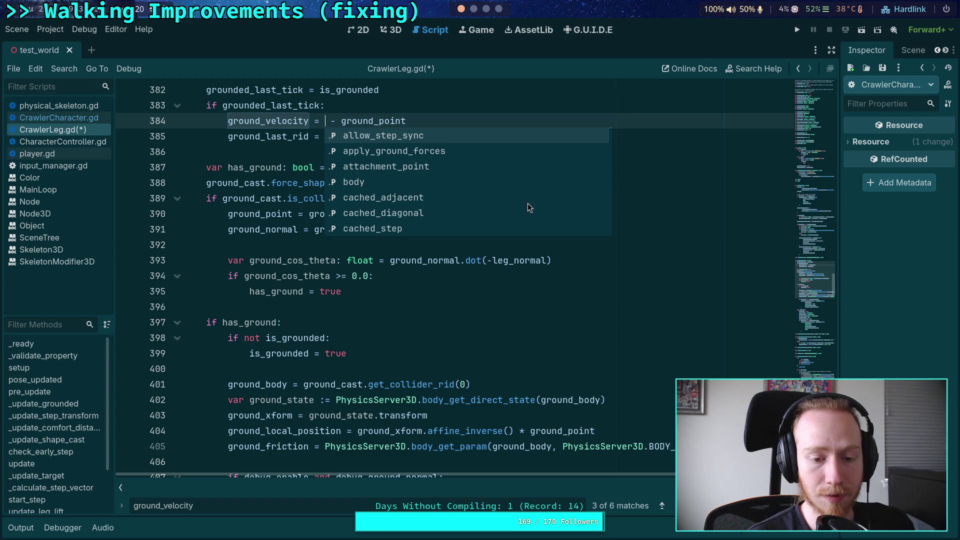
pyautogui.write('ground_xf')
pyautogui.press('Return')
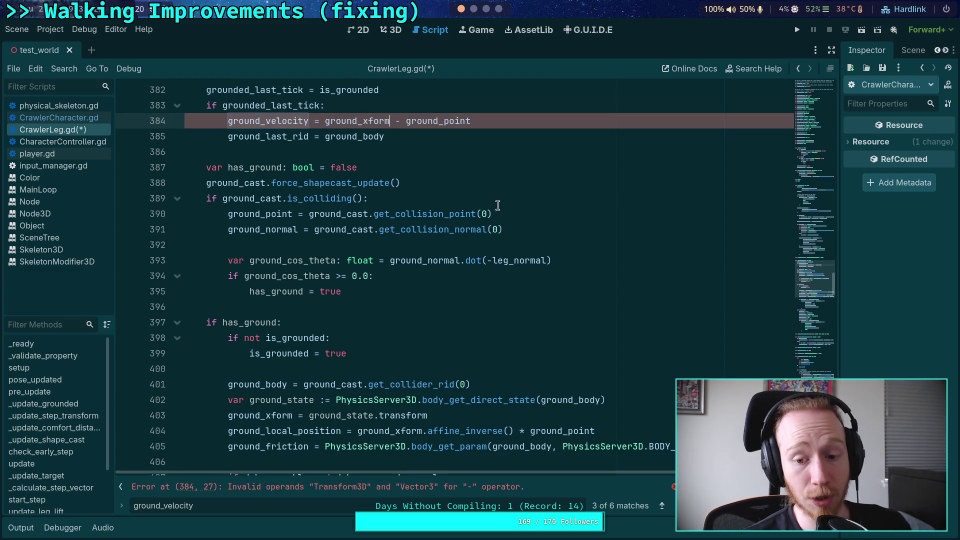
pyautogui.moveTo(390, 121); pyautogui.dragTo(327, 121)
# Begin an old ground-state variable above it, typing 'var old_gcround_state= Physic'
pyautogui.click(402, 108)
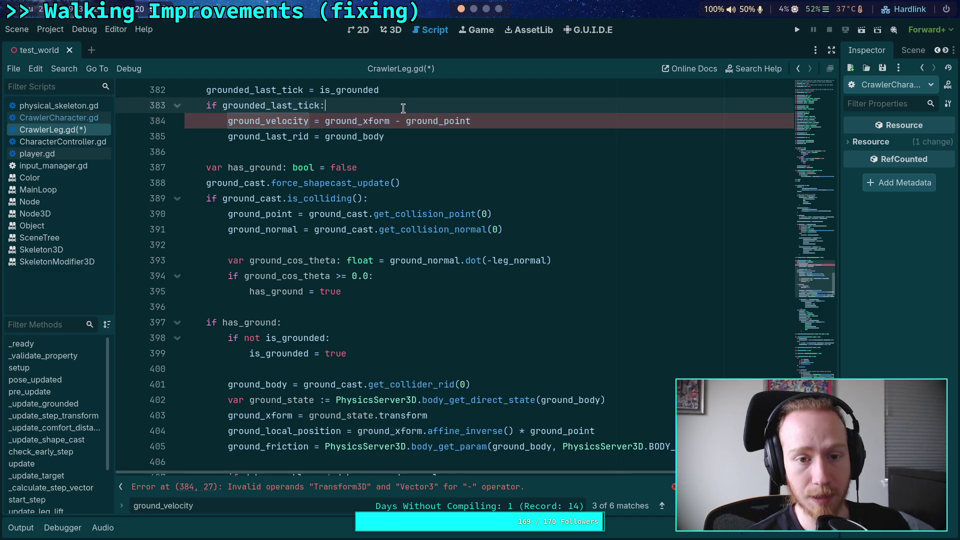
pyautogui.press('Return')
pyautogui.write('var o')
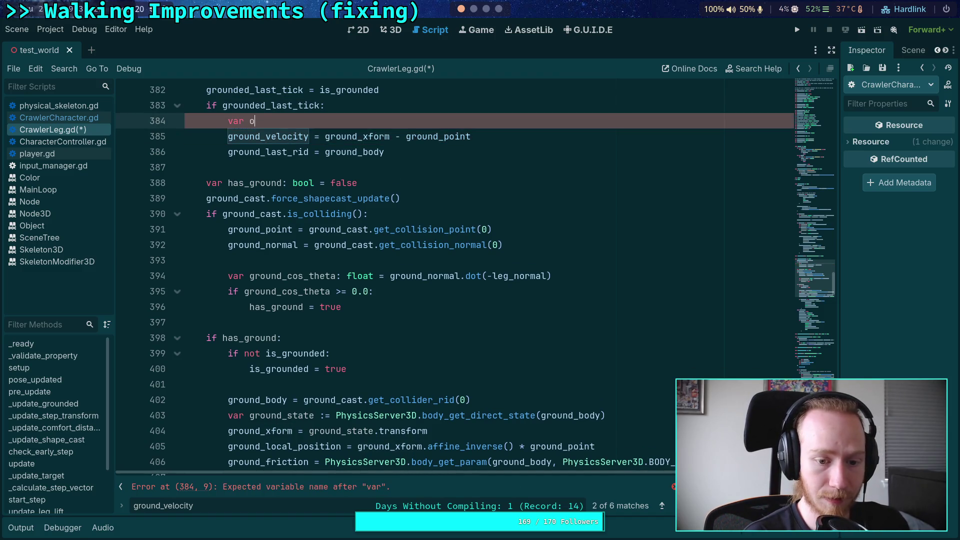
pyautogui.write('ld_gc')
pyautogui.write('round_state :')
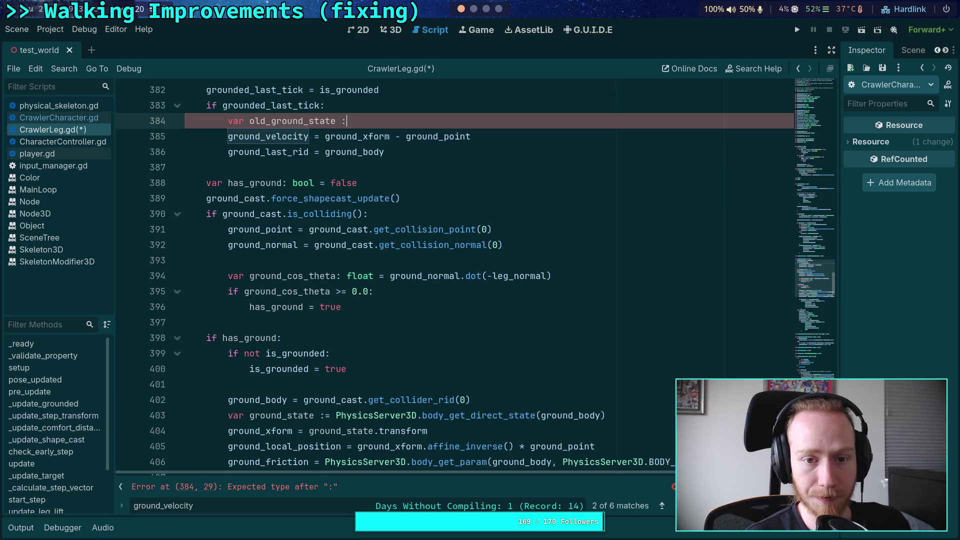
pyautogui.write('= Physic')
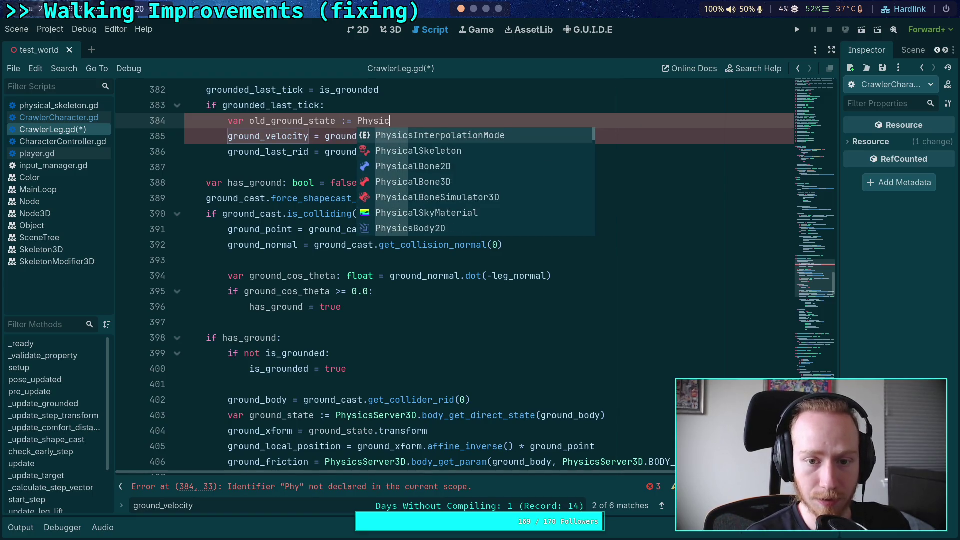
# Declare old_ground_state := PhysicsServer3D.body_get_direct_state(ground_last_rid) and shift that line down
pyautogui.press('Down')
pyautogui.press('Down')
pyautogui.press('Down')
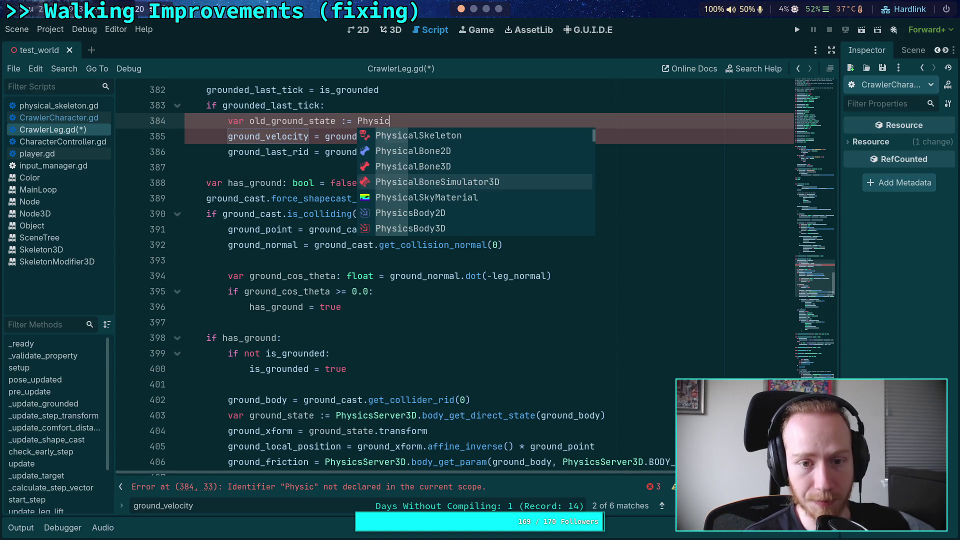
pyautogui.write('sServer')
pyautogui.press('Down')
pyautogui.press('Down')
pyautogui.press('Down')
pyautogui.press('Return')
pyautogui.write('.')
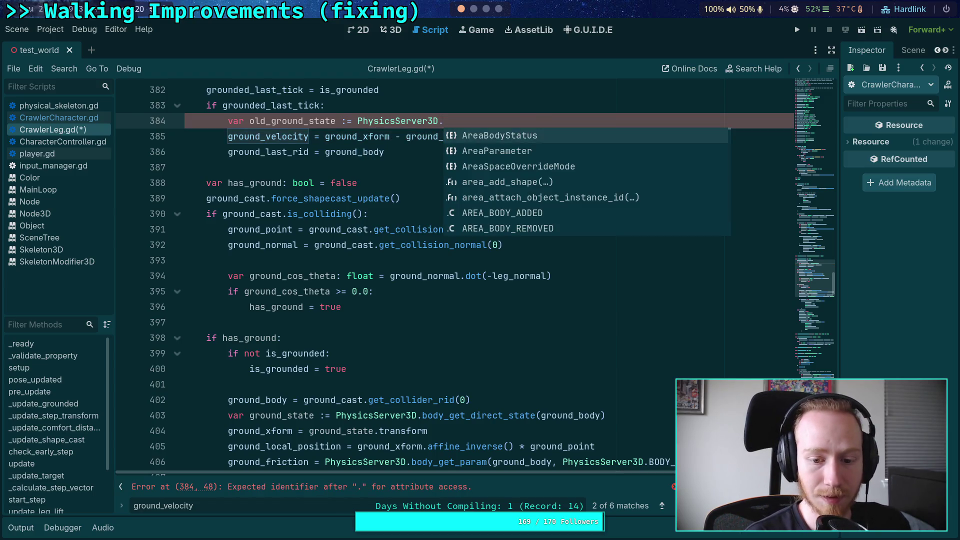
pyautogui.write('body_dir')
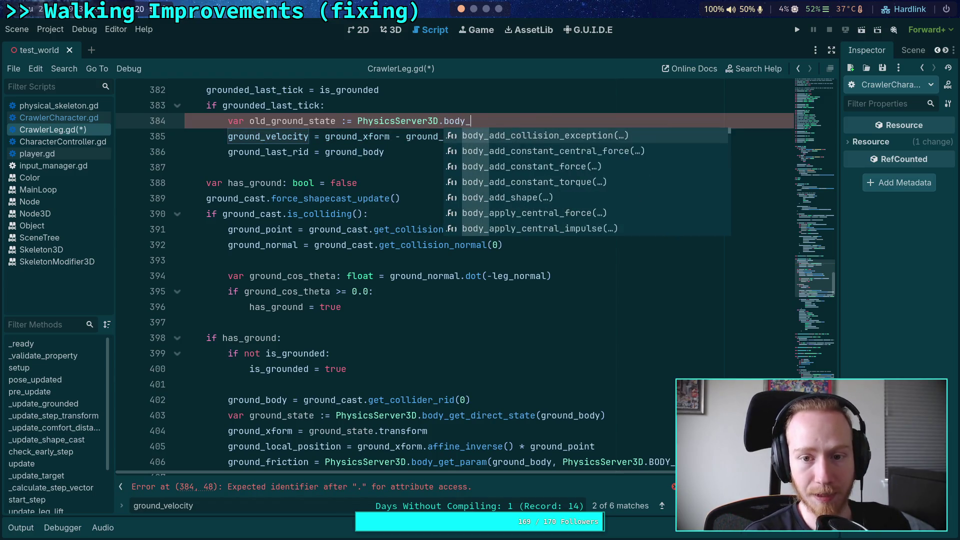
pyautogui.press('Return')
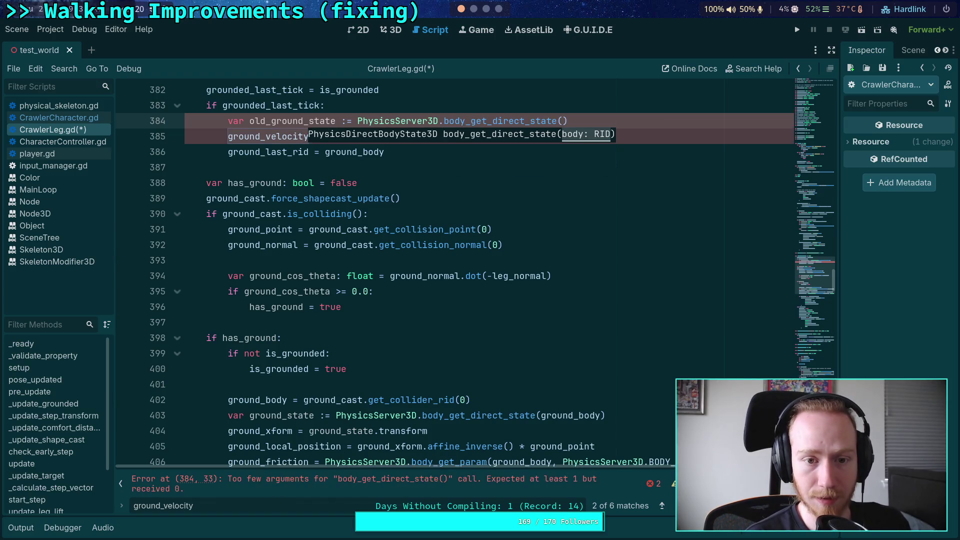
pyautogui.write('ground_last')
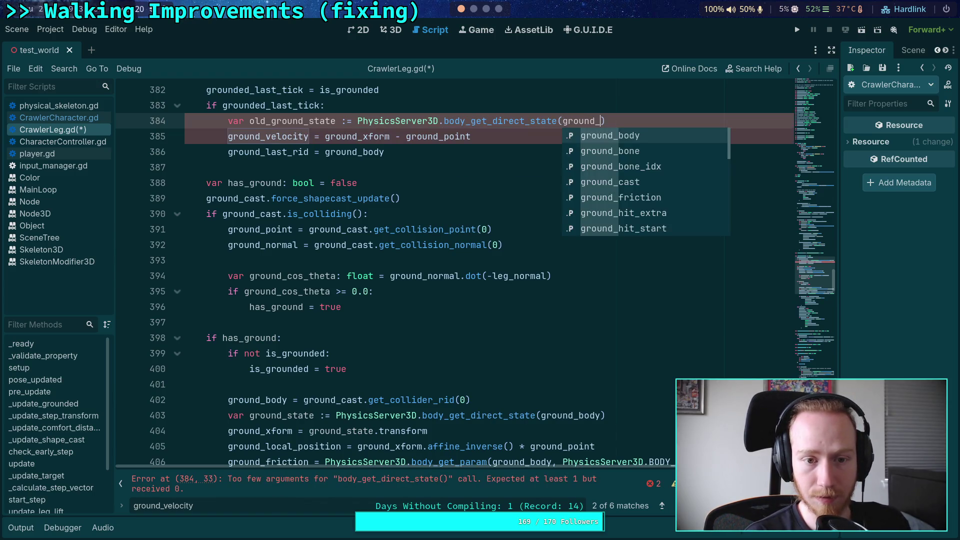
pyautogui.press('Down')
pyautogui.press('Return')
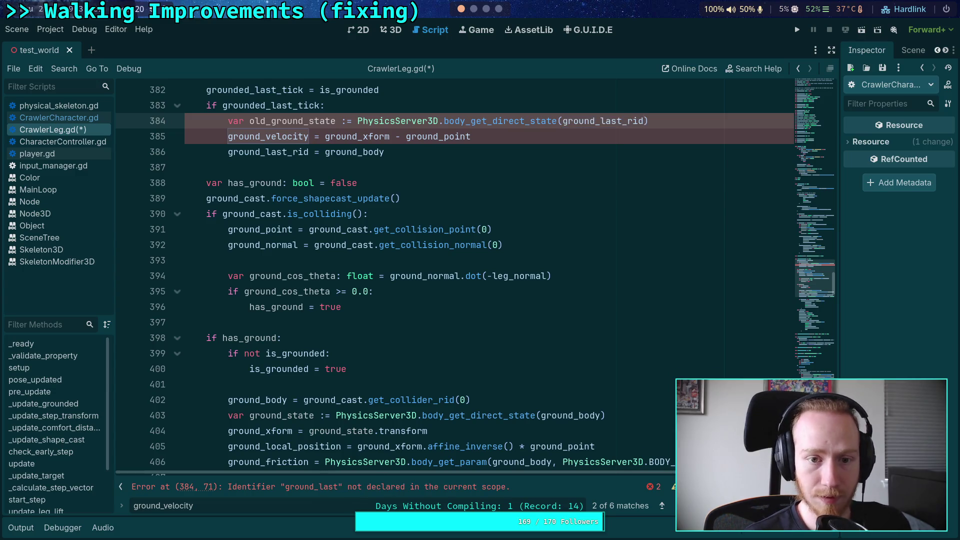
pyautogui.hotkey('alt', 'Down')
pyautogui.hotkey('alt', 'Down')
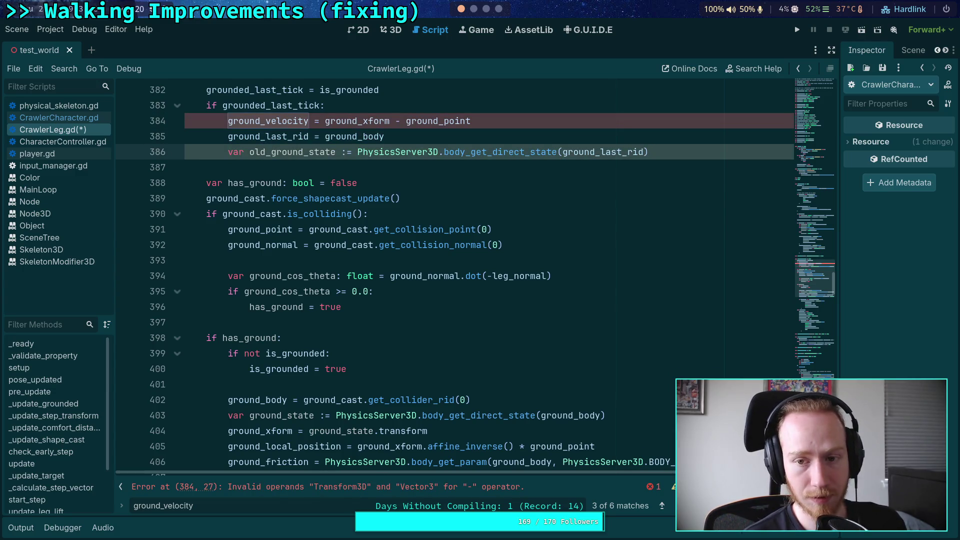
# Move the ground_velocity line below the old_ground_state line
pyautogui.press('Up')
pyautogui.press('Up')
pyautogui.hotkey('alt', 'Down')
pyautogui.hotkey('alt', 'Down')
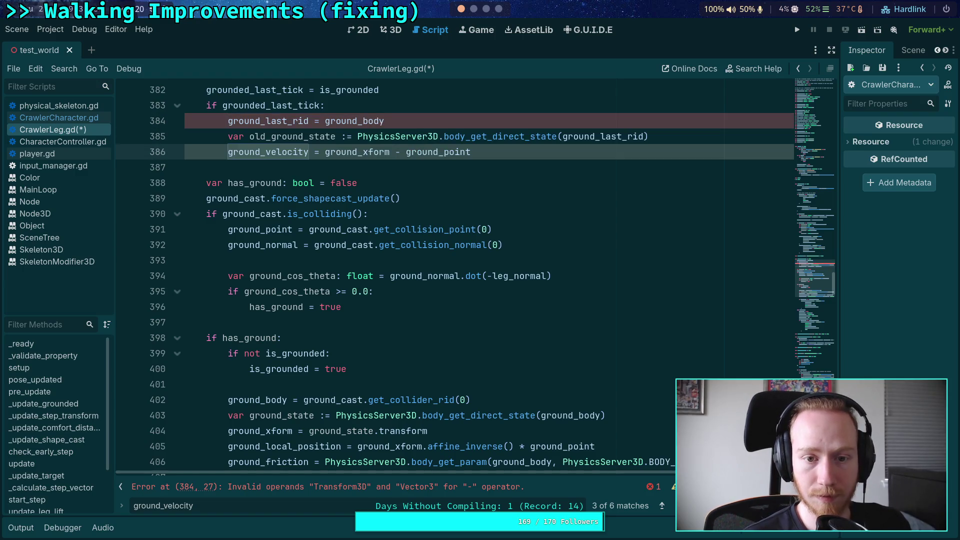
pyautogui.press('Up')
# Add 'var old_ground_xform := old_ground_state.transform' on a new line and select its value
pyautogui.press('Return')
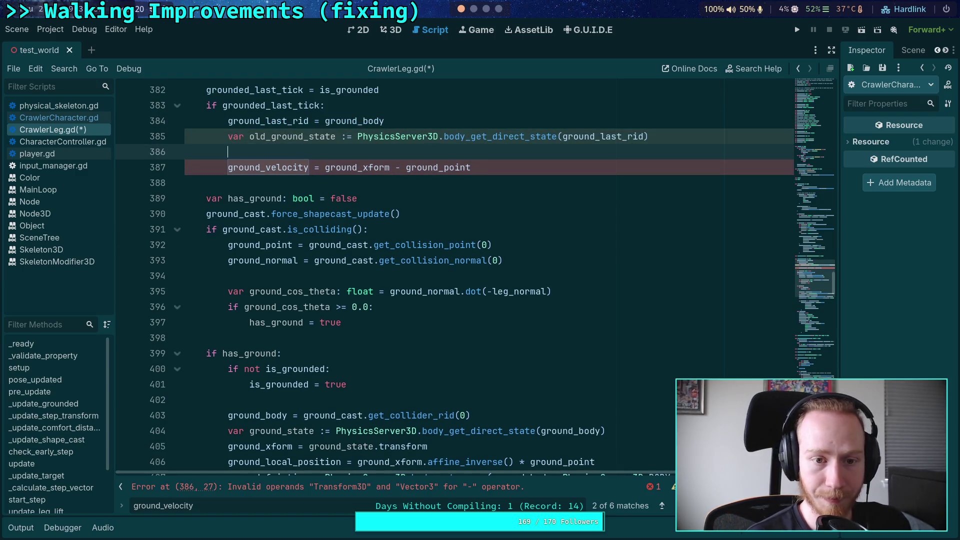
pyautogui.write('var ')
pyautogui.write('oul')
pyautogui.write('ld')
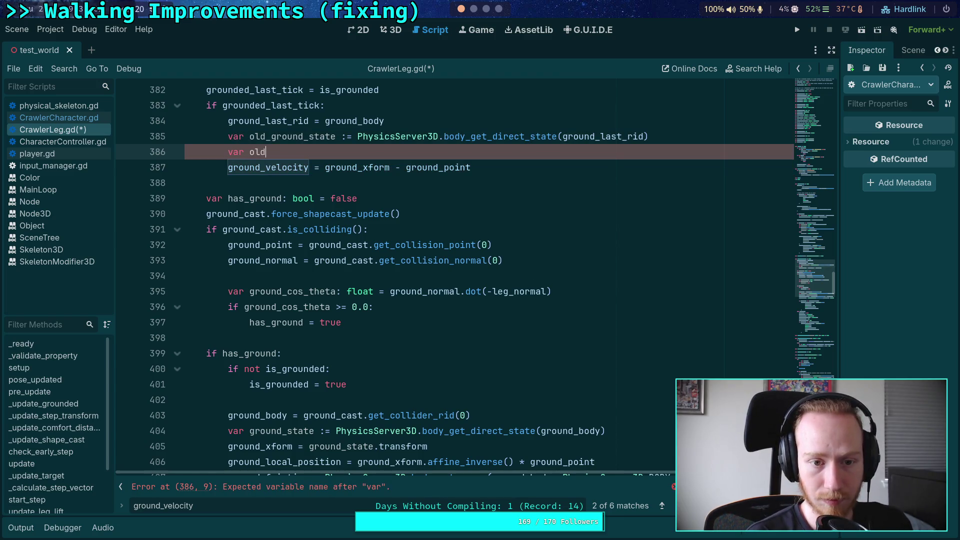
pyautogui.write('_ground_xform')
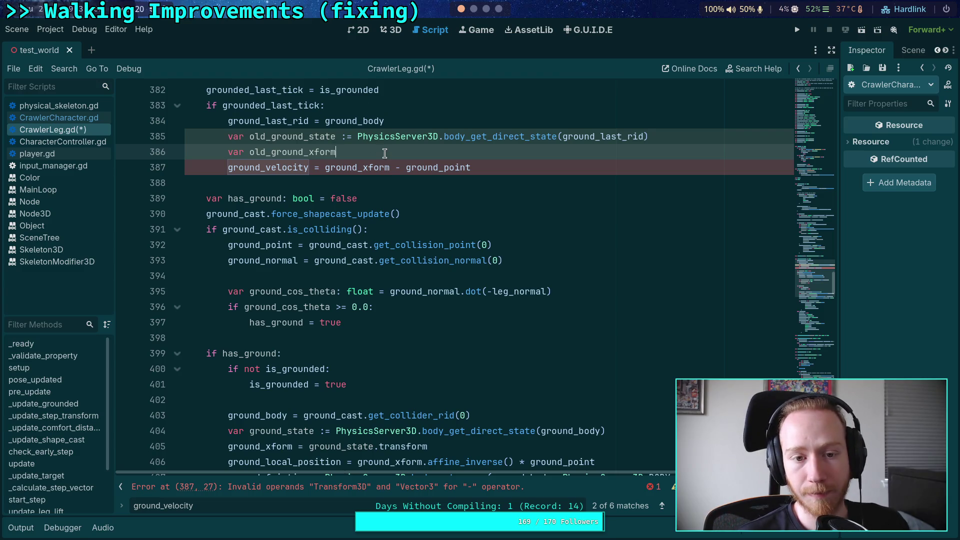
pyautogui.write('= old_g')
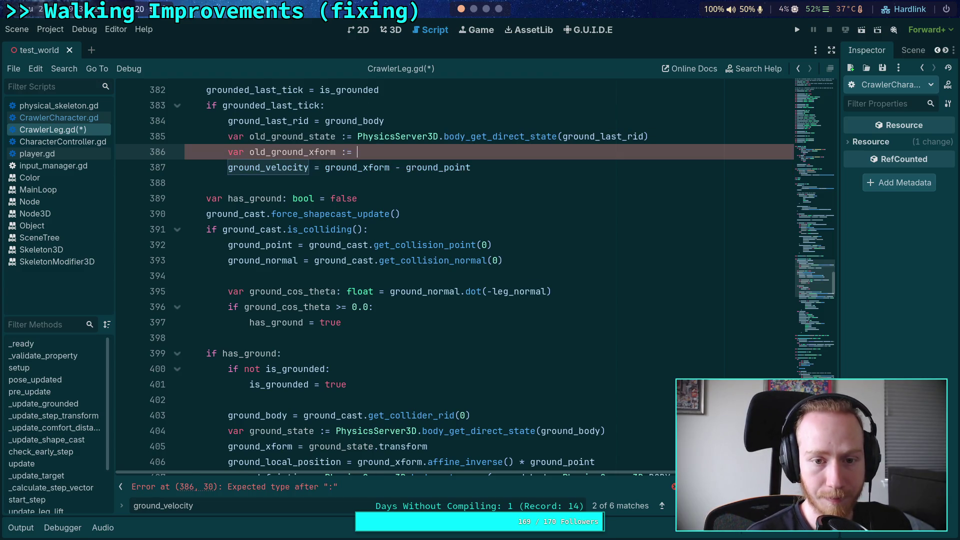
pyautogui.write('r')
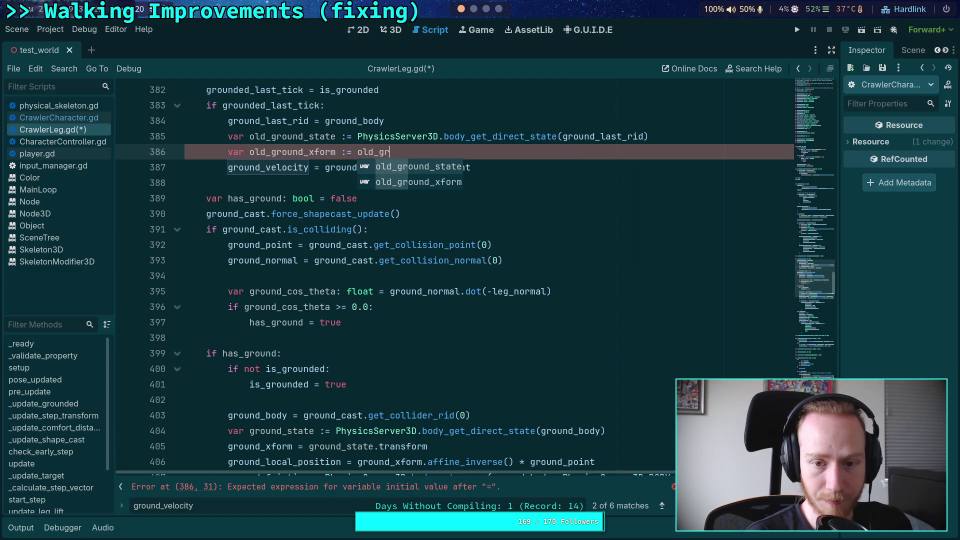
pyautogui.press('Return')
pyautogui.write('.tr')
pyautogui.press('Return')
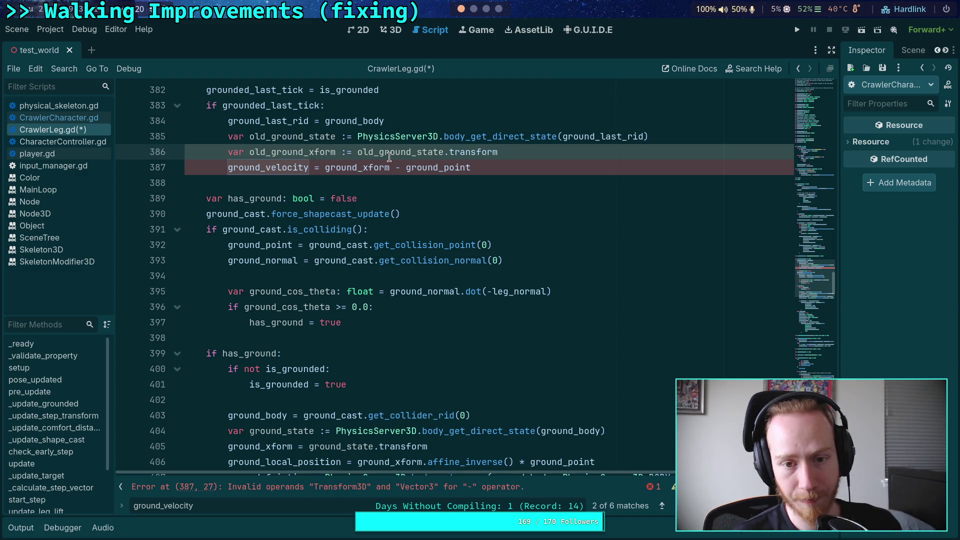
pyautogui.moveTo(356, 152); pyautogui.dragTo(512, 152)
# Replace ground_xform with (old_ground_state.transform * ground_local_position) in the ground_velocity line
pyautogui.hotkey('ctrl', 'x')
pyautogui.doubleClick(357, 168)
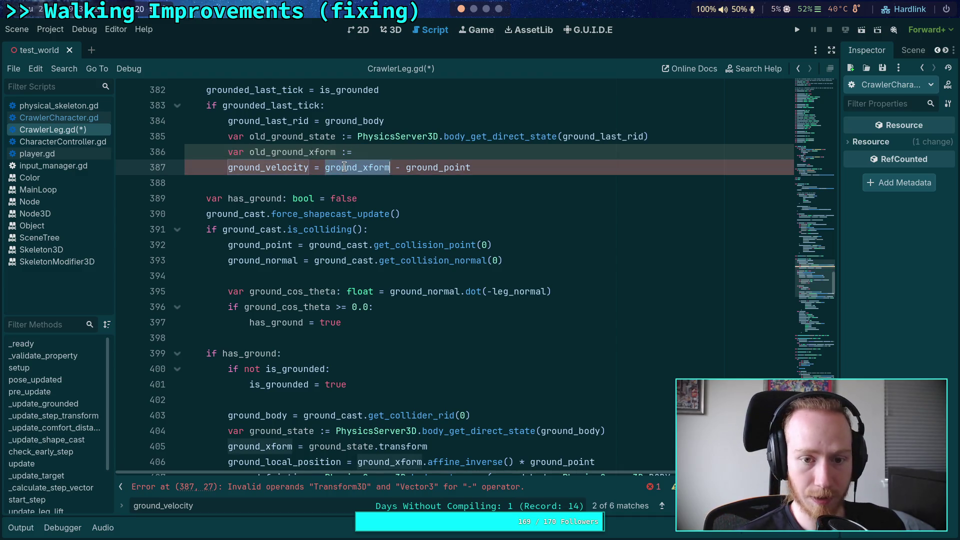
pyautogui.hotkey('ctrl', 'v')
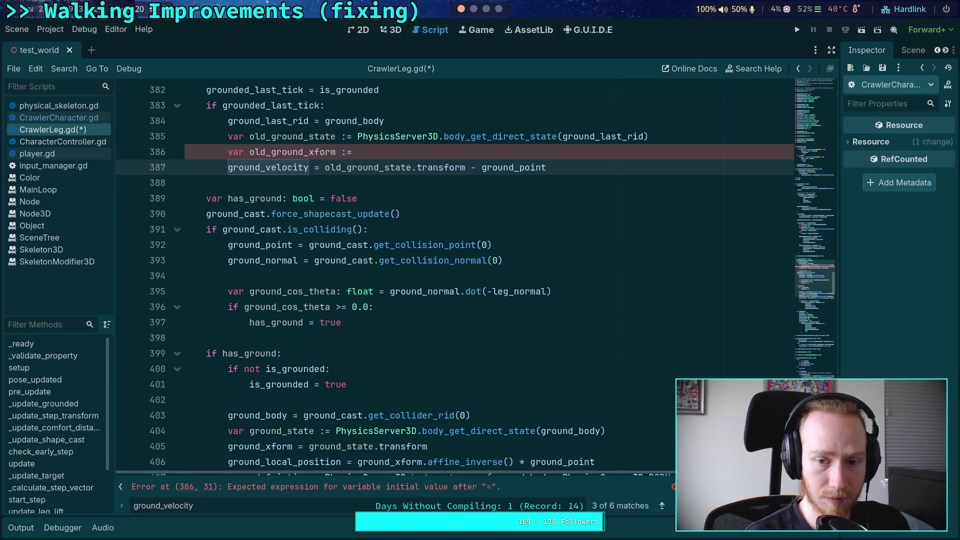
pyautogui.write('.aff')
pyautogui.press('Return')
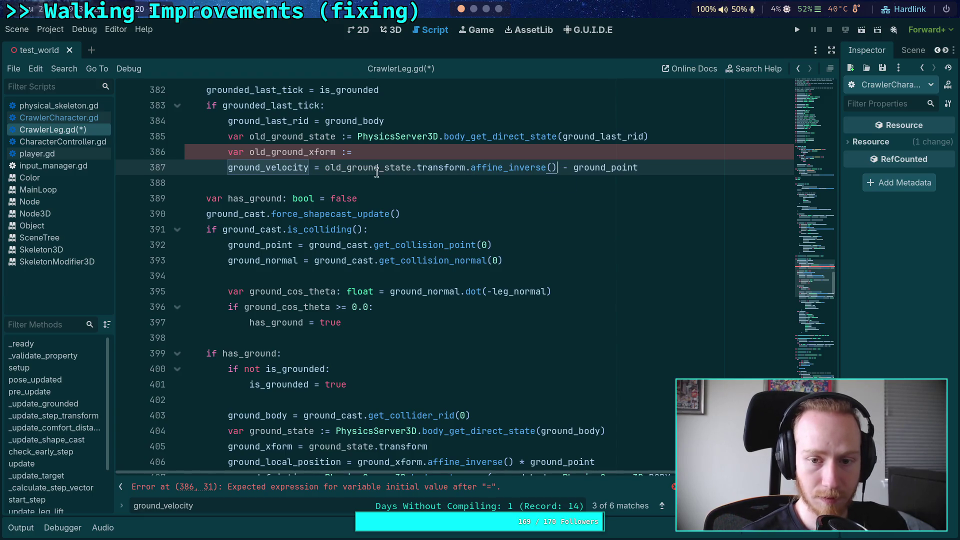
pyautogui.moveTo(468, 167); pyautogui.dragTo(556, 167)
pyautogui.press('BackSpace')
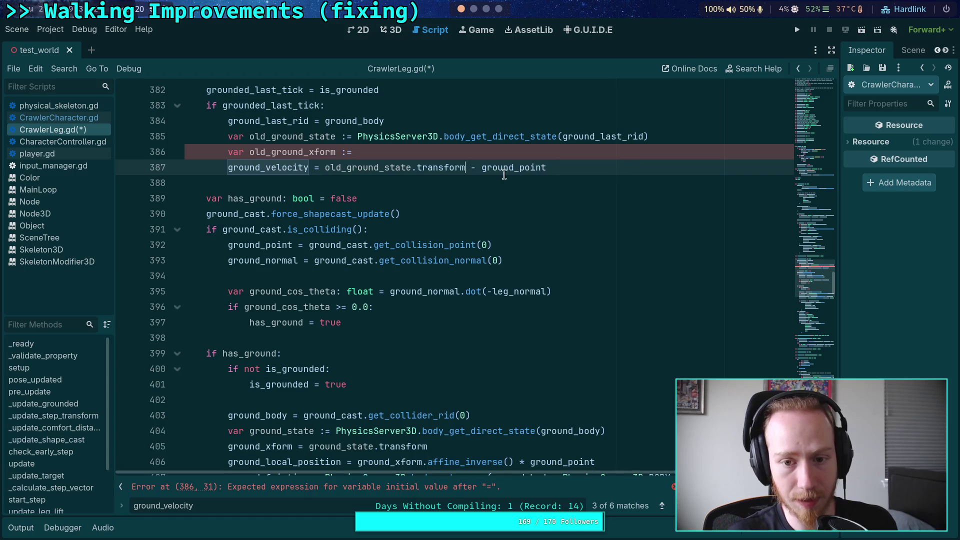
pyautogui.moveTo(325, 168); pyautogui.dragTo(464, 173)
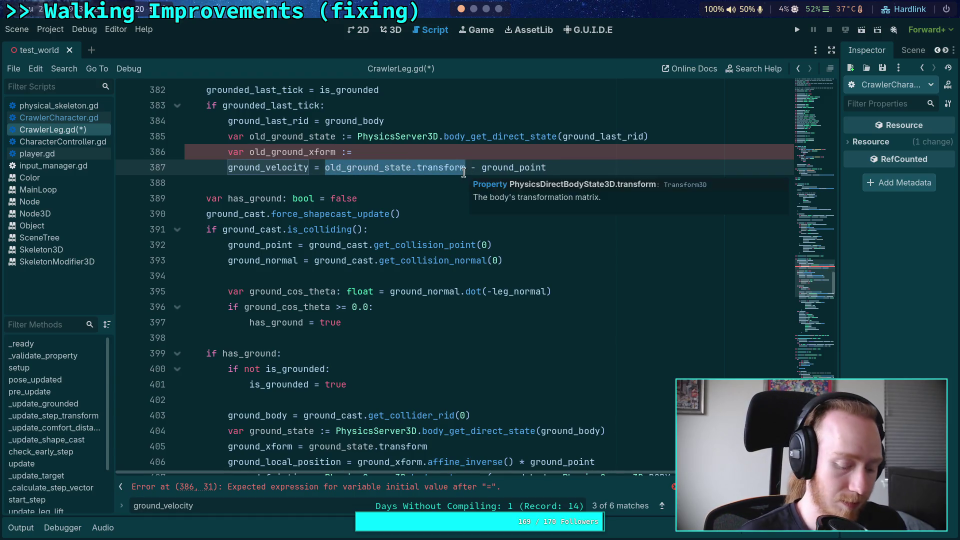
pyautogui.write('( * ')
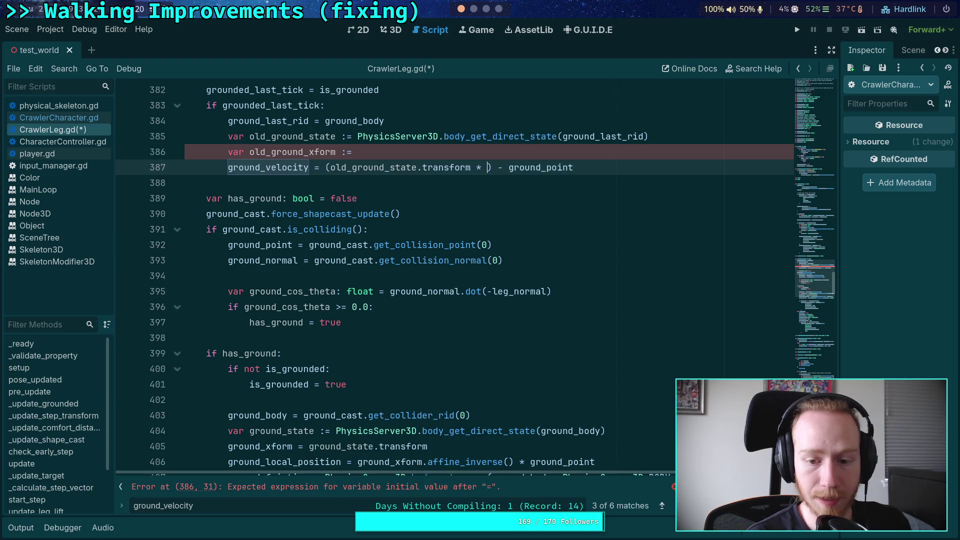
pyautogui.write('ground_')
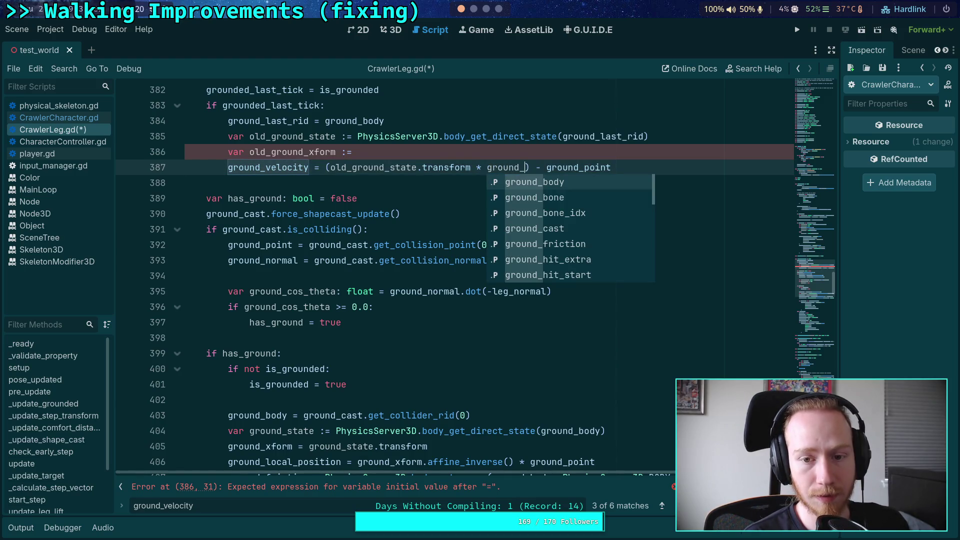
pyautogui.write('loc')
pyautogui.press('Return')
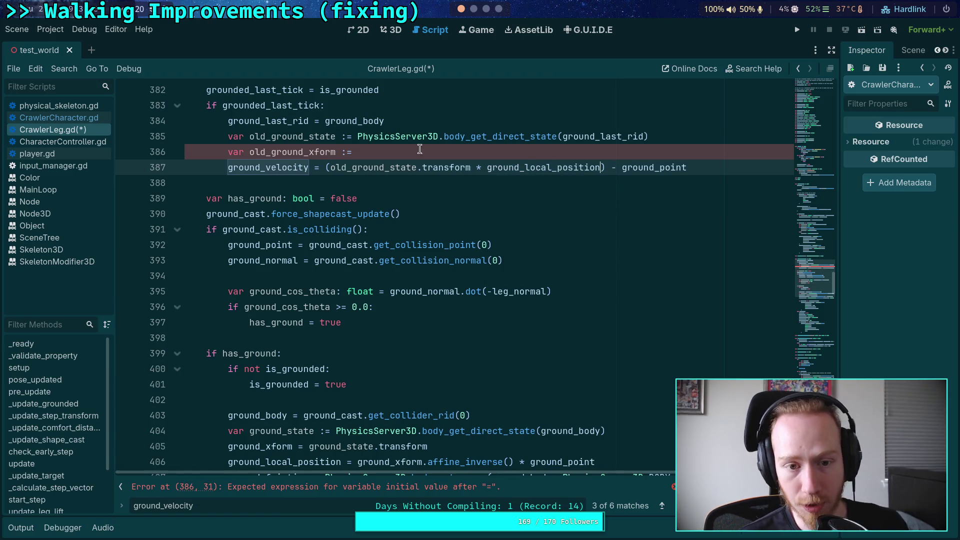
# Delete the unfinished old_ground_xform line, check the ground_point uses, and save
pyautogui.click(657, 149)
pyautogui.hotkey('ctrl', 'shift', 'k')
pyautogui.click(730, 156)
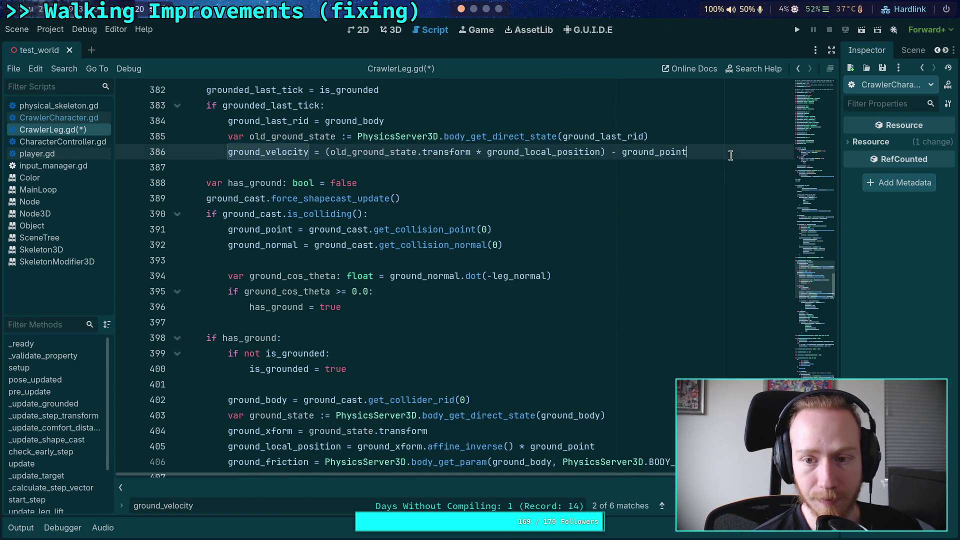
pyautogui.doubleClick(664, 153)
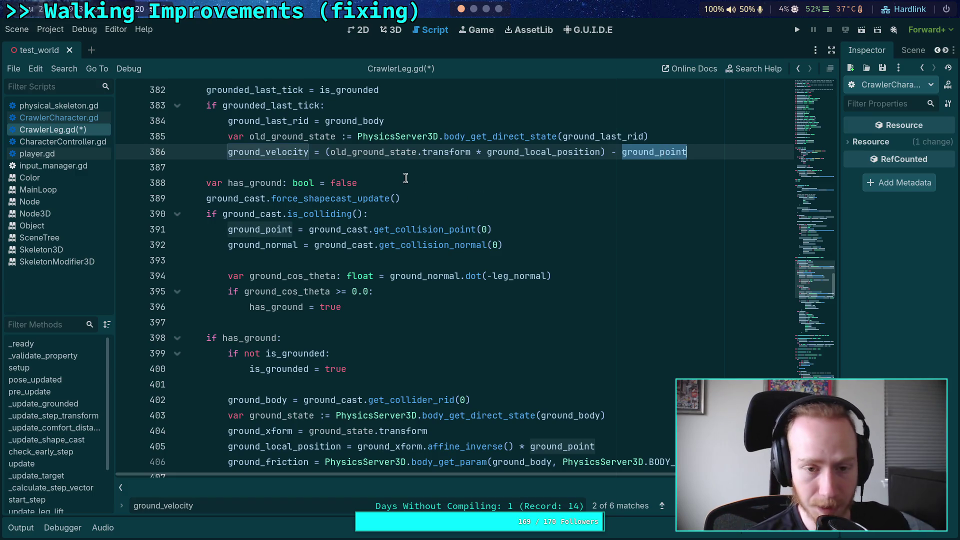
pyautogui.hotkey('ctrl', 's')
# Review every use of grounded_last_tick across the script
pyautogui.scroll(-2, 405, 178)
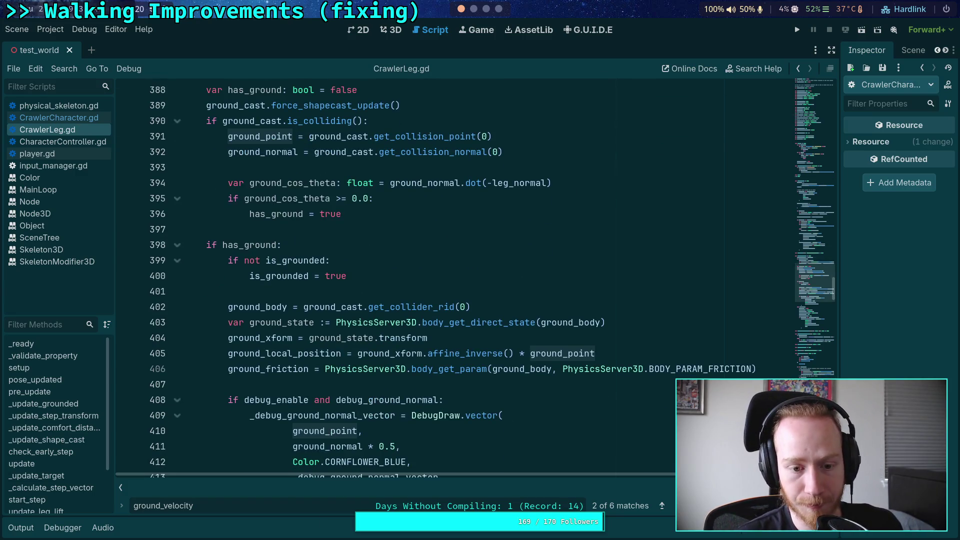
pyautogui.scroll(2, 405, 182)
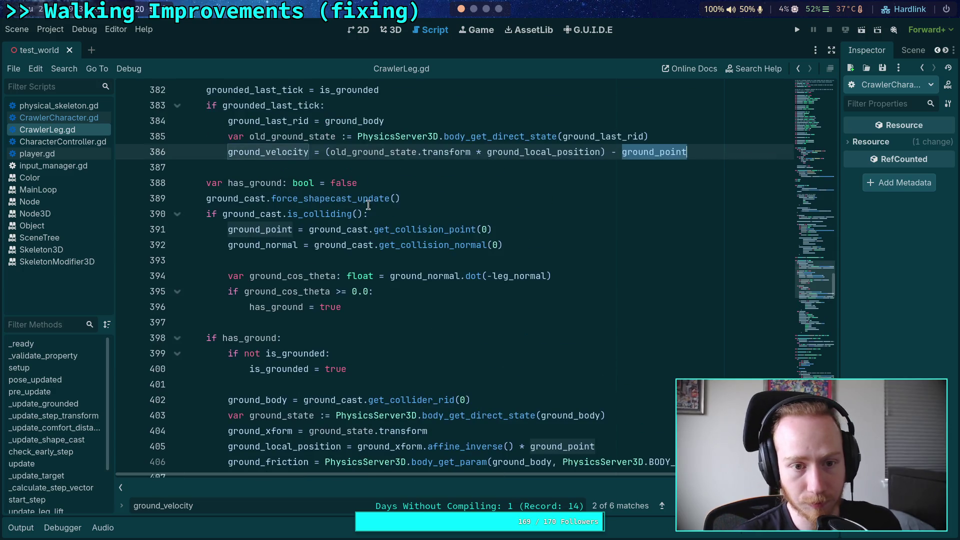
pyautogui.doubleClick(268, 110)
pyautogui.scroll(1, 310, 195)
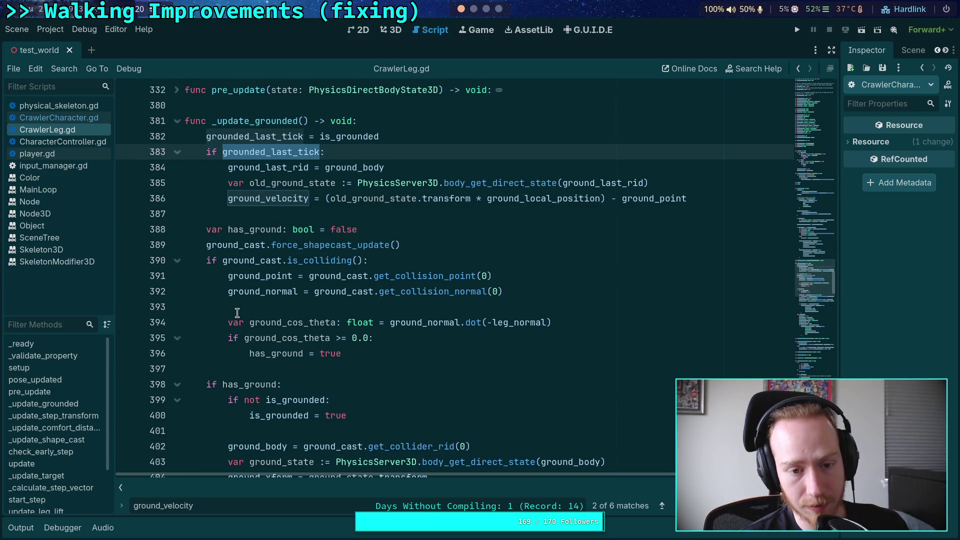
pyautogui.scroll(1, 292, 288)
pyautogui.scroll(12, 296, 286)
pyautogui.scroll(-1, 267, 276)
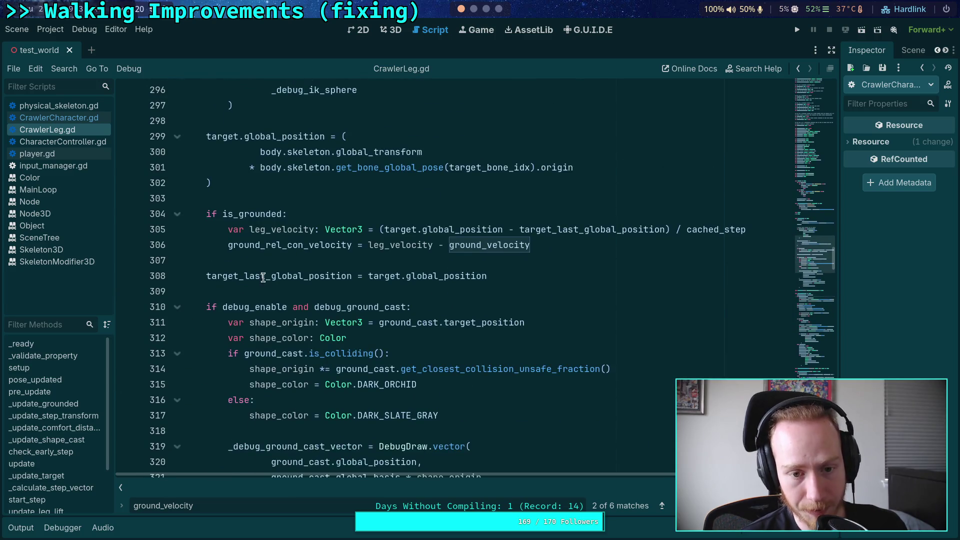
# Check the is_grounded usages from line 304, then find the ground_velocity declaration
pyautogui.moveTo(267, 276)
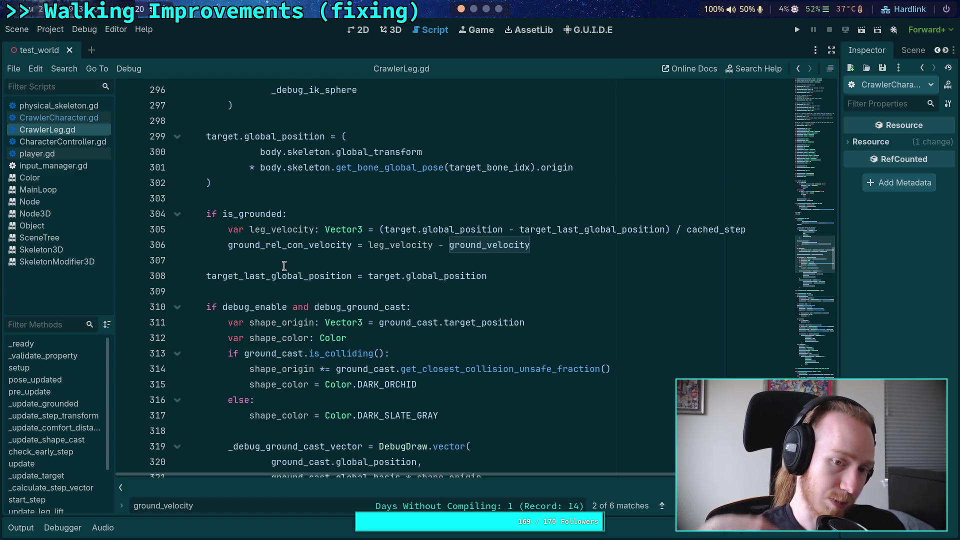
pyautogui.click(230, 215)
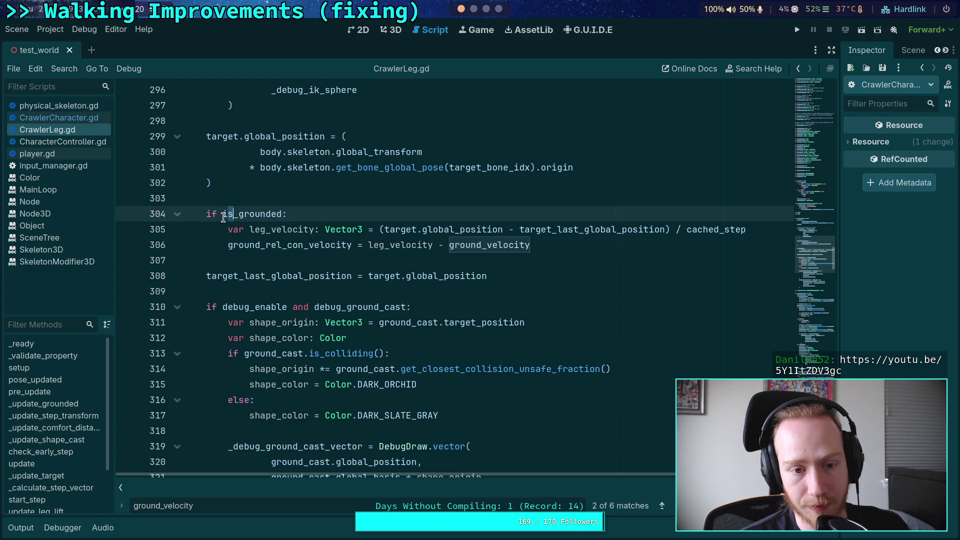
pyautogui.doubleClick(226, 215)
pyautogui.scroll(-4, 322, 250)
pyautogui.scroll(-9, 322, 249)
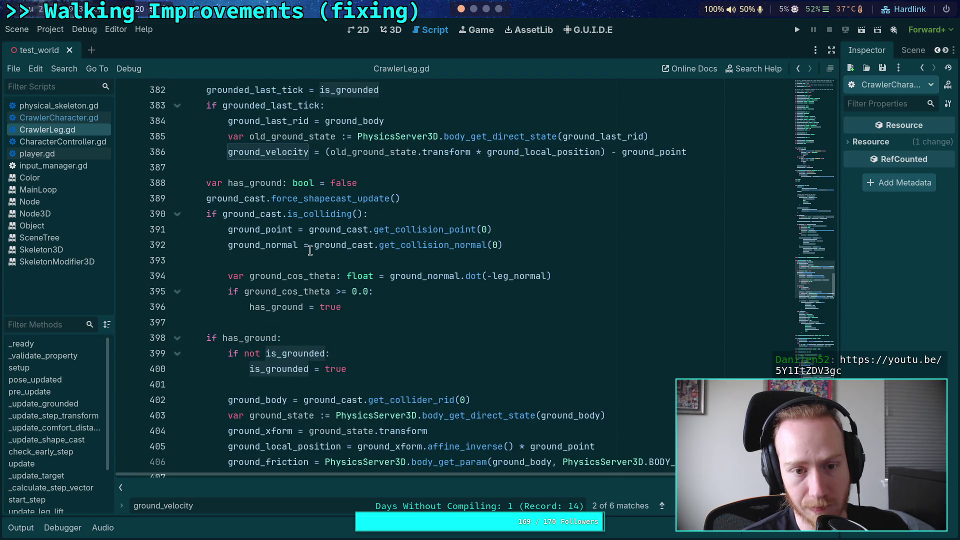
pyautogui.scroll(4, 310, 251)
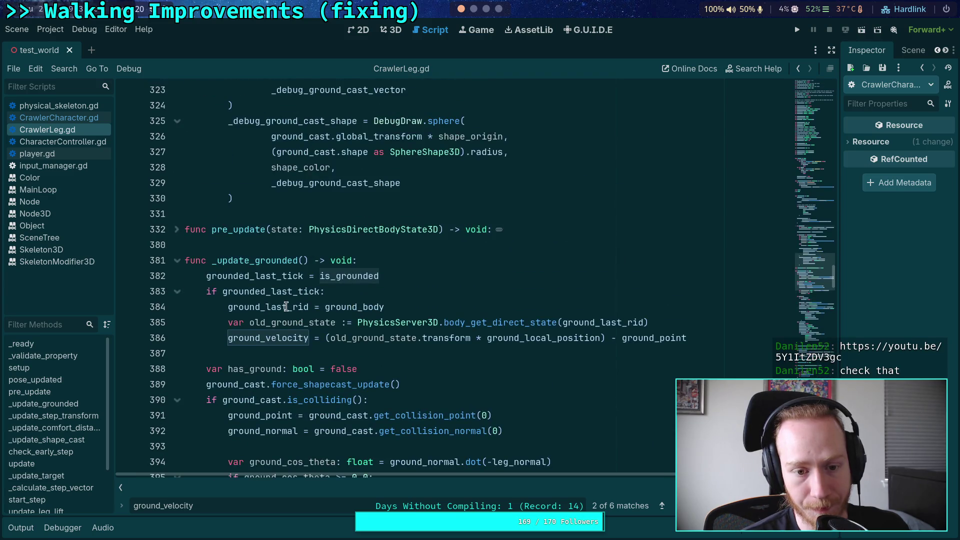
pyautogui.click(263, 339)
pyautogui.scroll(12, 325, 300)
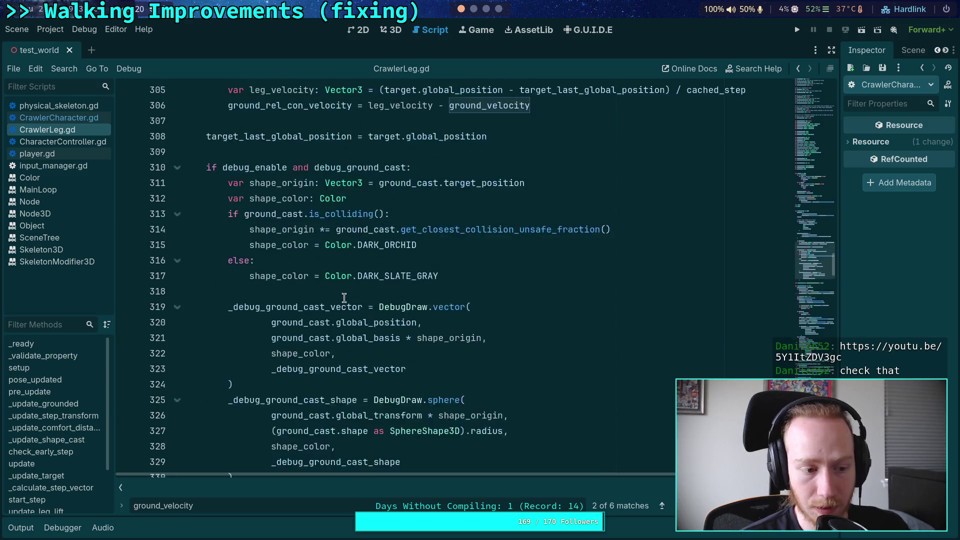
pyautogui.scroll(20, 345, 299)
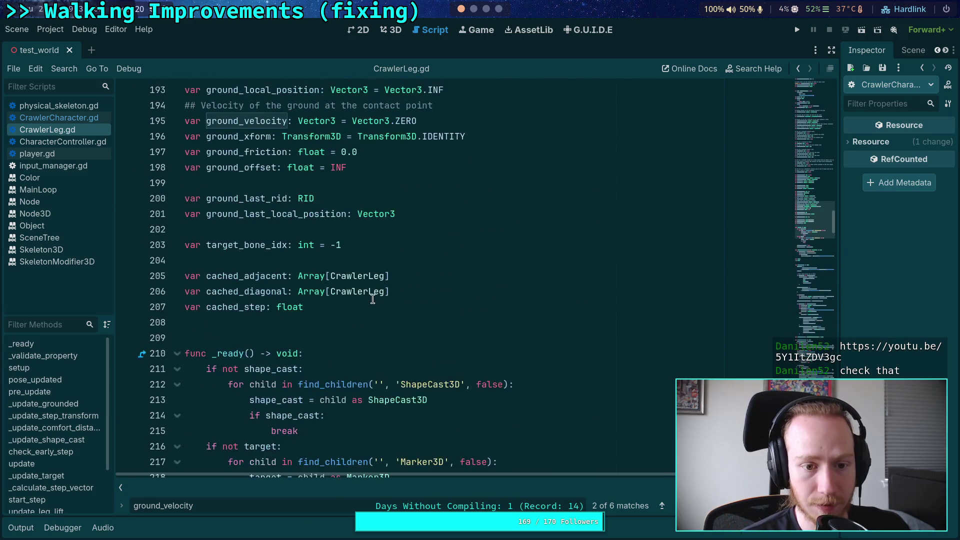
pyautogui.click(478, 260)
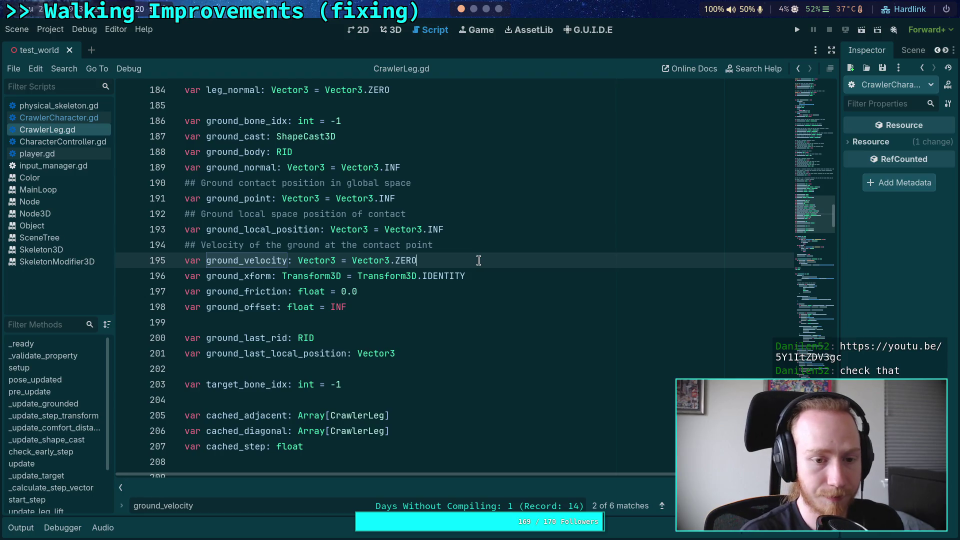
# Add 'var ground_last_velocity: Vector3 = Vector3.ZERO' below ground_velocity
pyautogui.press('Return')
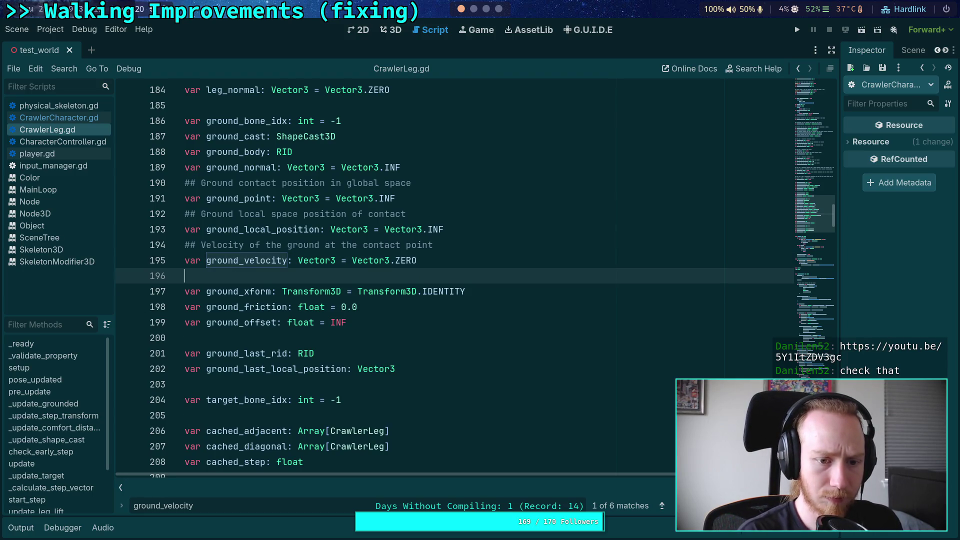
pyautogui.write('var ground_')
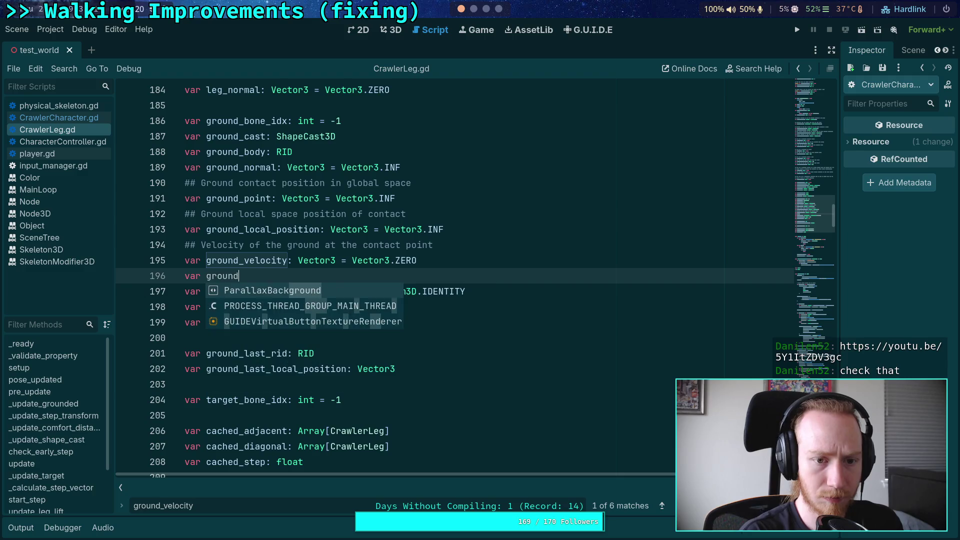
pyautogui.write('last')
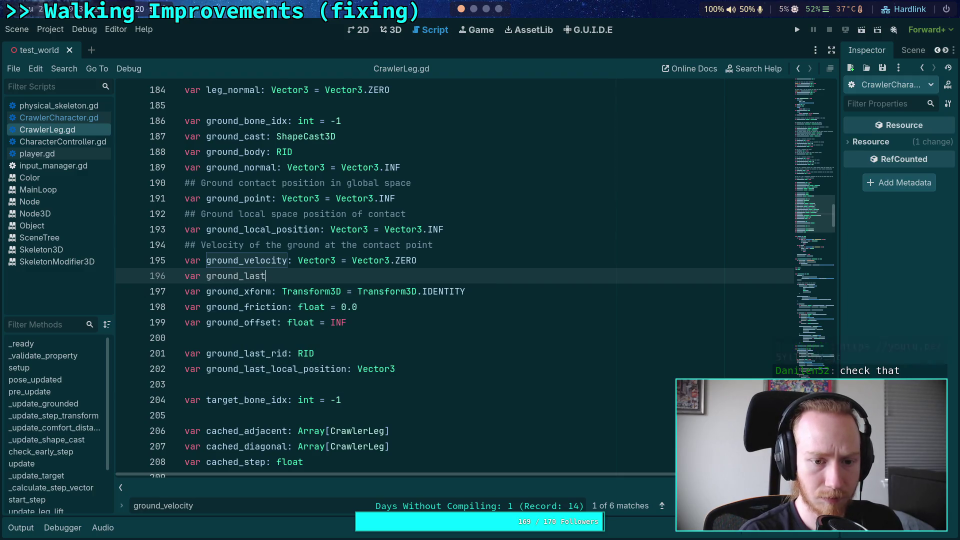
pyautogui.write('_velocity')
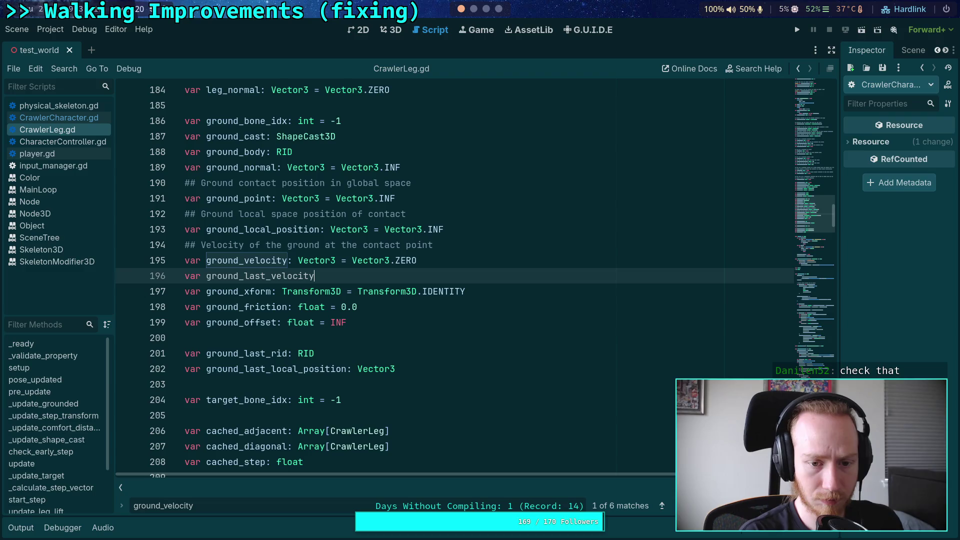
pyautogui.write(': Vec')
pyautogui.press('BackSpace')
pyautogui.press('BackSpace')
pyautogui.press('BackSpace')
pyautogui.write('Vector3 = Vector')
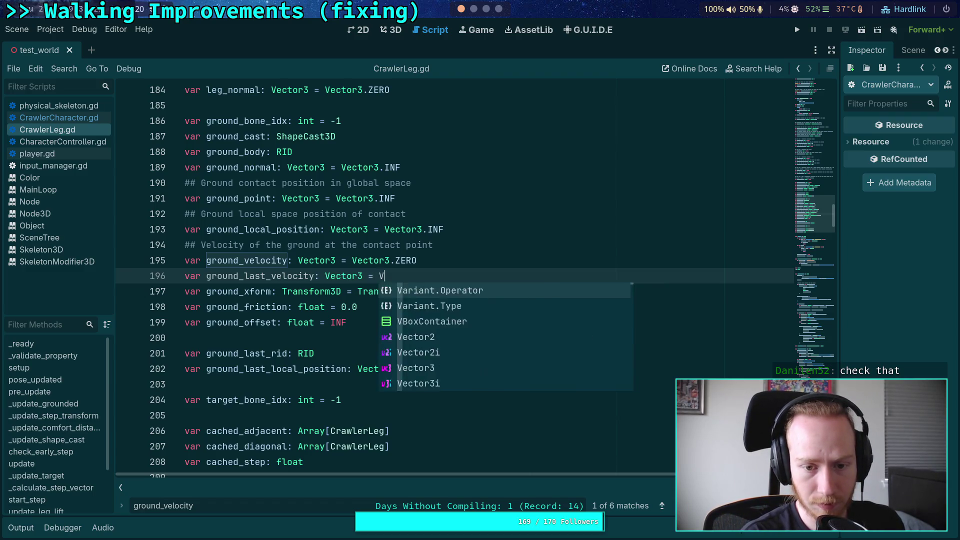
pyautogui.write('3.Z')
pyautogui.press('Return')
# Add the doc comment '## Computed real velocity of the ground from tick-to-tick' above it and save
pyautogui.press('Up')
pyautogui.press('Return')
pyautogui.write('## e')
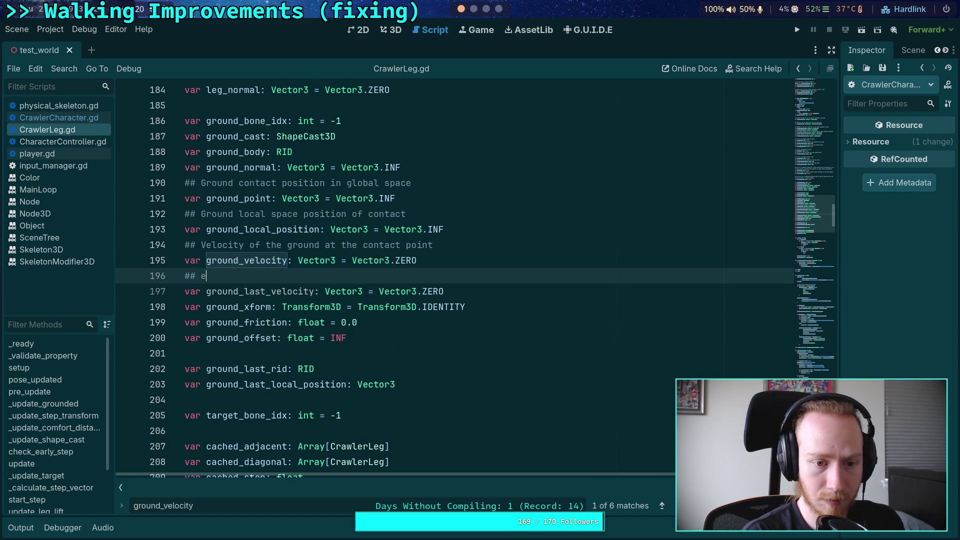
pyautogui.moveTo(480, 245)
pyautogui.mouseDown()
pyautogui.moveTo(295, 243)
pyautogui.moveTo(319, 238)
pyautogui.mouseUp()
pyautogui.moveTo(318, 254)
pyautogui.click(312, 272)
pyautogui.write('Comp')
pyautogui.press('BackSpace')
pyautogui.press('BackSpace')
pyautogui.write('uted real ')
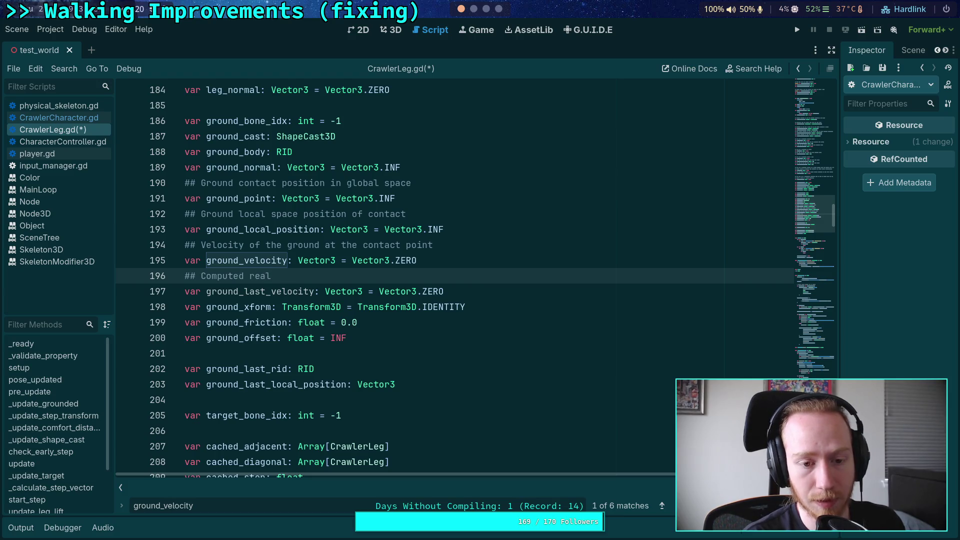
pyautogui.write('velocity ')
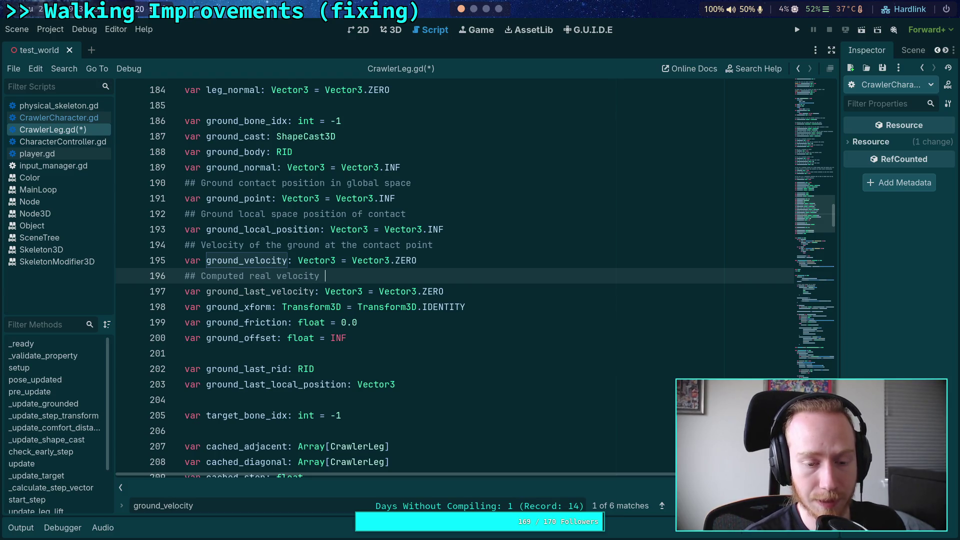
pyautogui.write('of the ground')
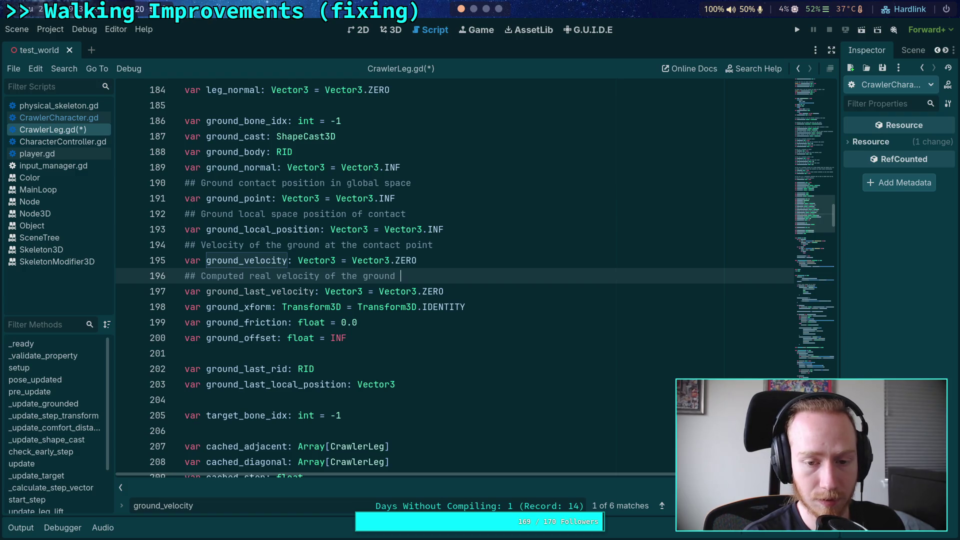
pyautogui.write('from ti')
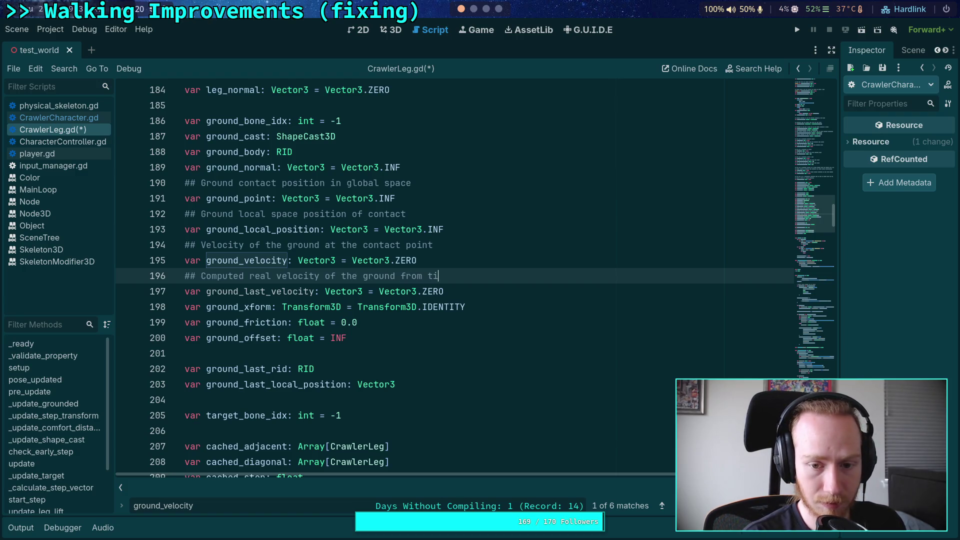
pyautogui.write('ck-to')
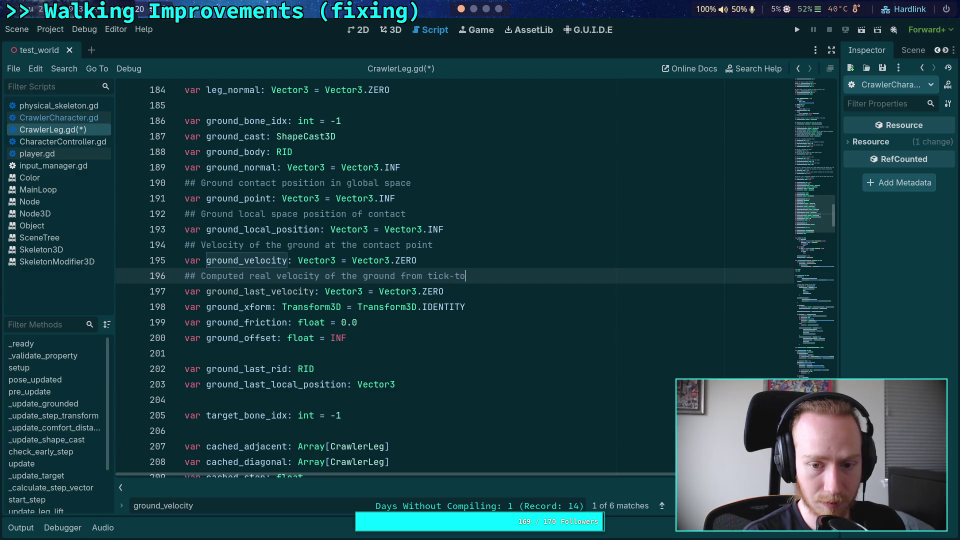
pyautogui.write('-tick')
pyautogui.hotkey('ctrl', 's')
# Scroll down and place the caret after the is_grounded check
pyautogui.scroll(-10, 305, 275)
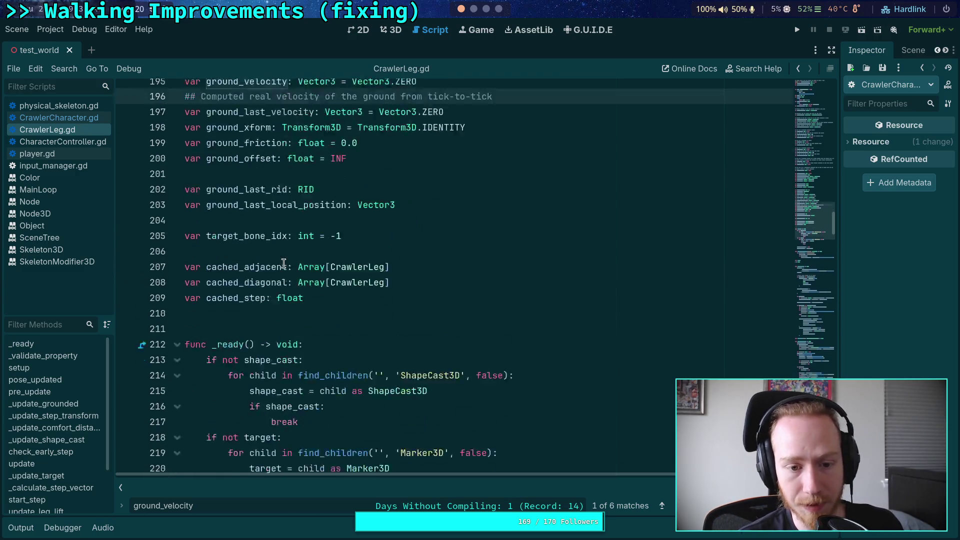
pyautogui.scroll(-15, 304, 275)
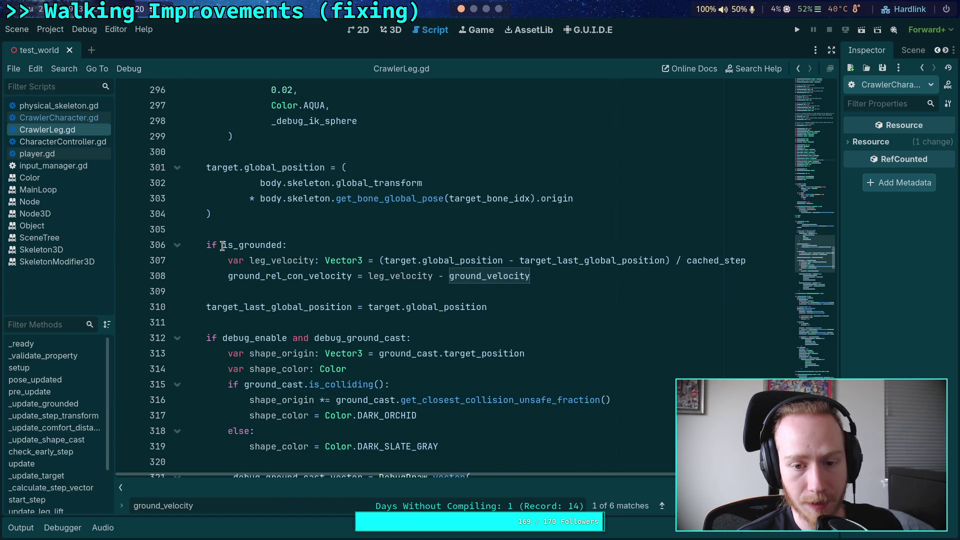
pyautogui.click(333, 245)
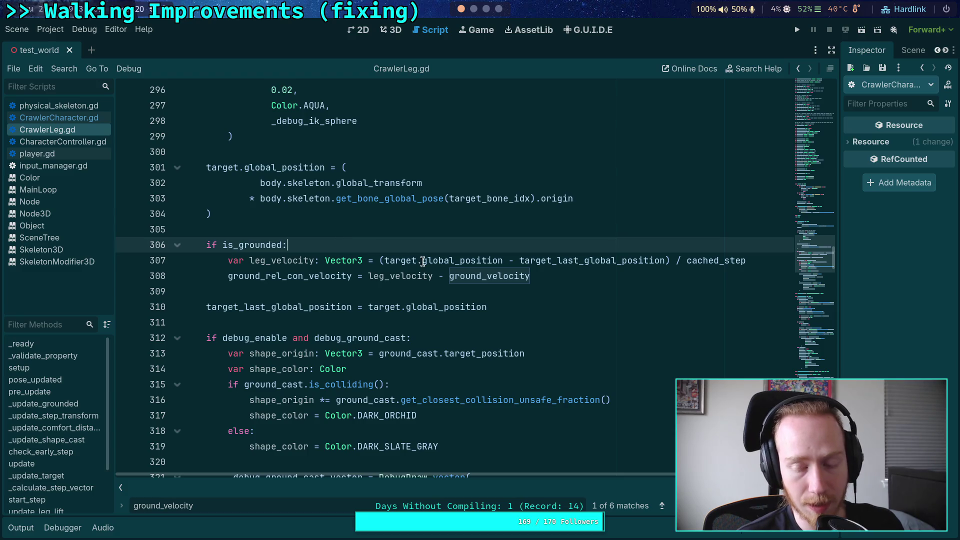
# Add an 'if grounded_last_tick' condition and move the leg_velocity line above it
pyautogui.press('Return')
pyautogui.write('if ')
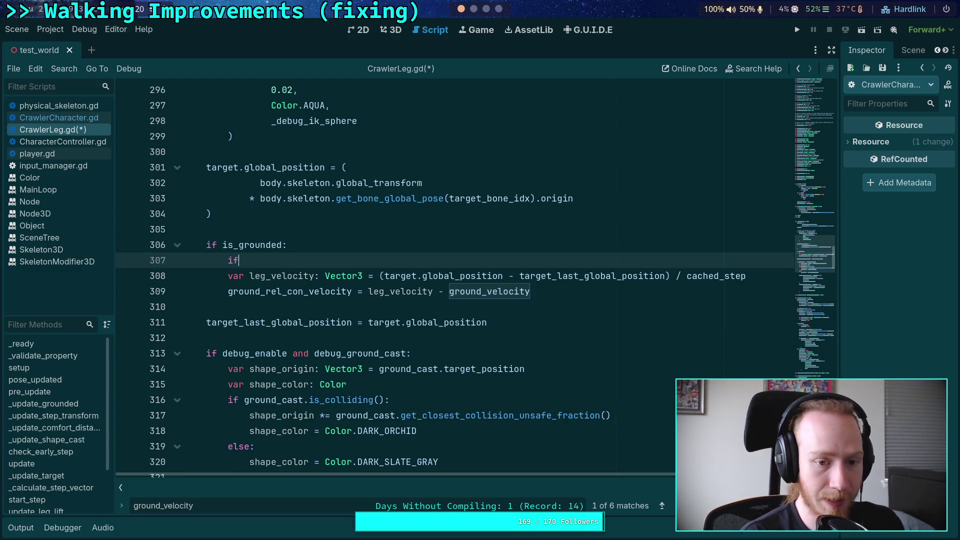
pyautogui.write('was')
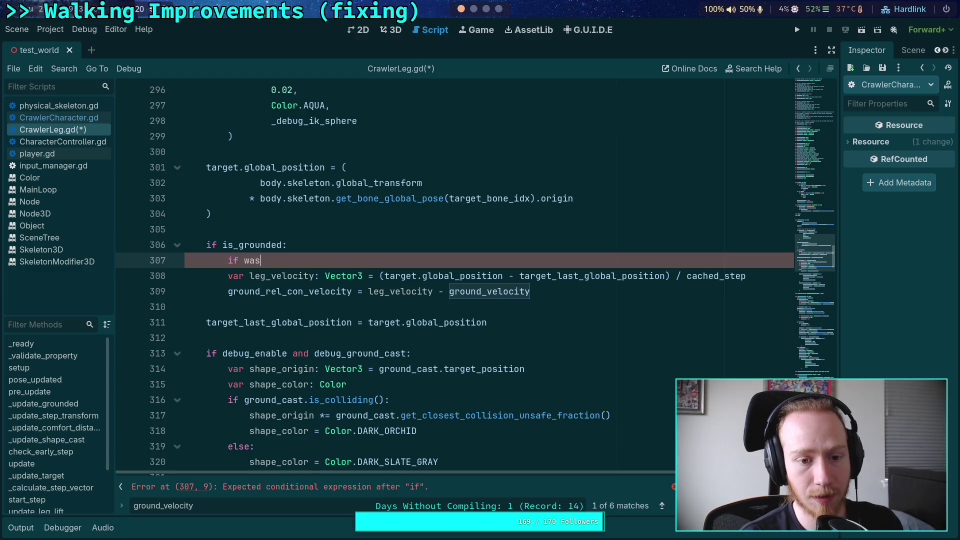
pyautogui.press('BackSpace')
pyautogui.write('las')
pyautogui.press('BackSpace')
pyautogui.press('BackSpace')
pyautogui.press('BackSpace')
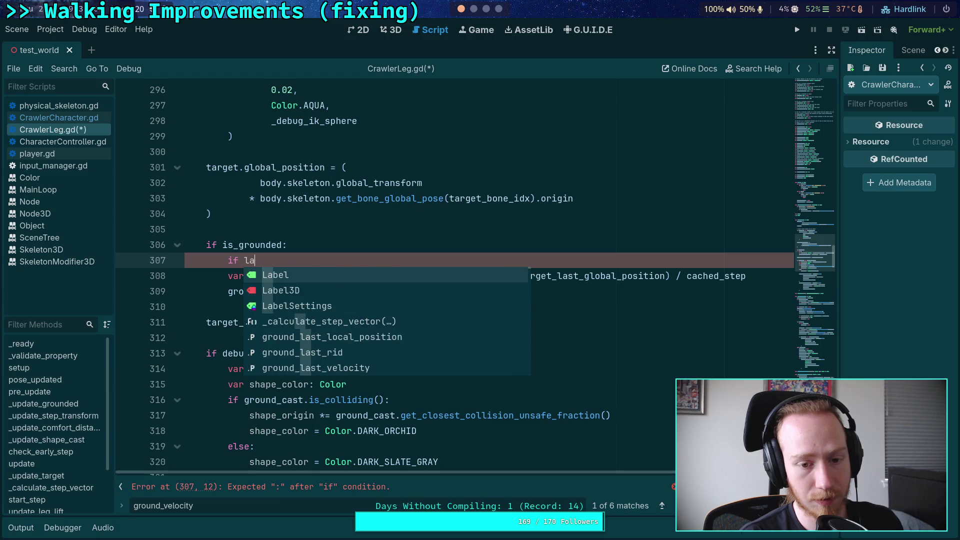
pyautogui.write('ground')
pyautogui.press('Return')
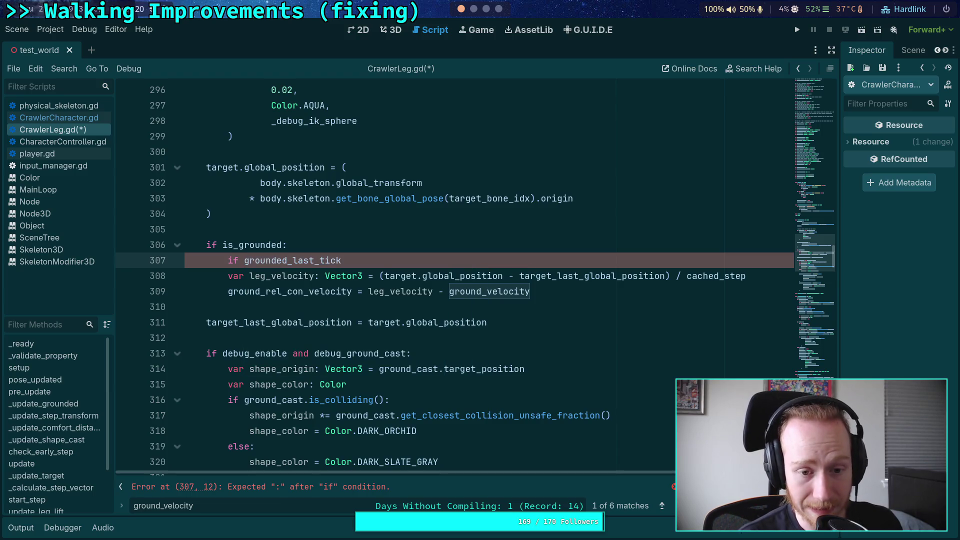
pyautogui.write(':')
pyautogui.click(431, 276)
pyautogui.hotkey('alt', 'Up')
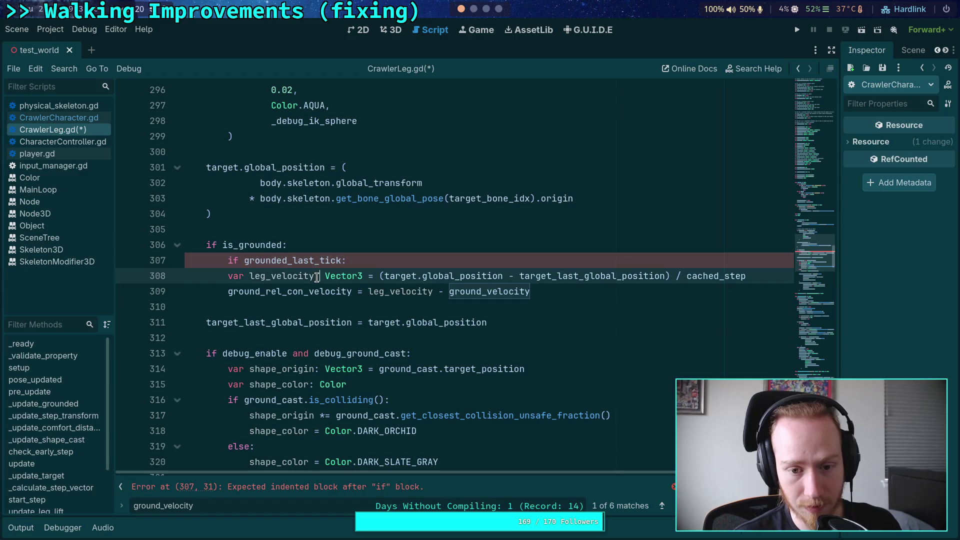
# Indent the ground_rel_con_velocity line under the check and duplicate it for an else branch
pyautogui.press('Return')
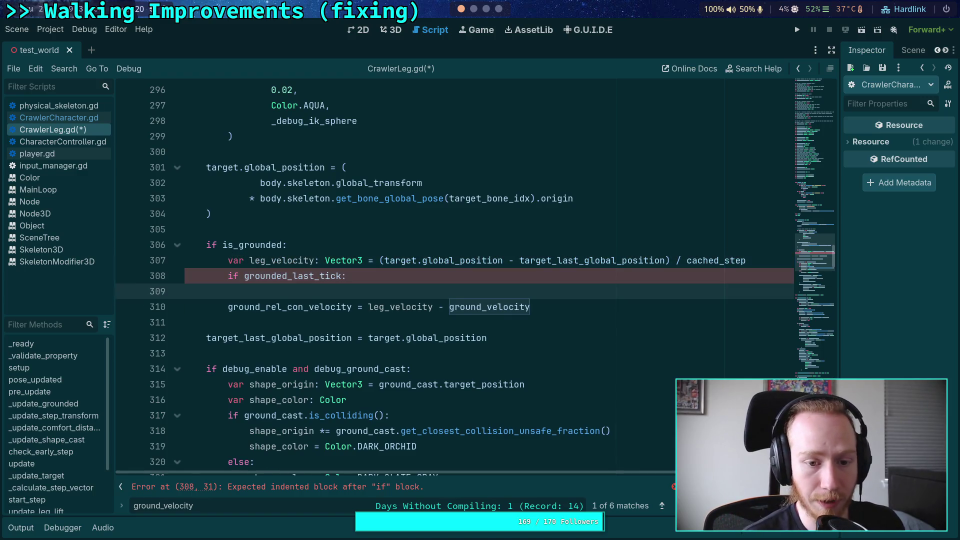
pyautogui.press('Down')
pyautogui.press('Home')
pyautogui.press('Tab')
pyautogui.press('Down')
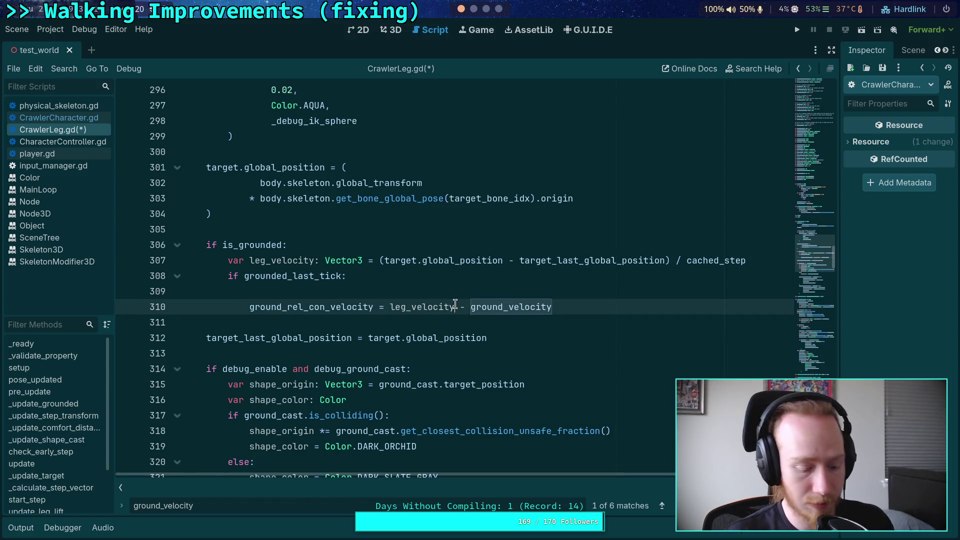
pyautogui.hotkey('ctrl', 'c')
pyautogui.press('Up')
pyautogui.hotkey('ctrl', 'v')
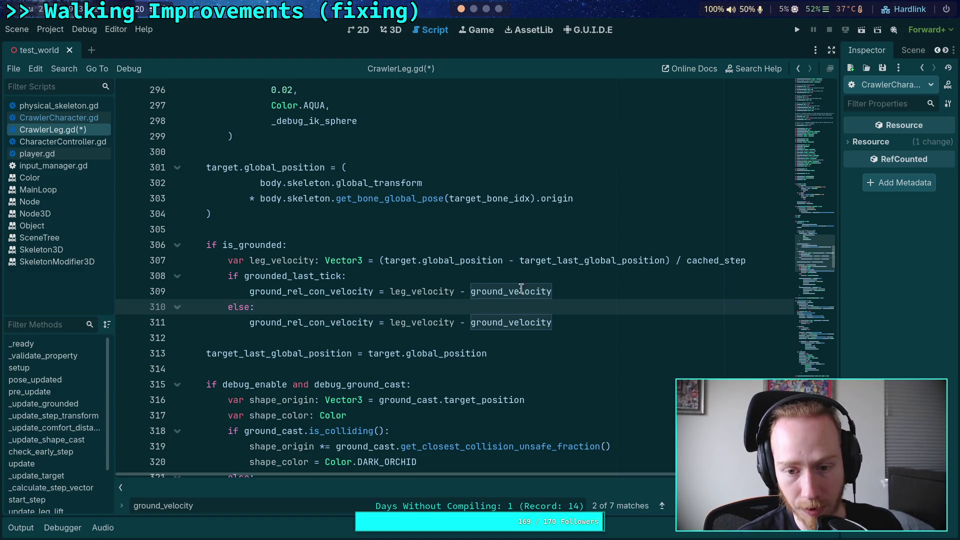
# Make line 309 subtract ground_last_velocity instead of ground_velocity, and save
pyautogui.click(508, 292)
pyautogui.write('l')
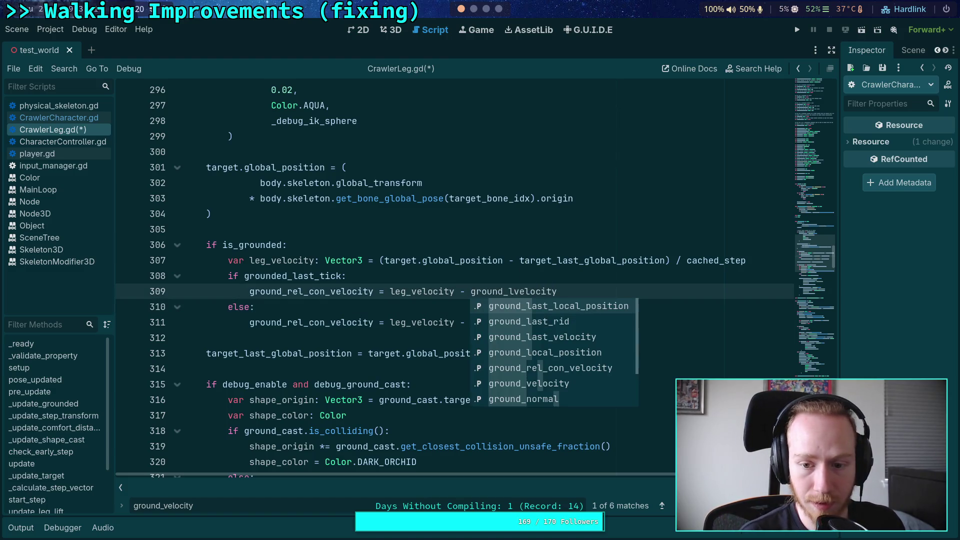
pyautogui.press('Return')
pyautogui.press('Delete')
pyautogui.press('Delete')
pyautogui.press('Delete')
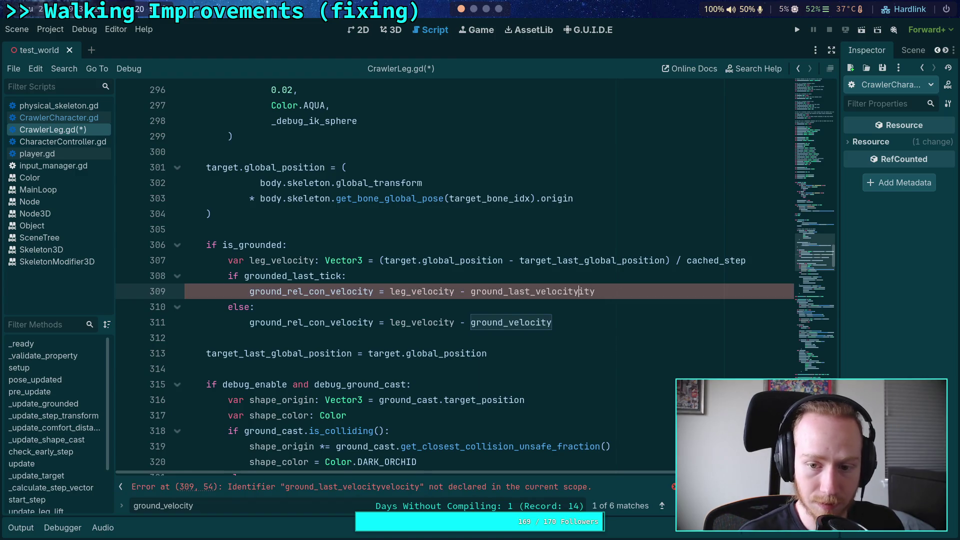
pyautogui.hotkey('ctrl', 's')
# Change the _update_grounded assignment to store into ground_last_velocity, and save
pyautogui.moveTo(583, 296); pyautogui.dragTo(249, 292)
pyautogui.moveTo(574, 322); pyautogui.dragTo(249, 322)
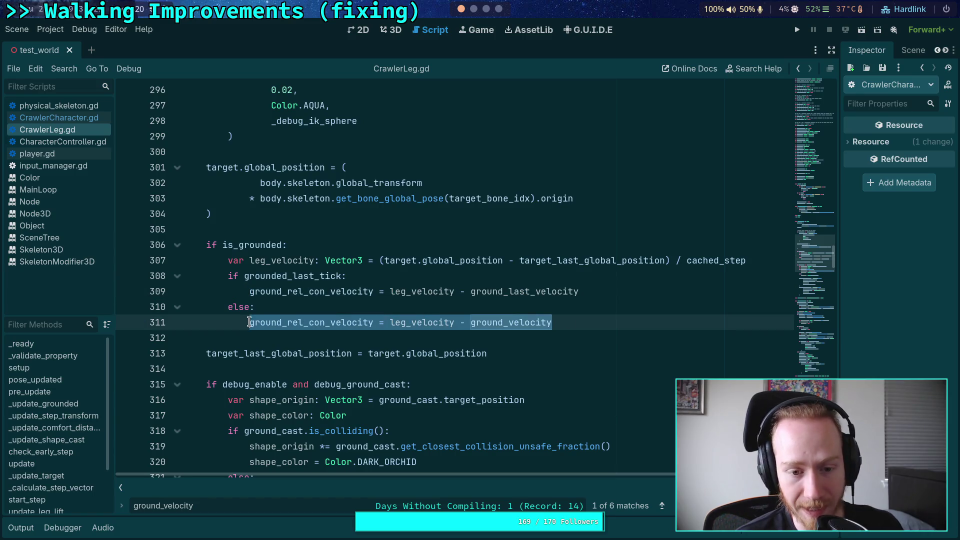
pyautogui.scroll(-20, 409, 300)
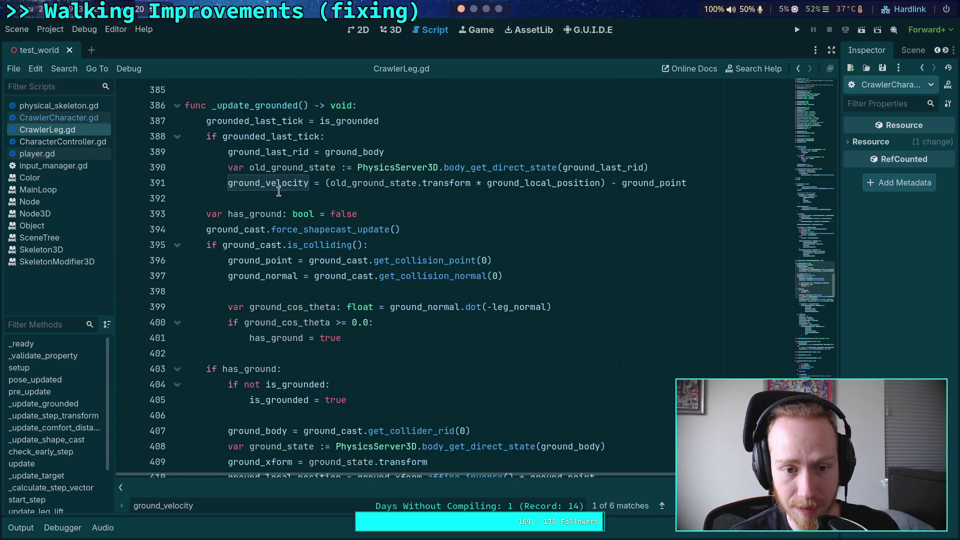
pyautogui.click(266, 183)
pyautogui.write('last')
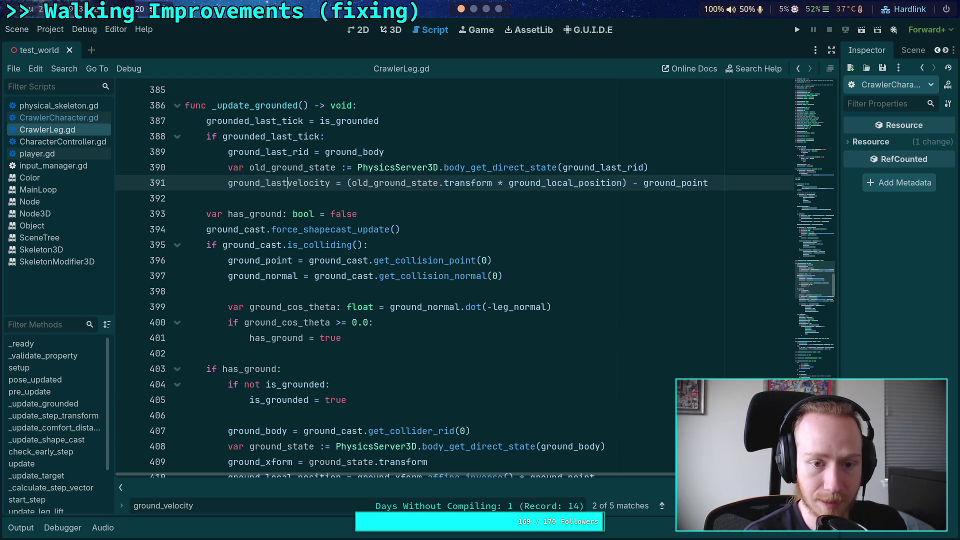
pyautogui.write('_')
pyautogui.hotkey('ctrl', 's')
# Scroll through the script and switch over to the terminal workspace
pyautogui.scroll(-3, 354, 280)
pyautogui.click(422, 337)
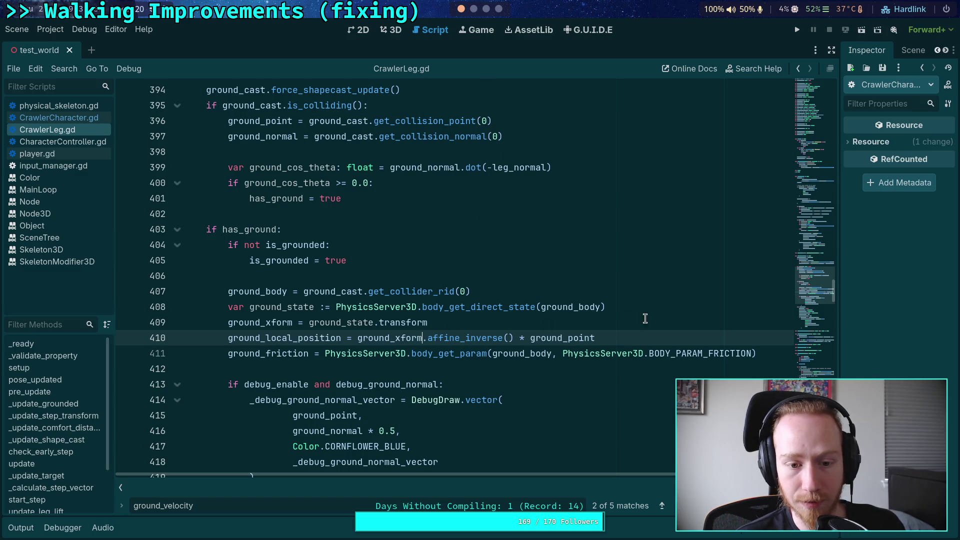
pyautogui.click(473, 11)
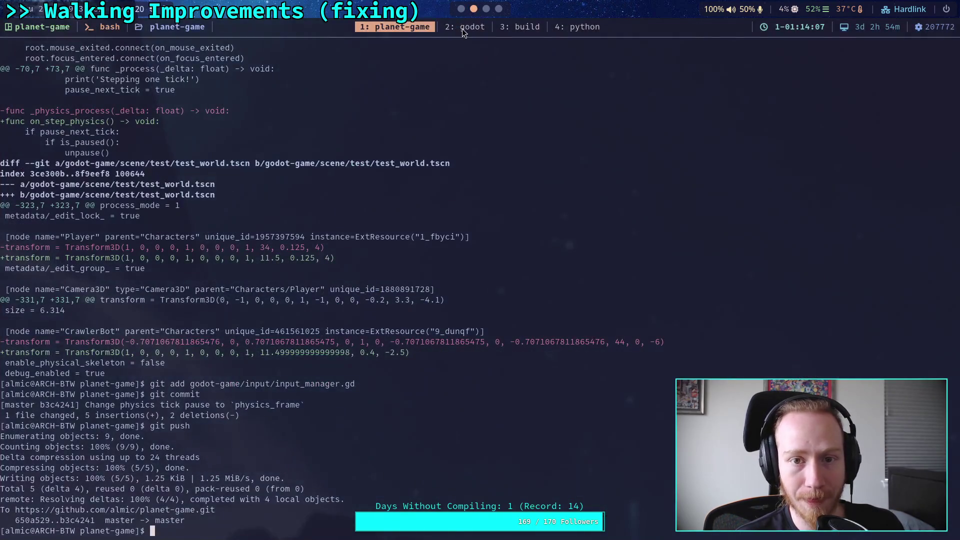
# Run git diff on godot-game/character/crawler_bot/CrawlerLeg.gd and jump to its end
pyautogui.write('git diff ')
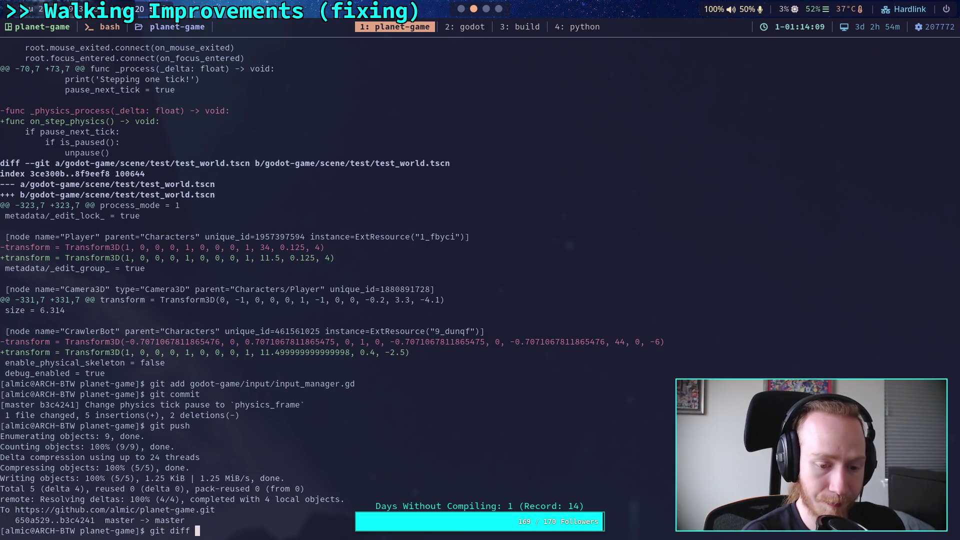
pyautogui.write('godot-game/character/')
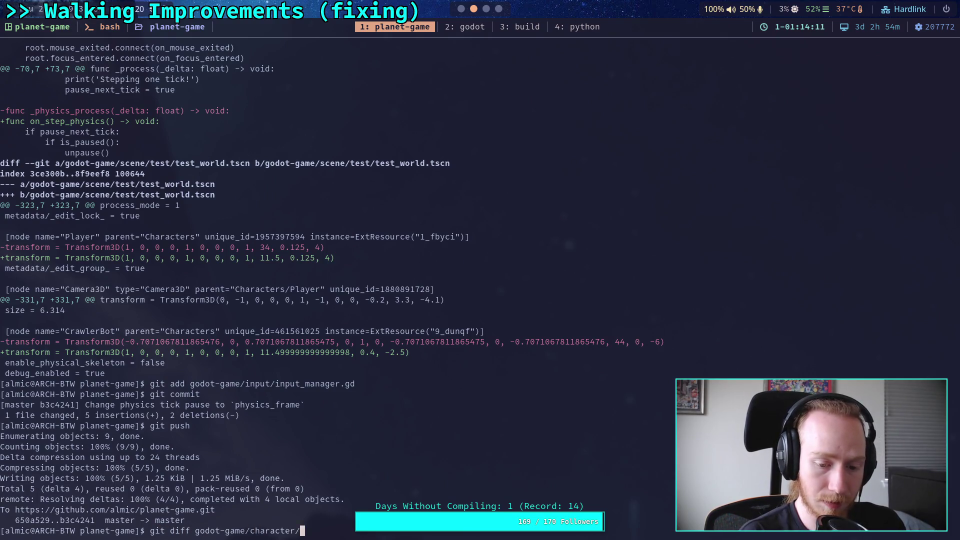
pyautogui.write('crawler_bot/crawler')
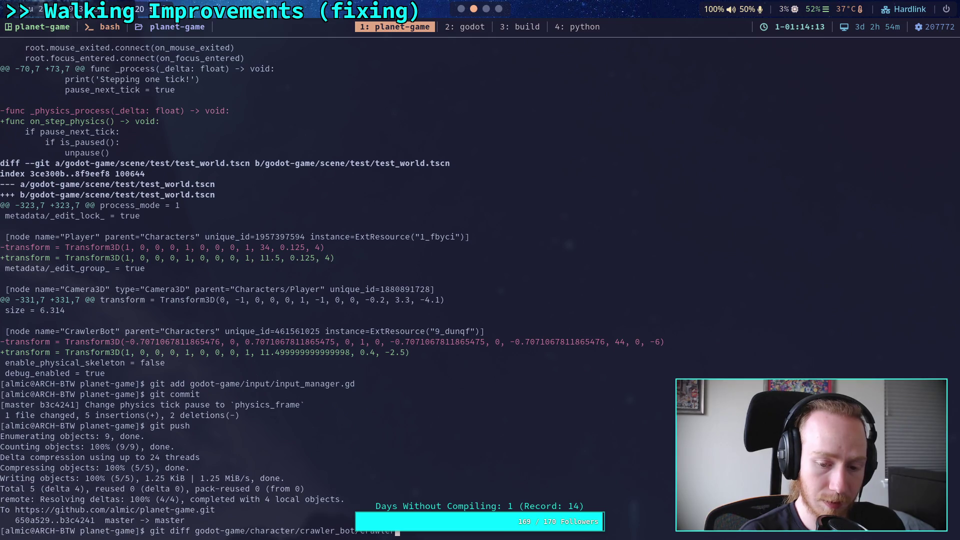
pyautogui.press('Tab')
pyautogui.press('Return')
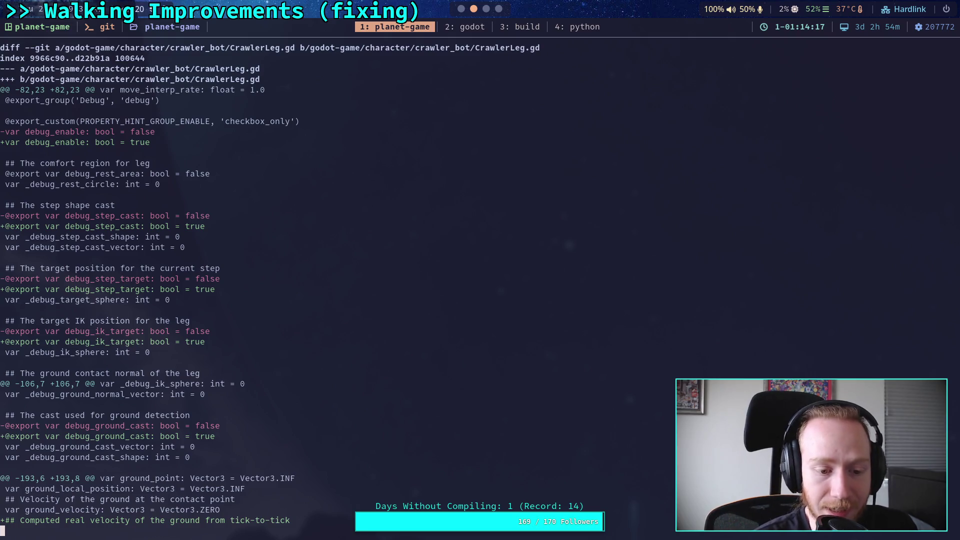
pyautogui.press('space')
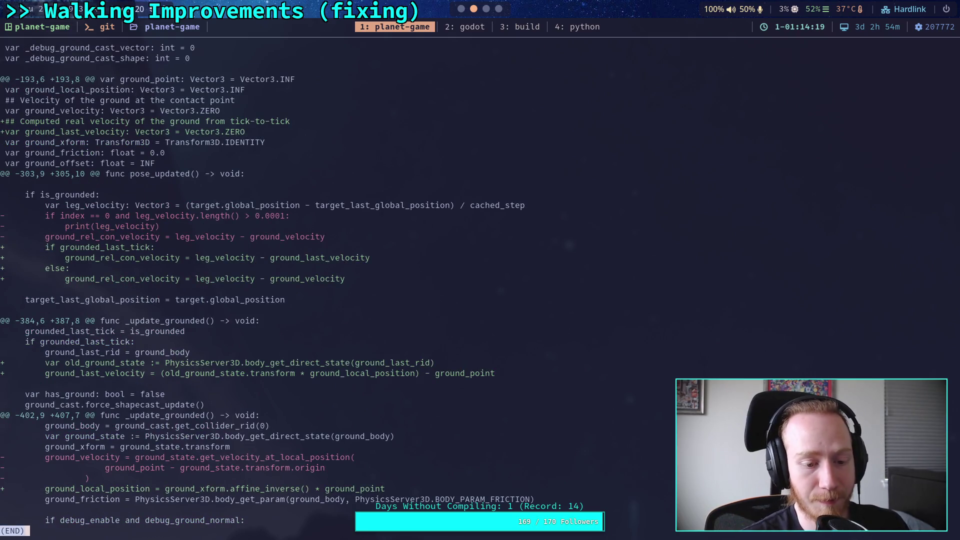
# Copy the removed ground_velocity lines from the diff
pyautogui.moveTo(44, 456); pyautogui.dragTo(93, 481)
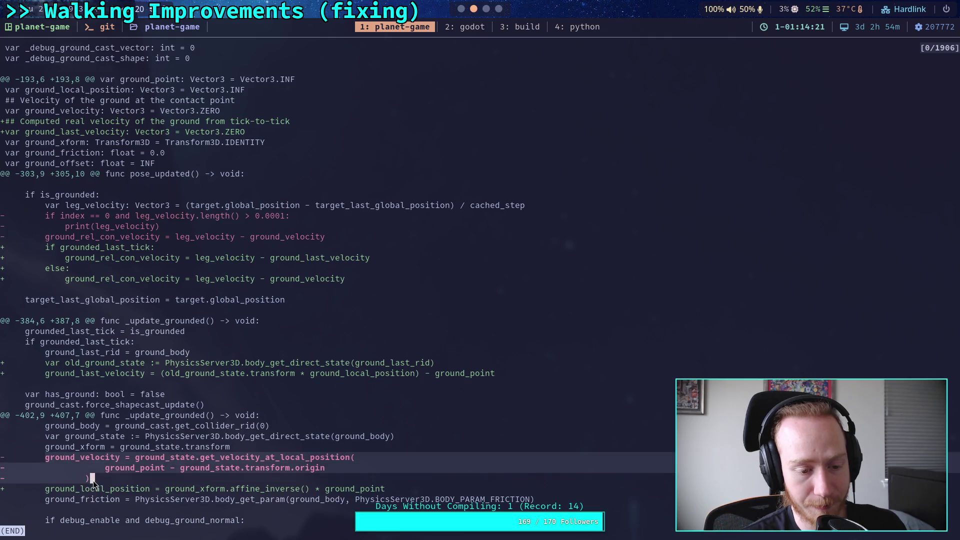
pyautogui.click(93, 481)
pyautogui.press('super+2')
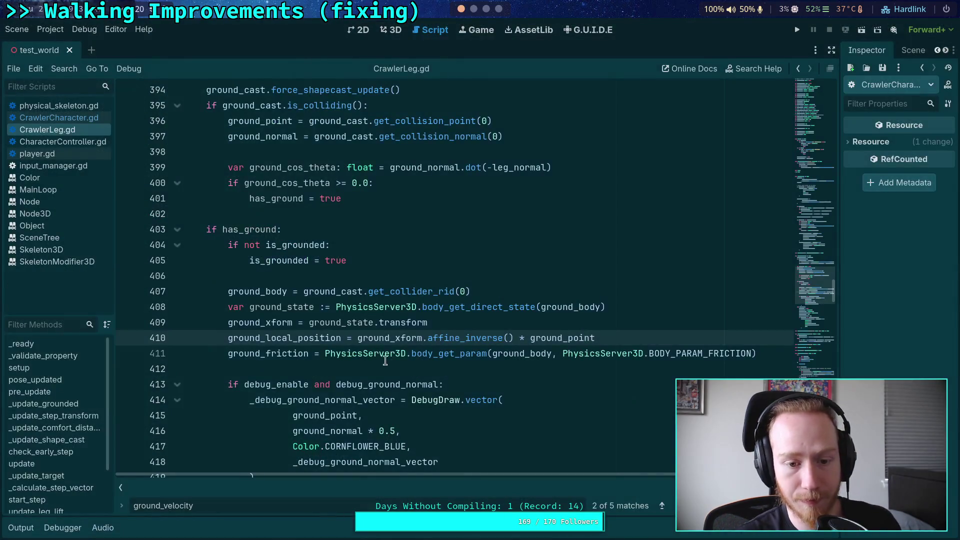
pyautogui.click(474, 9)
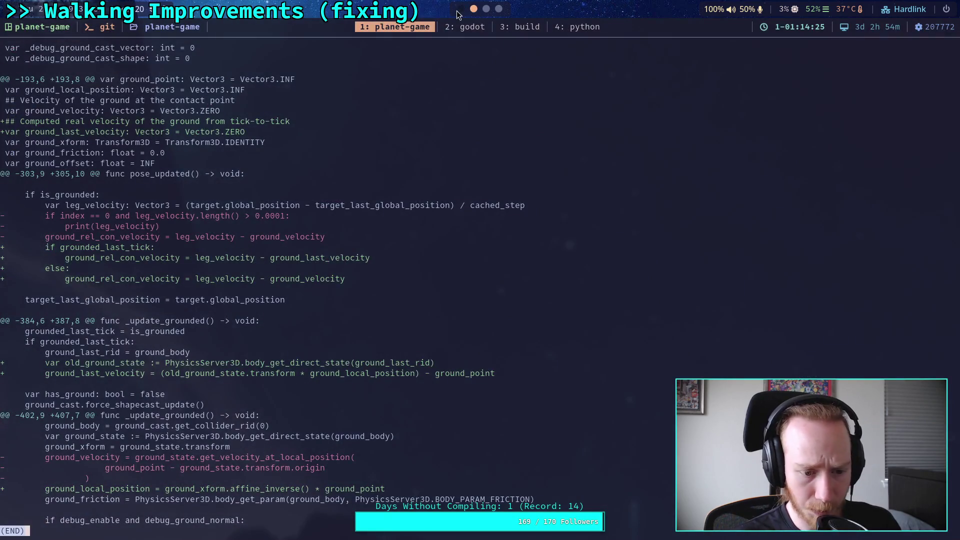
# Paste the ground_velocity computation after line 409, strip the stray '-' signs, and save
pyautogui.click(460, 9)
pyautogui.click(488, 318)
pyautogui.hotkey('ctrl', 'v')
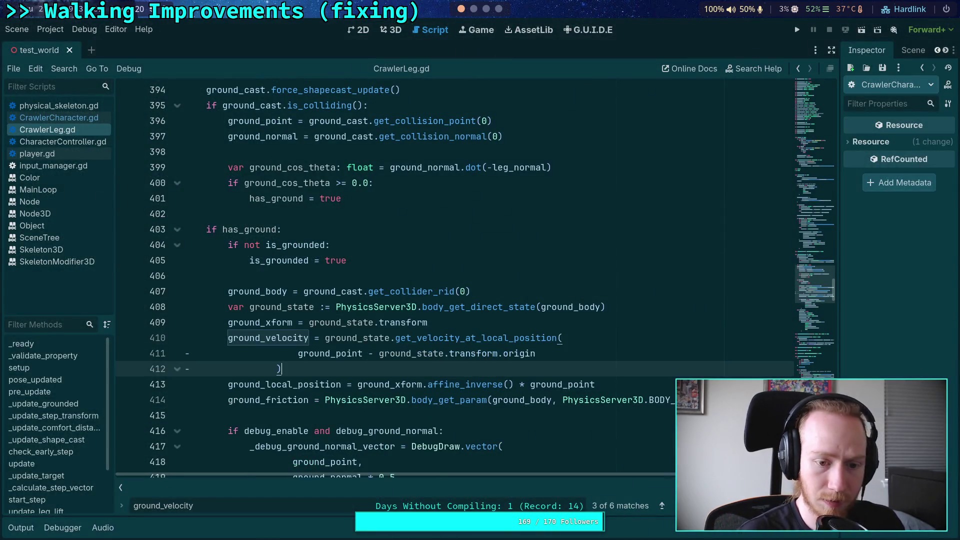
pyautogui.click(186, 368)
pyautogui.press('Delete')
pyautogui.click(186, 353)
pyautogui.press('Delete')
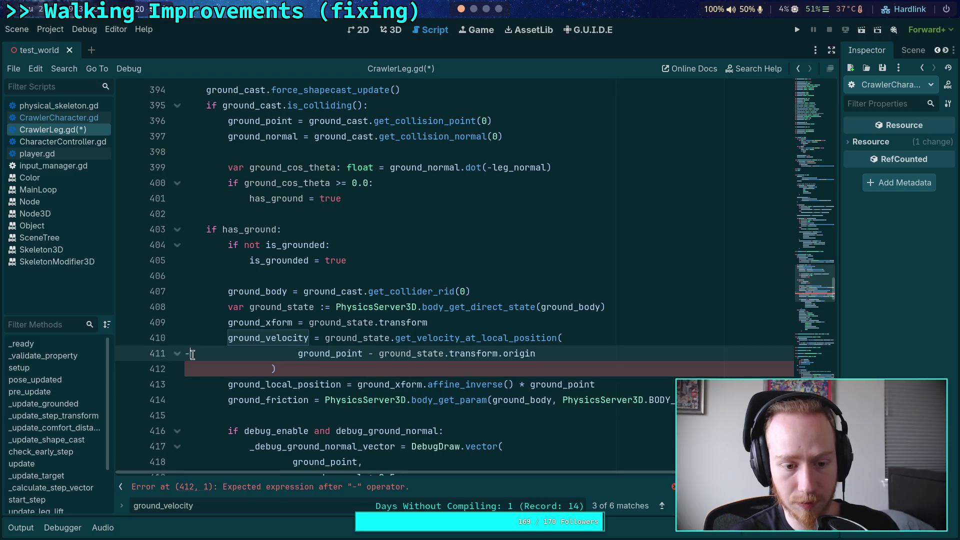
pyautogui.click(345, 368)
pyautogui.hotkey('ctrl', 's')
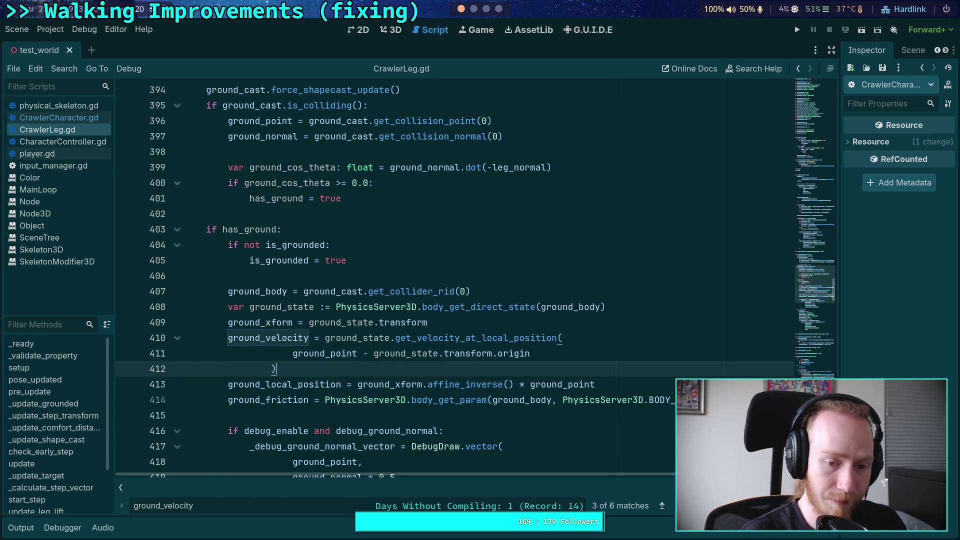
# Re-run the CrawlerLeg.gd git diff, check the ground_last_velocity line, and return to Godot
pyautogui.press('super+1')
pyautogui.press('Up')
pyautogui.press('Return')
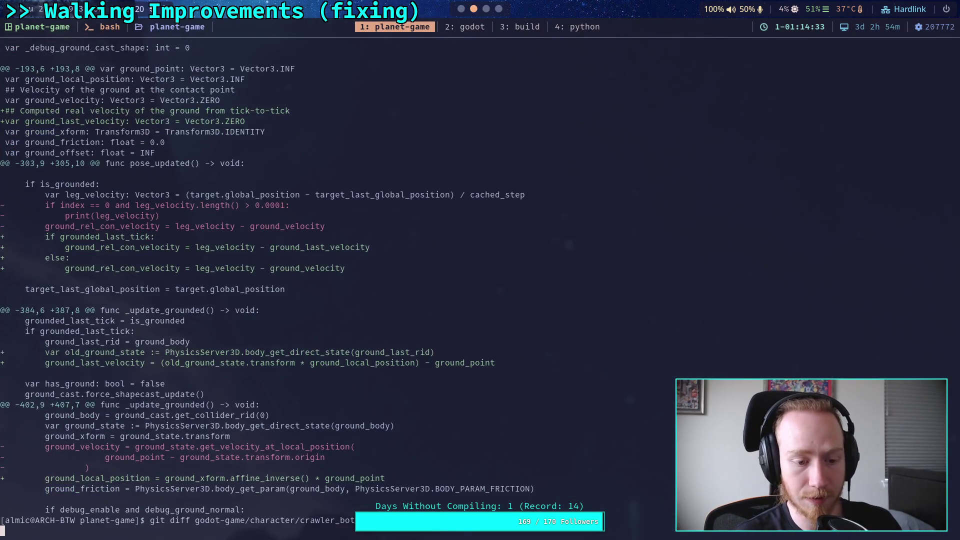
pyautogui.scroll(-10, 480, 280)
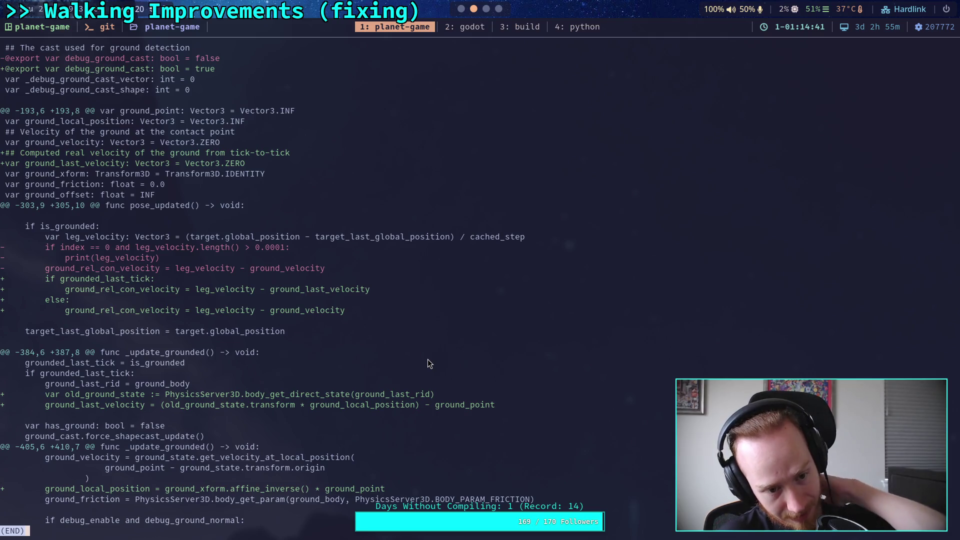
pyautogui.moveTo(385, 289)
pyautogui.mouseDown()
pyautogui.moveTo(91, 303)
pyautogui.moveTo(65, 290)
pyautogui.mouseUp()
pyautogui.click(463, 10)
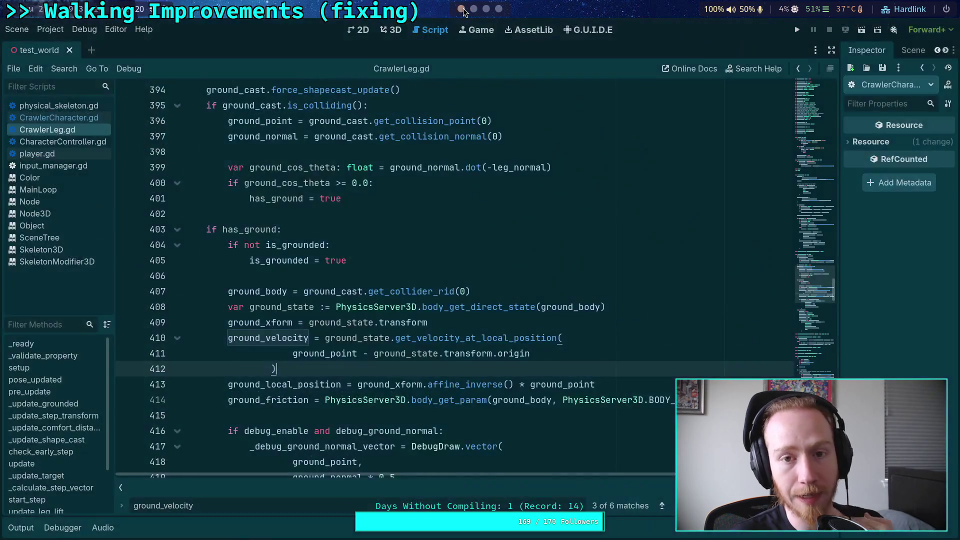
# Test-run the project and stop it with F8
pyautogui.click(576, 198)
pyautogui.click(797, 30)
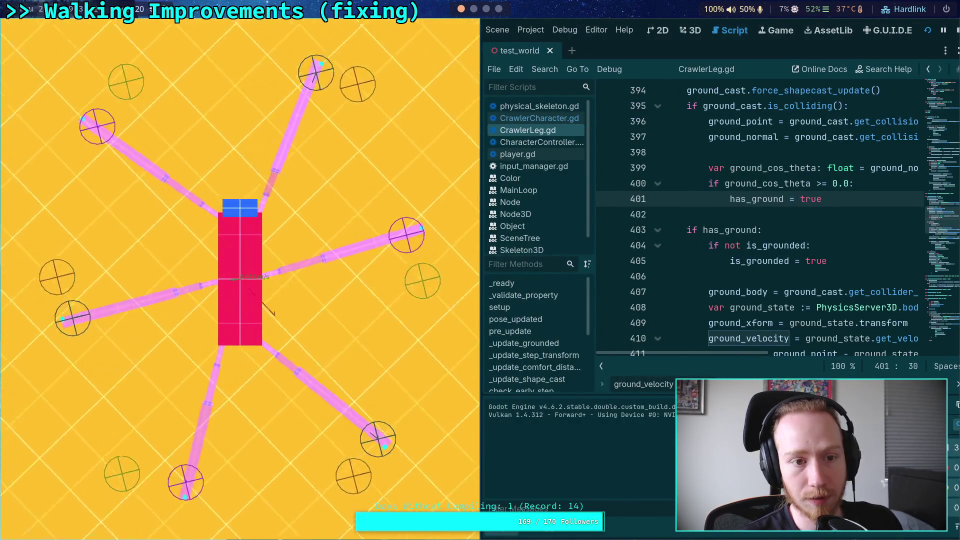
pyautogui.press('F8')
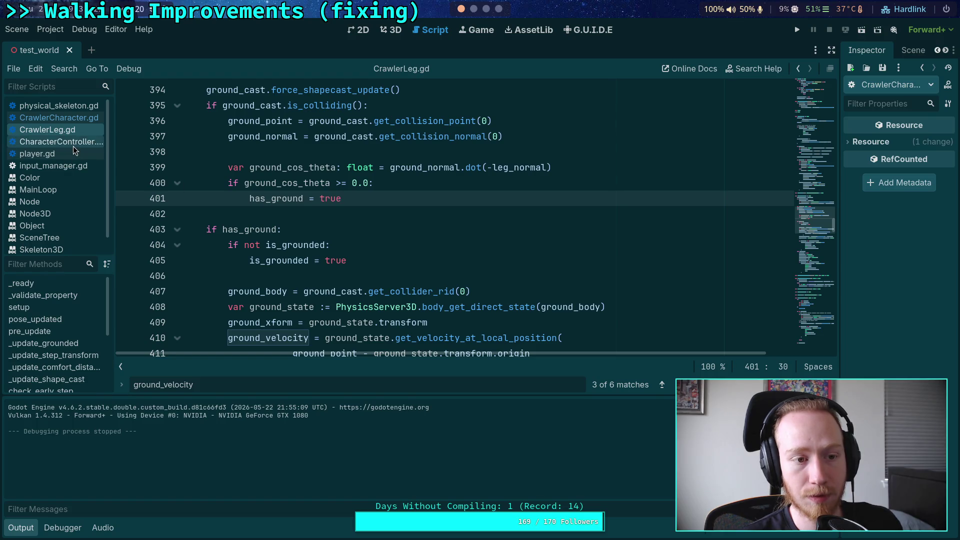
# Browse CrawlerCharacter.gd, CrawlerLeg.gd, input_manager.gd and player.gd, then open the Crawler Bot plan note
pyautogui.click(65, 118)
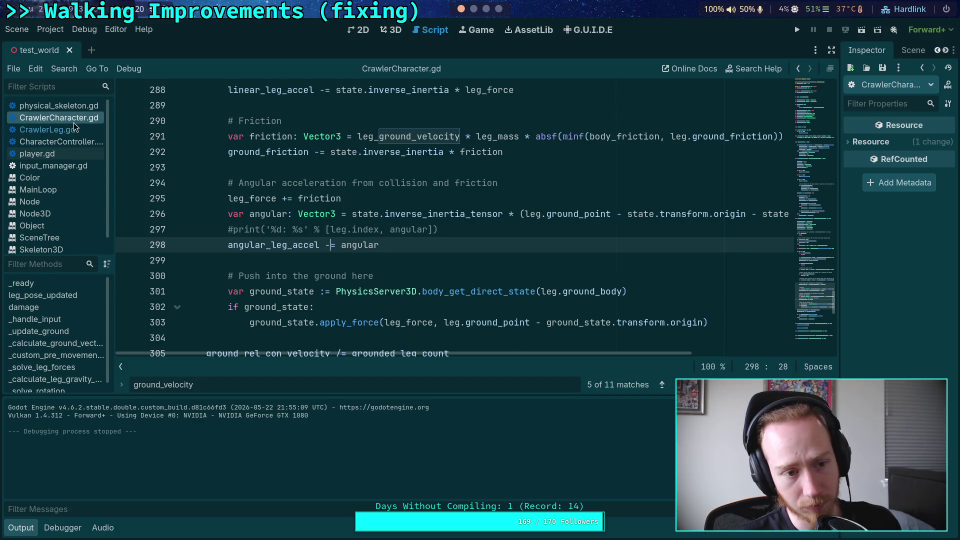
pyautogui.click(50, 130)
pyautogui.scroll(-3, 382, 260)
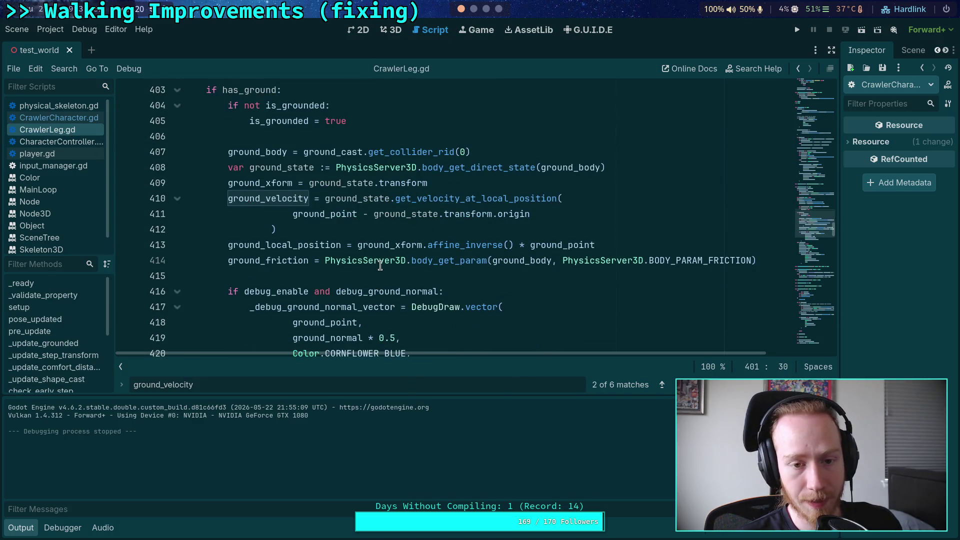
pyautogui.scroll(-8, 380, 266)
pyautogui.scroll(8, 380, 265)
pyautogui.click(72, 116)
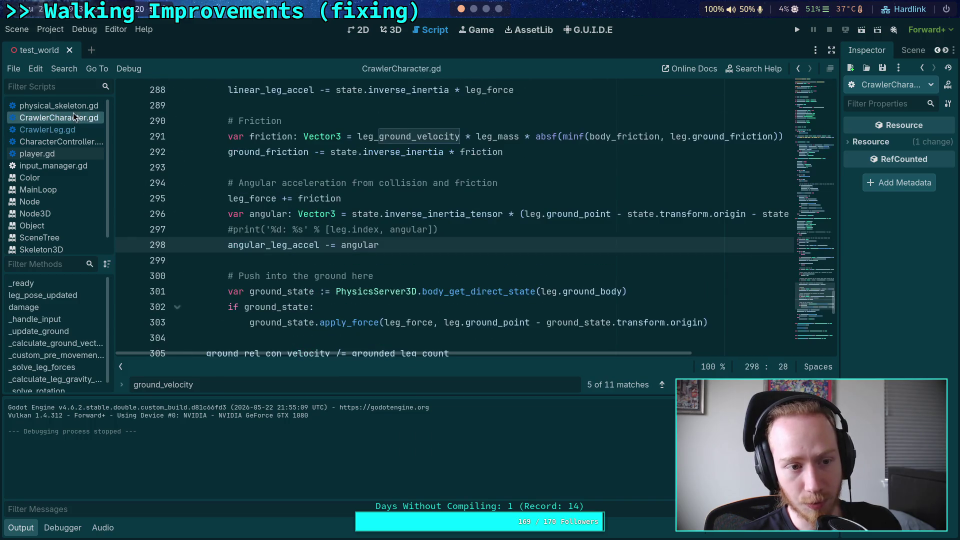
pyautogui.scroll(7, 392, 243)
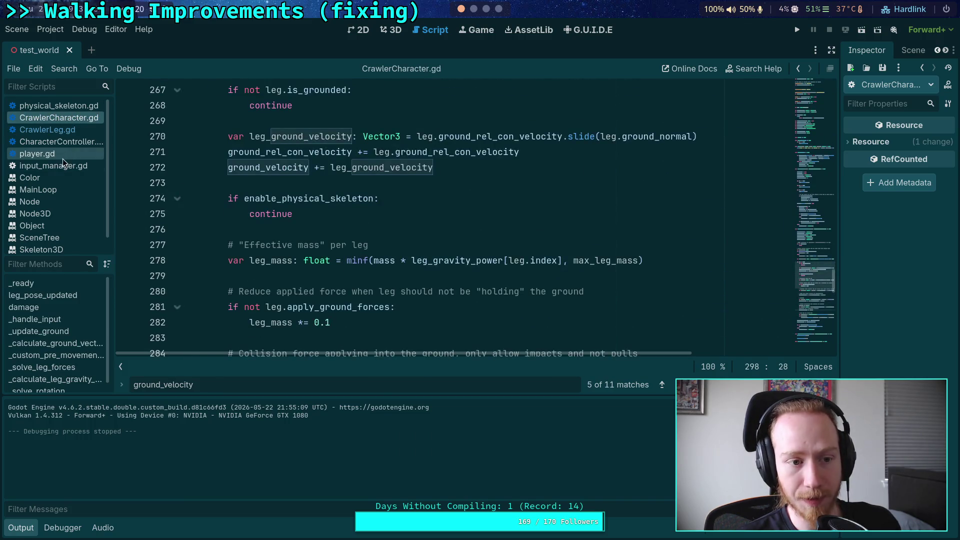
pyautogui.click(64, 164)
pyautogui.click(69, 153)
pyautogui.click(60, 129)
pyautogui.scroll(-1, 336, 270)
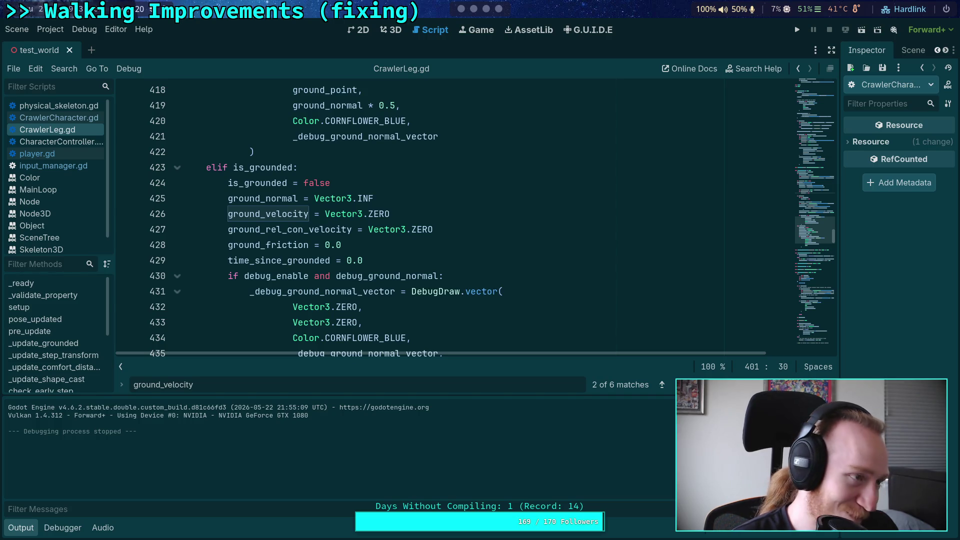
pyautogui.click(485, 9)
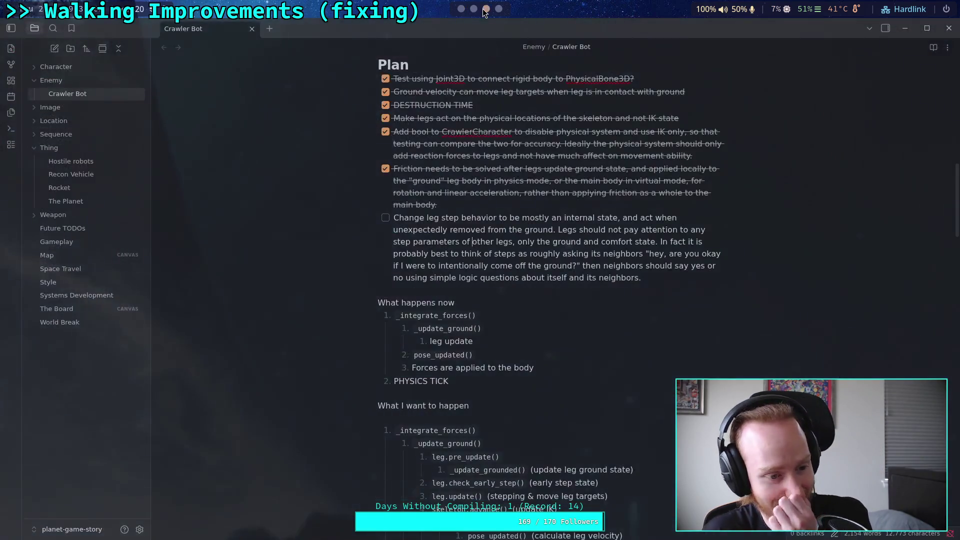
# Load the pasted youtu.be link in a new browser tab, play 'Riekko mukana hiihtoreissulla', and nudge the volume up
pyautogui.click(499, 10)
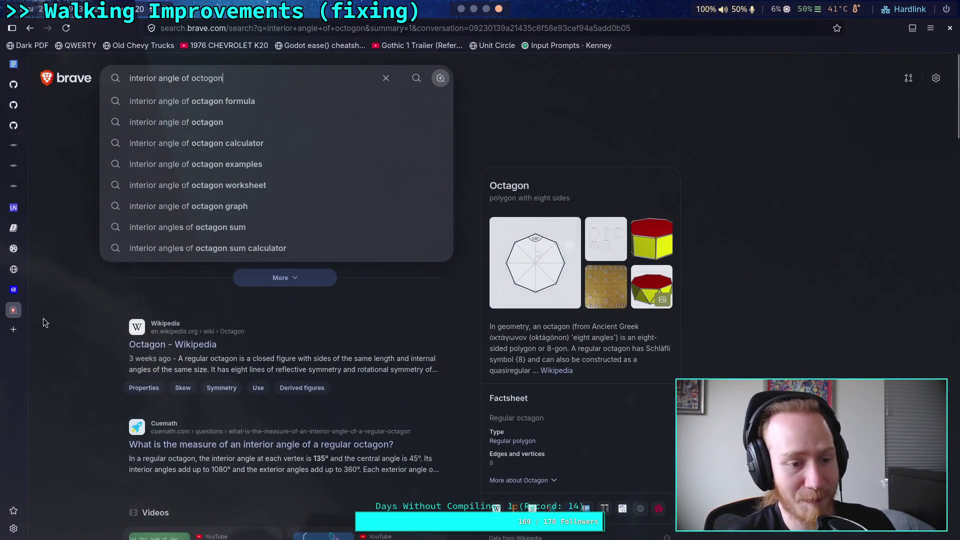
pyautogui.click(13, 333)
pyautogui.write('https://youtu.be/5Y1ltZDV3gc')
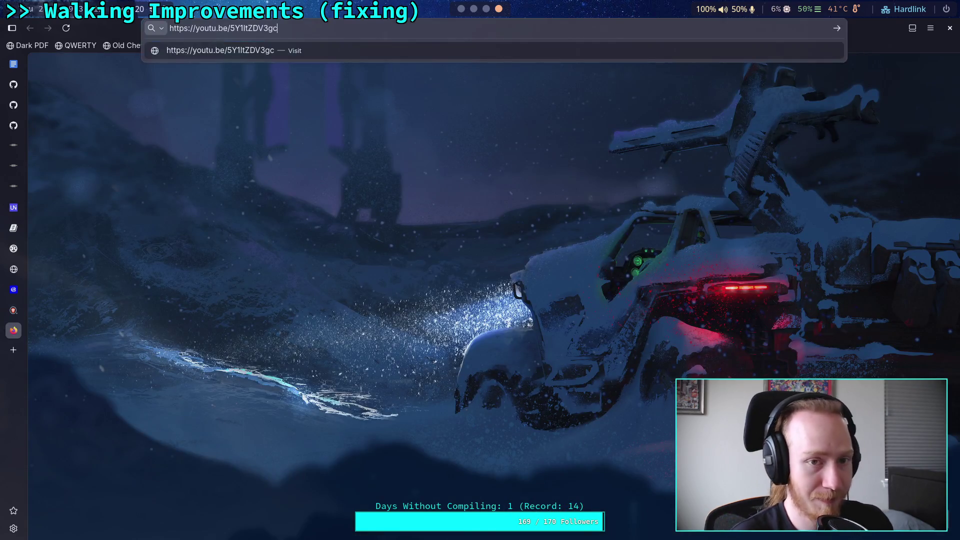
pyautogui.press('Return')
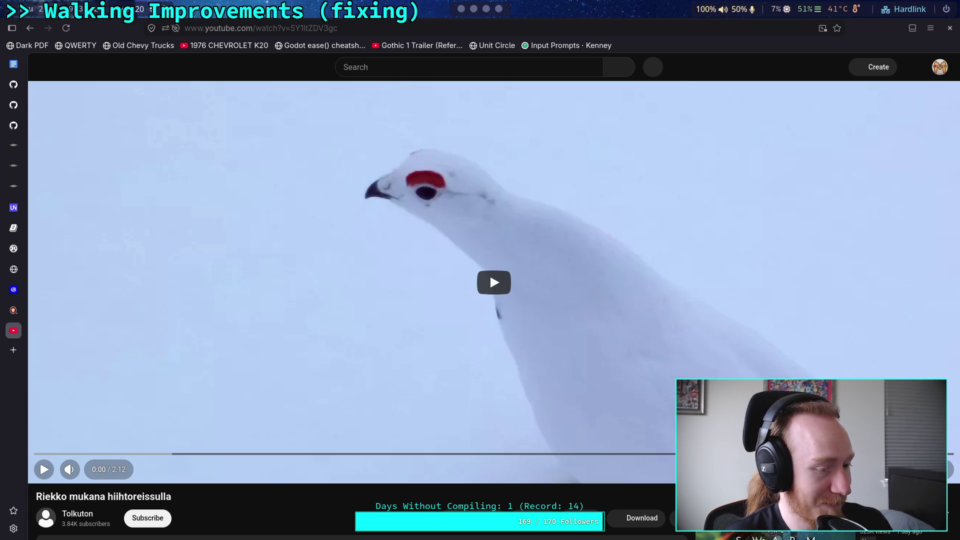
pyautogui.click(413, 285)
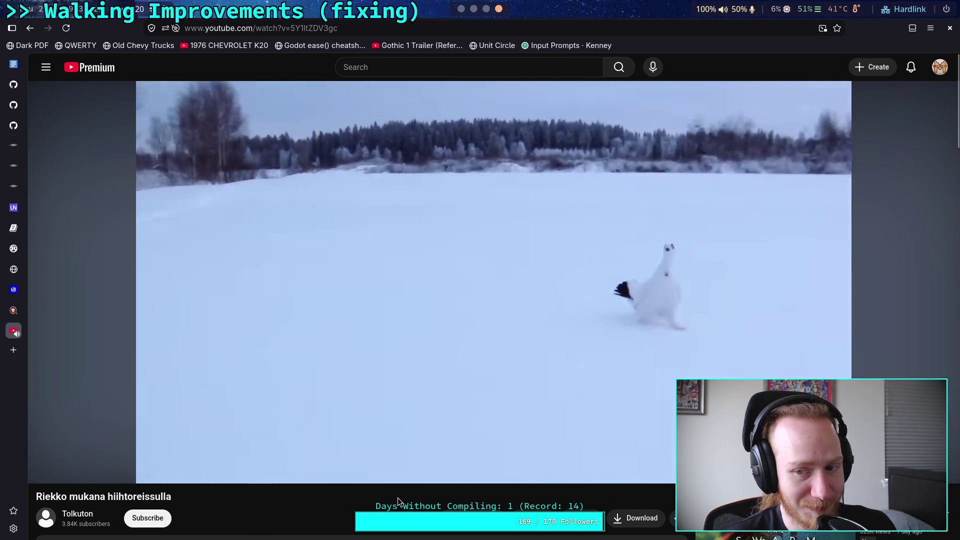
pyautogui.click(96, 472)
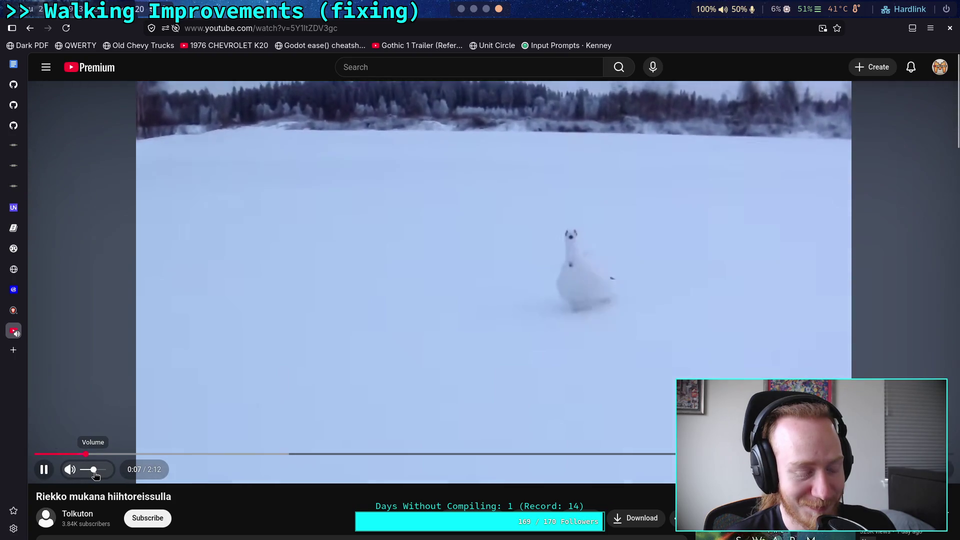